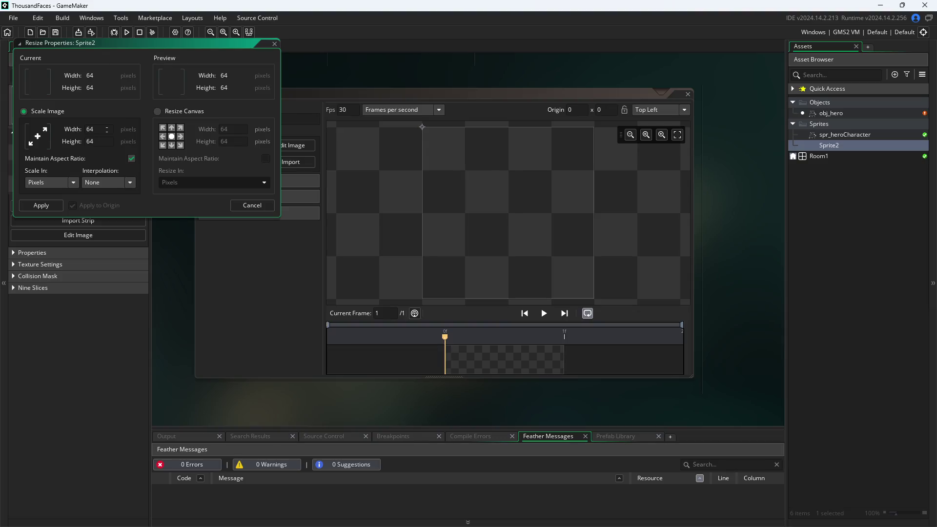
- Resize Sprite2's canvas to 32×32 with the aspect ratio locked
{"action": "left_click", "coordinate": [165, 113]}
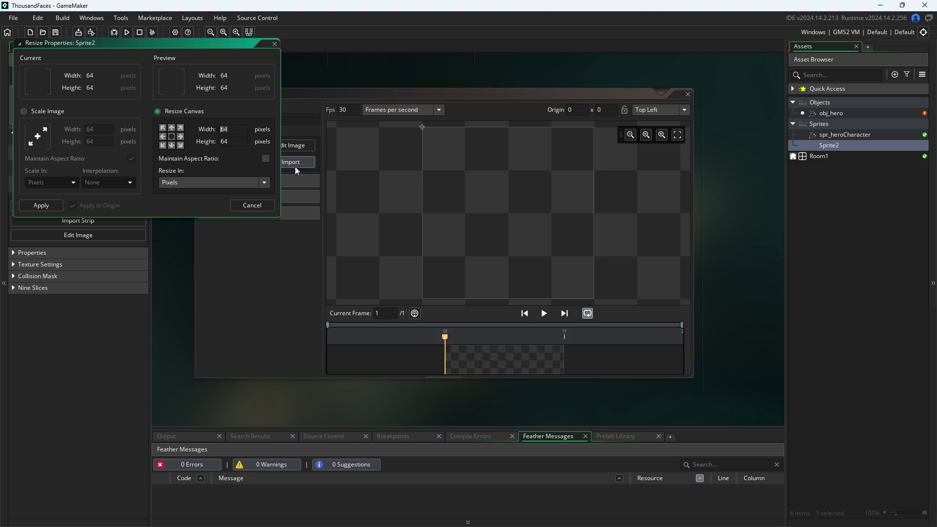
{"action": "left_click", "coordinate": [266, 159]}
{"action": "type", "text": "32"}
{"action": "left_click", "coordinate": [41, 205]}
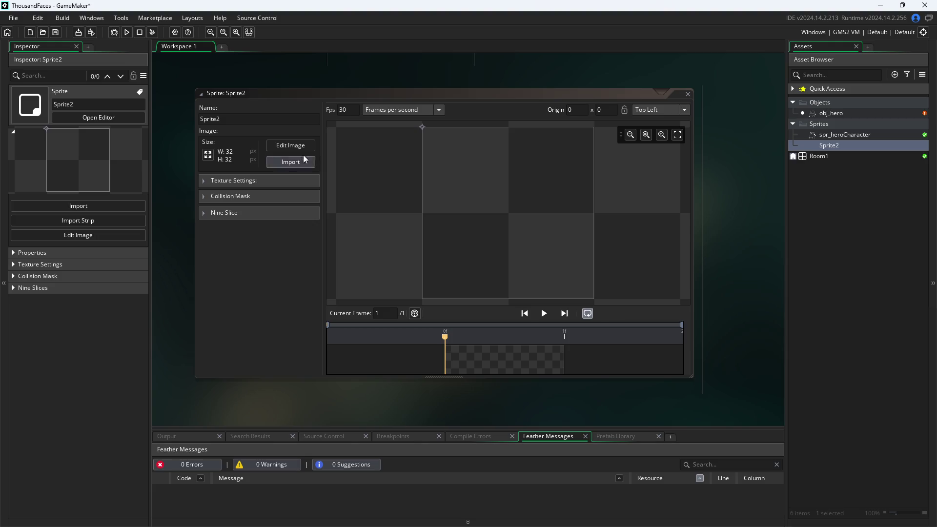
- Fill the empty 32×32 canvas solid white with the Fill tool, back in Workspace 1
{"action": "left_click", "coordinate": [293, 145]}
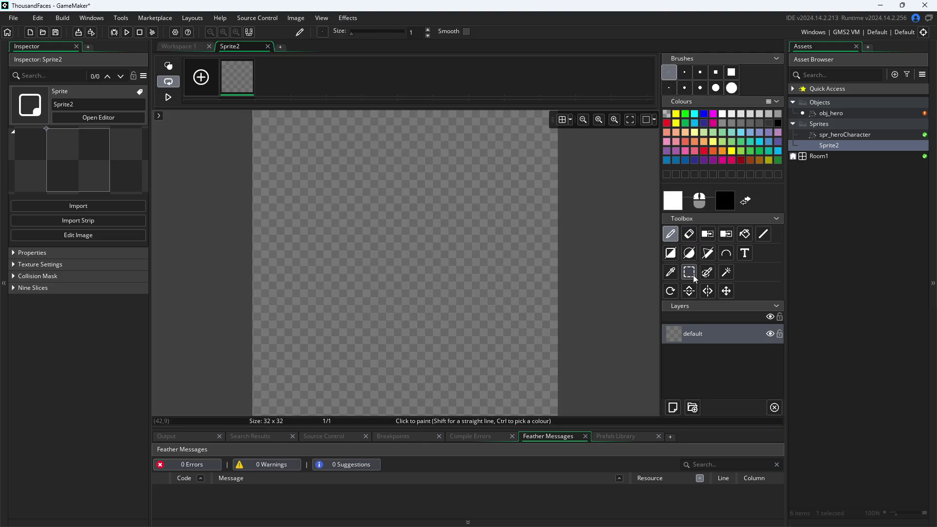
{"action": "left_click", "coordinate": [744, 235]}
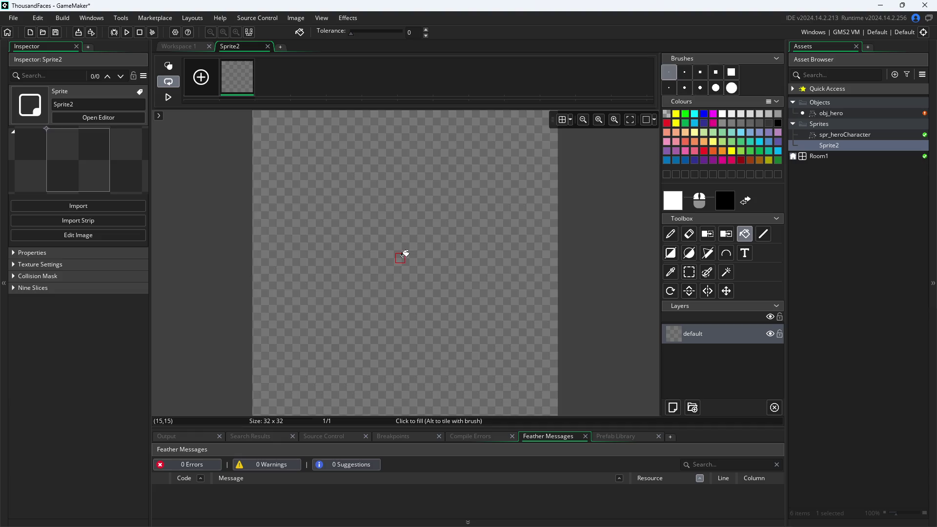
{"action": "left_click", "coordinate": [403, 254]}
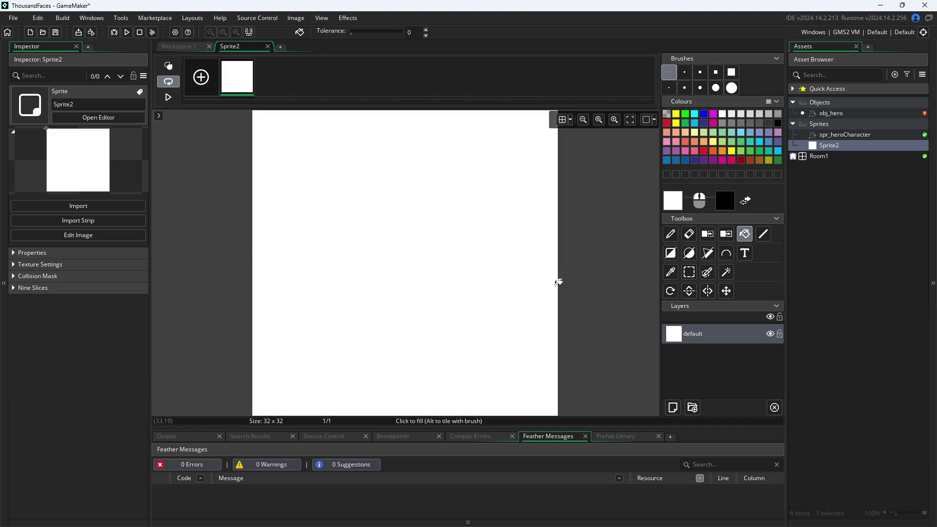
{"action": "left_click", "coordinate": [174, 50]}
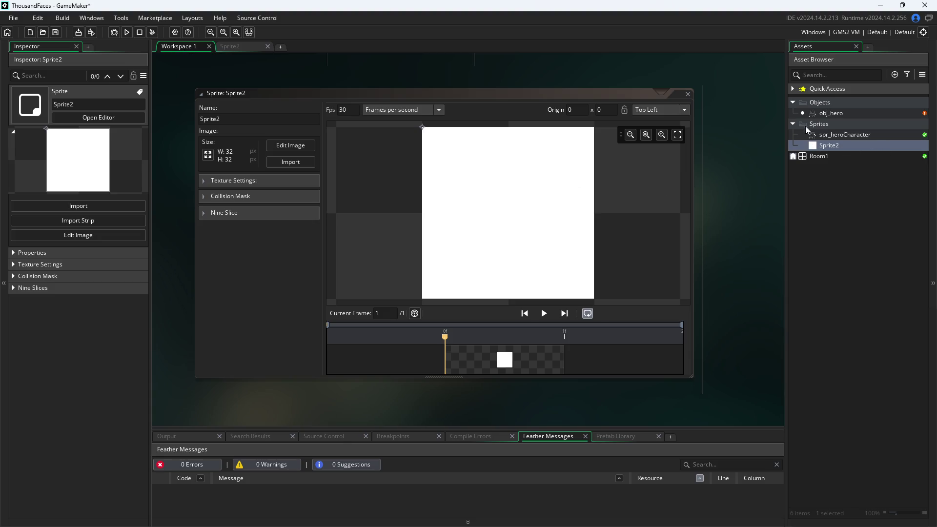
- Open Room1 and create a new asset folder named Rooms
{"action": "double_click", "coordinate": [809, 157]}
{"action": "right_click", "coordinate": [819, 192]}
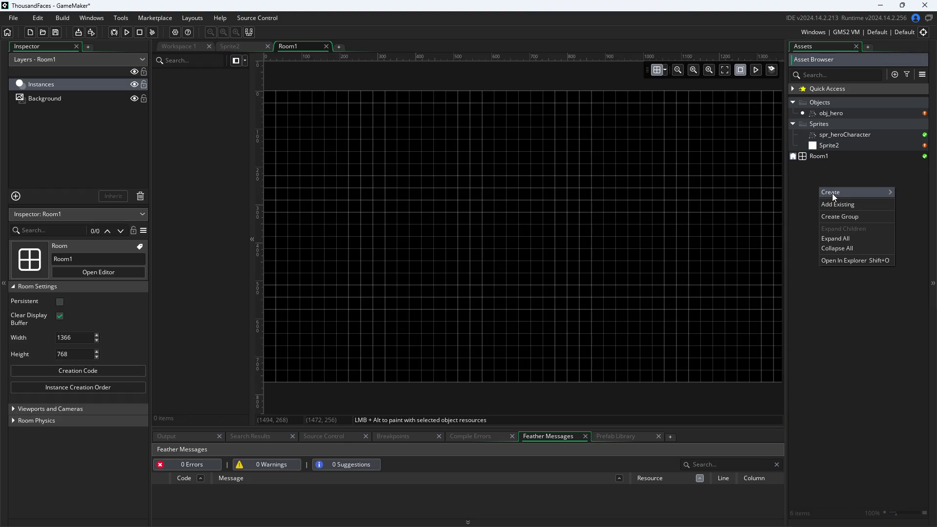
{"action": "mouse_move", "coordinate": [833, 192]}
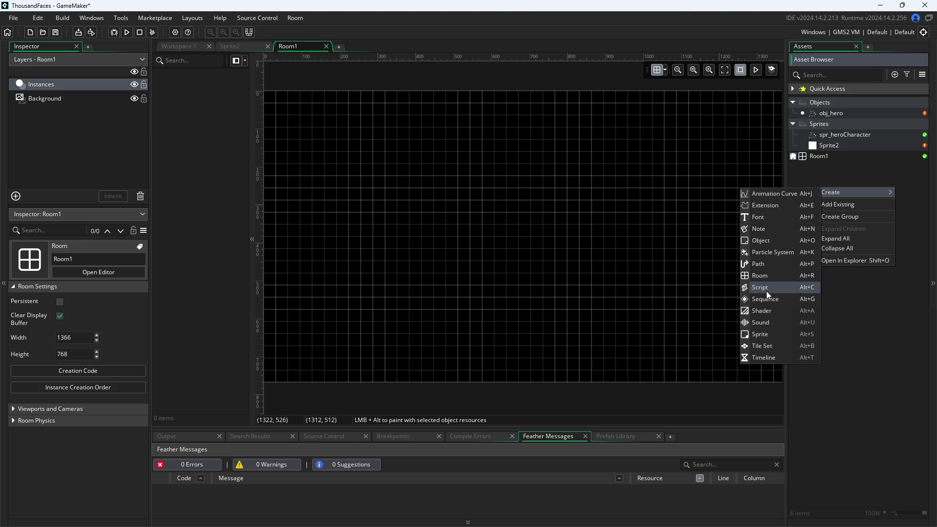
{"action": "left_click", "coordinate": [847, 214]}
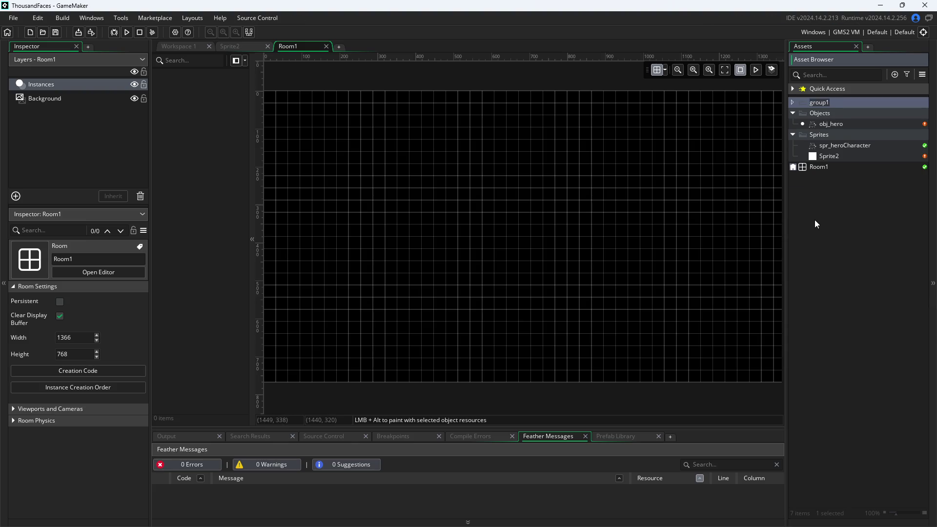
{"action": "type", "text": "Rooms"}
{"action": "key", "text": "Return"}
- Move Room1 into the Rooms folder, then select the Objects folder
{"action": "mouse_move", "coordinate": [820, 166]}
{"action": "left_mouse_down"}
{"action": "mouse_move", "coordinate": [851, 155]}
{"action": "mouse_move", "coordinate": [856, 125]}
{"action": "left_mouse_up"}
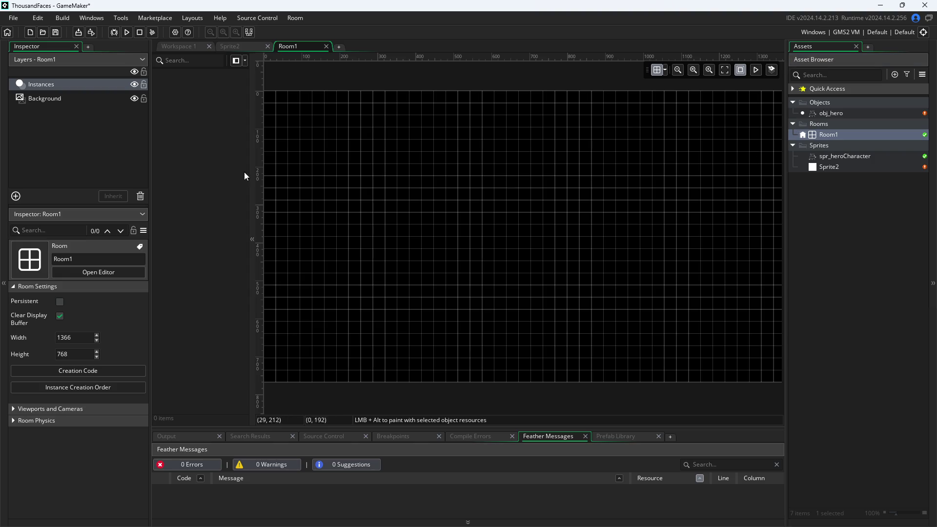
{"action": "left_click", "coordinate": [920, 76]}
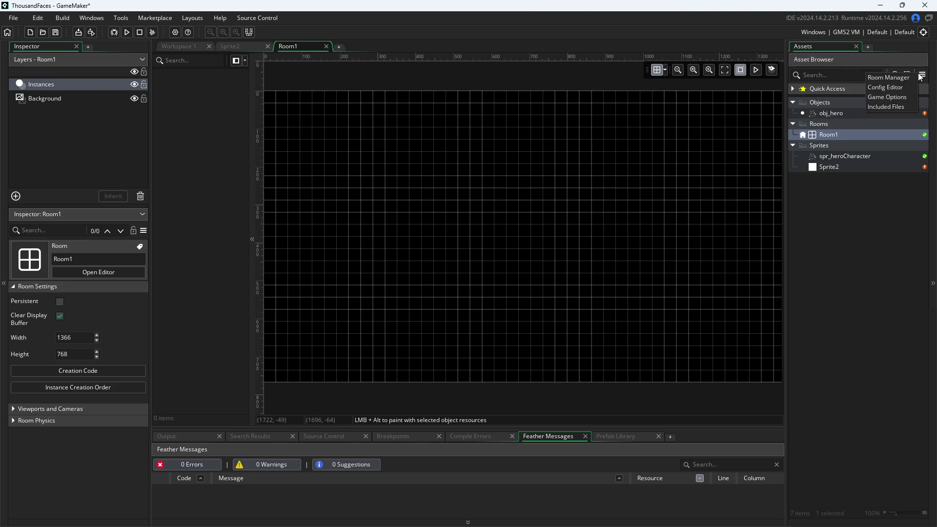
{"action": "left_click", "coordinate": [812, 274]}
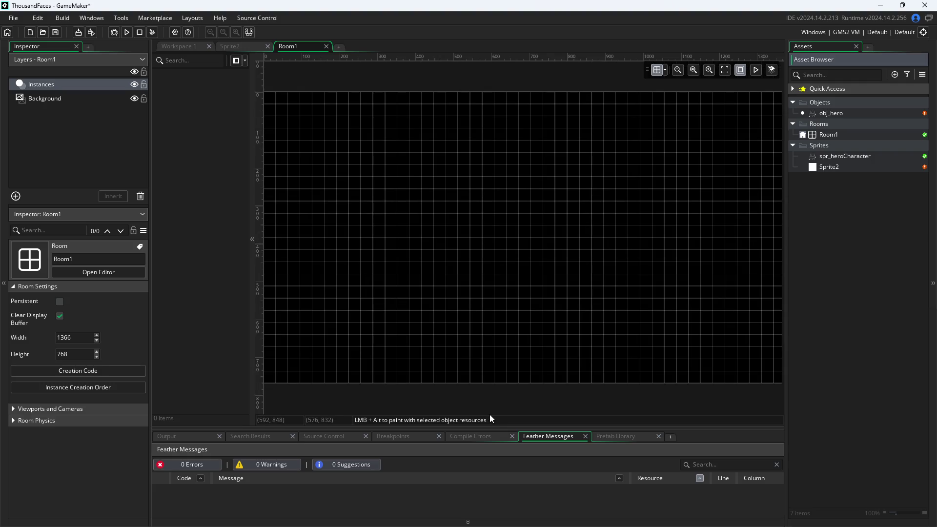
{"action": "scroll", "coordinate": [490, 414], "scroll_direction": "down", "scroll_amount": 1}
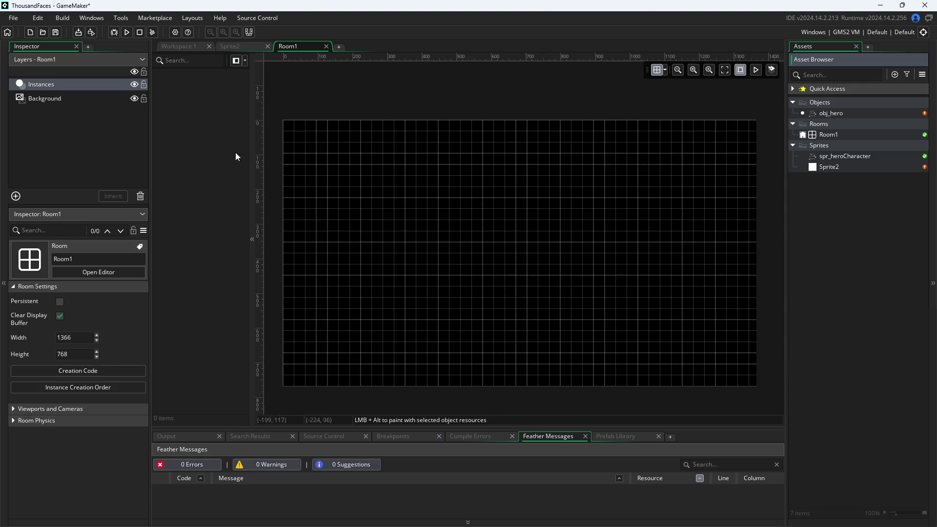
{"action": "left_click", "coordinate": [824, 102]}
- Drag obj_hero into Room1's lower middle at 672, 512 and close its instance properties popup
{"action": "right_click", "coordinate": [823, 103]}
{"action": "left_click", "coordinate": [812, 116]}
{"action": "mouse_move", "coordinate": [824, 113]}
{"action": "left_mouse_down"}
{"action": "mouse_move", "coordinate": [532, 239]}
{"action": "mouse_move", "coordinate": [511, 286]}
{"action": "mouse_move", "coordinate": [537, 318]}
{"action": "mouse_move", "coordinate": [525, 328]}
{"action": "mouse_move", "coordinate": [548, 296]}
{"action": "left_mouse_up"}
{"action": "double_click", "coordinate": [525, 326]}
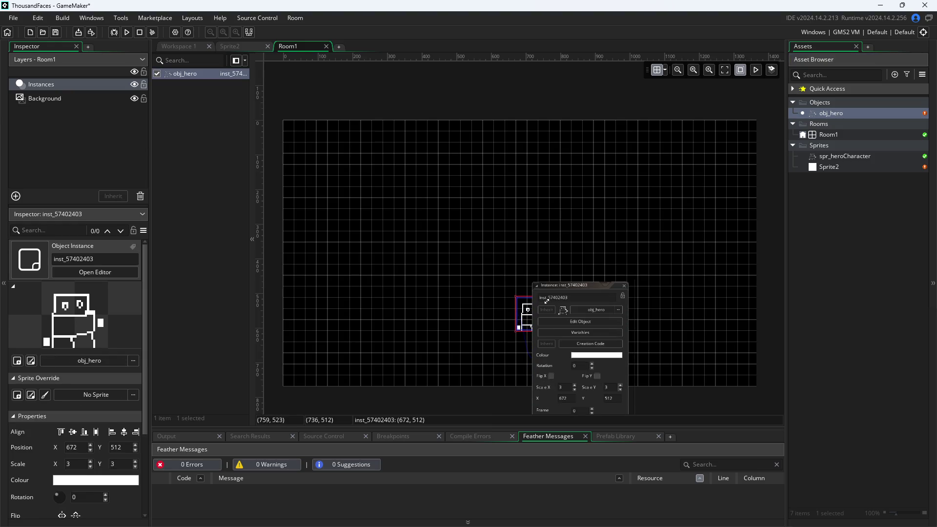
{"action": "left_click", "coordinate": [485, 334]}
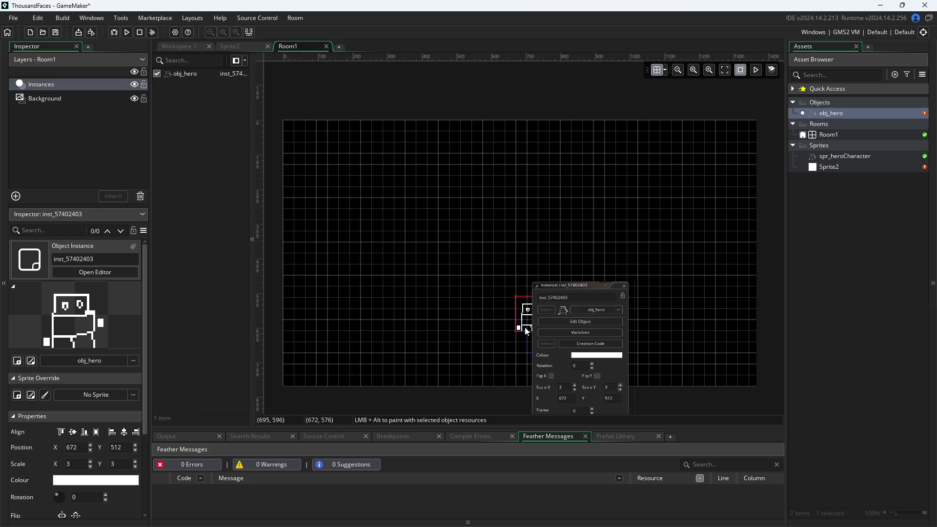
{"action": "left_click", "coordinate": [624, 287]}
{"action": "left_click", "coordinate": [571, 342]}
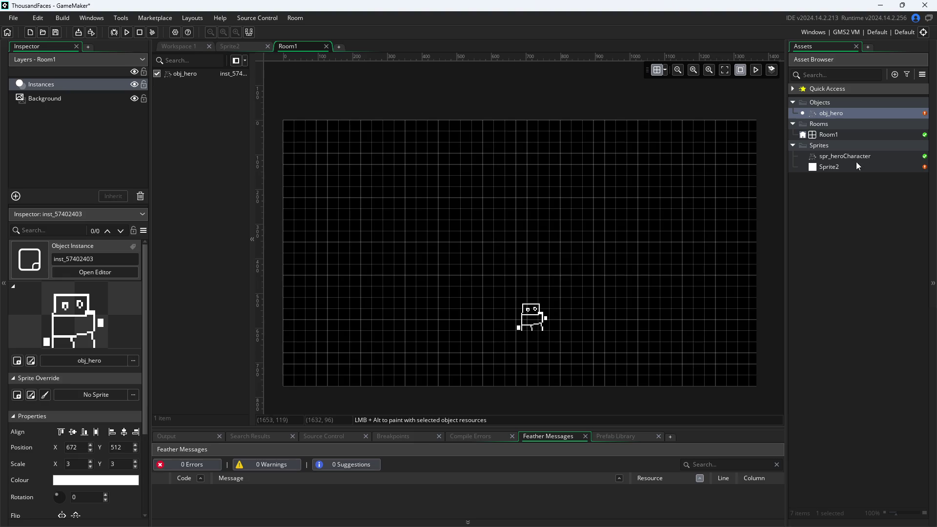
{"action": "right_click", "coordinate": [845, 101]}
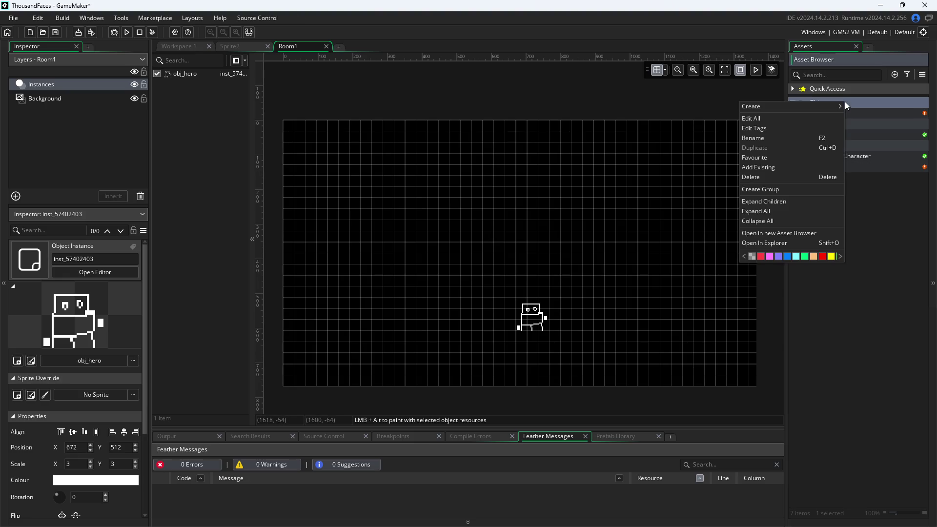
- Create an object named obj_platform and assign it the Sprite2 sprite
{"action": "mouse_move", "coordinate": [838, 104]}
{"action": "left_click", "coordinate": [871, 156]}
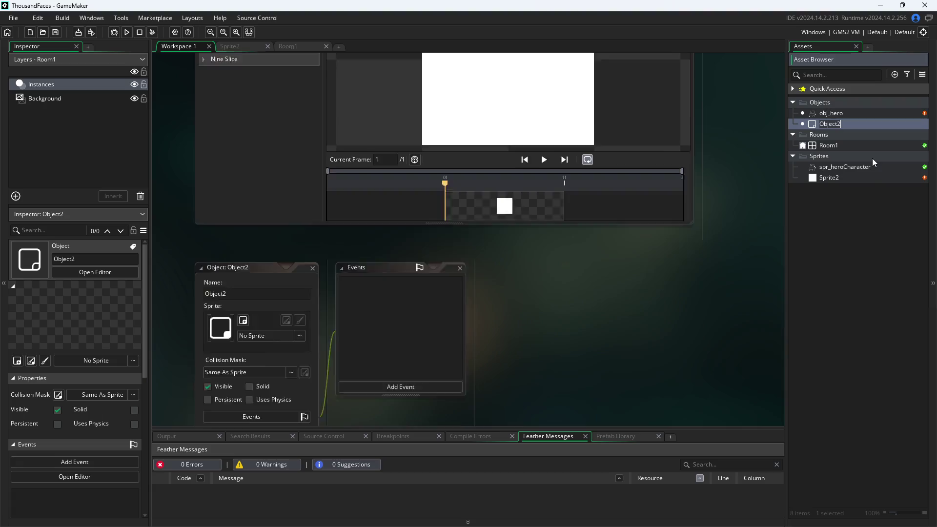
{"action": "type", "text": "obj_"}
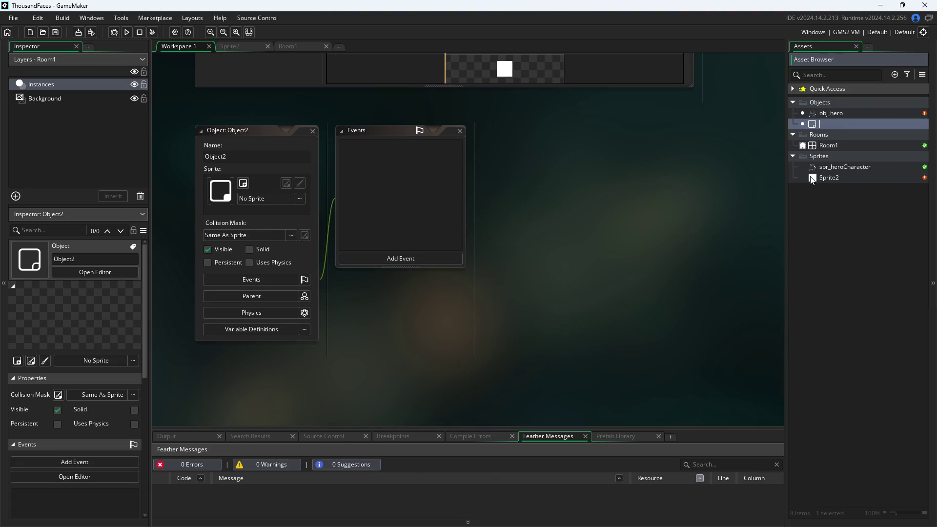
{"action": "type", "text": "platform"}
{"action": "left_click", "coordinate": [395, 220]}
{"action": "left_click", "coordinate": [268, 200]}
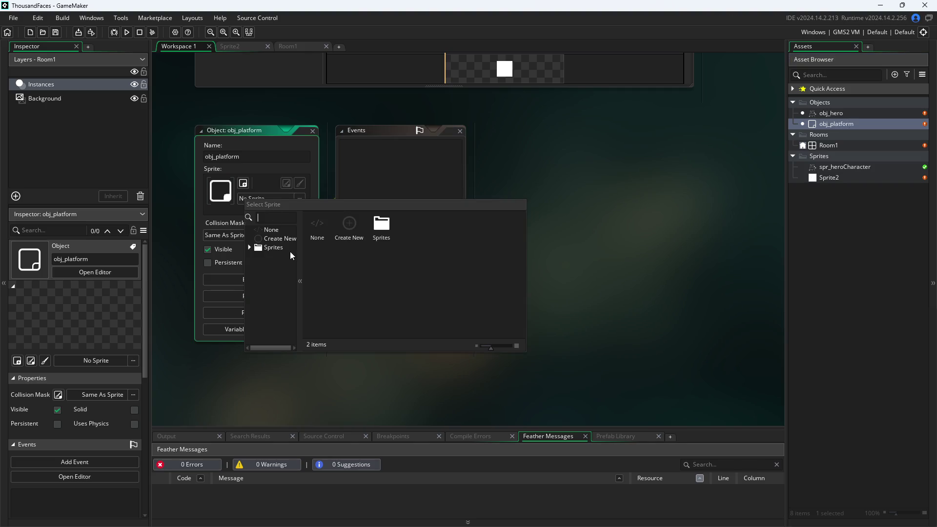
{"action": "left_click", "coordinate": [274, 266]}
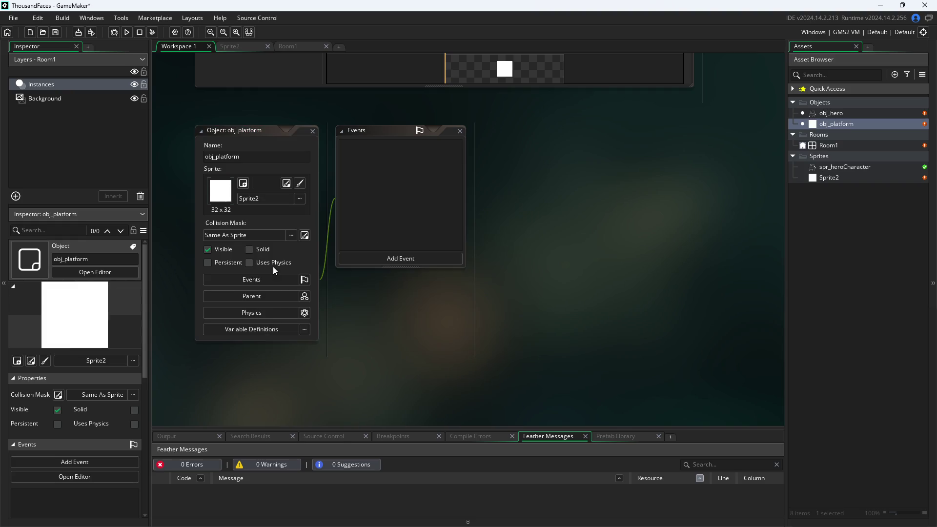
- Rename Sprite2 to spr_platform
{"action": "double_click", "coordinate": [824, 178]}
{"action": "type", "text": "spr_platforma"}
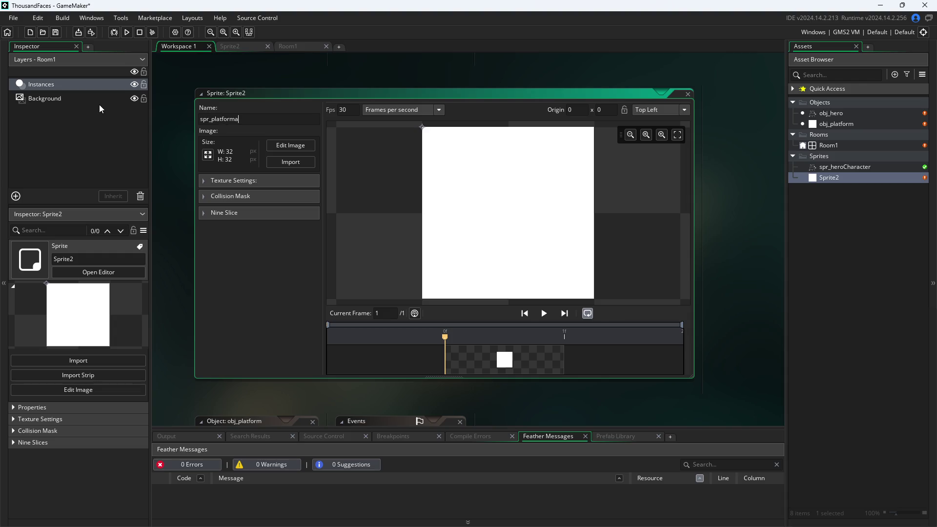
{"action": "left_click", "coordinate": [189, 366]}
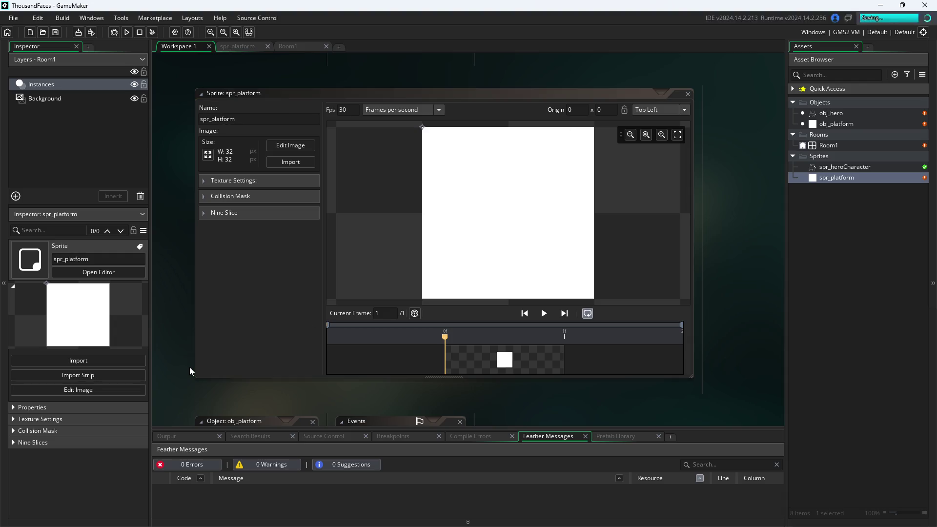
{"action": "scroll", "coordinate": [189, 367], "scroll_direction": "up", "scroll_amount": 1}
- Arrange the obj_hero and Events windows side by side in the workspace
{"action": "scroll", "coordinate": [189, 367], "scroll_direction": "up", "scroll_amount": 6}
{"action": "scroll", "coordinate": [344, 293], "scroll_direction": "down", "scroll_amount": 12}
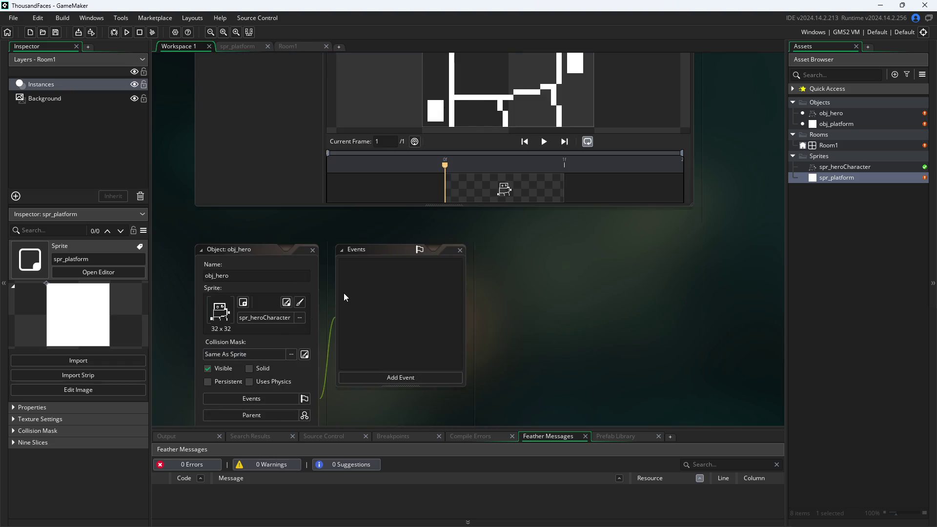
{"action": "scroll", "coordinate": [337, 283], "scroll_direction": "up", "scroll_amount": 2}
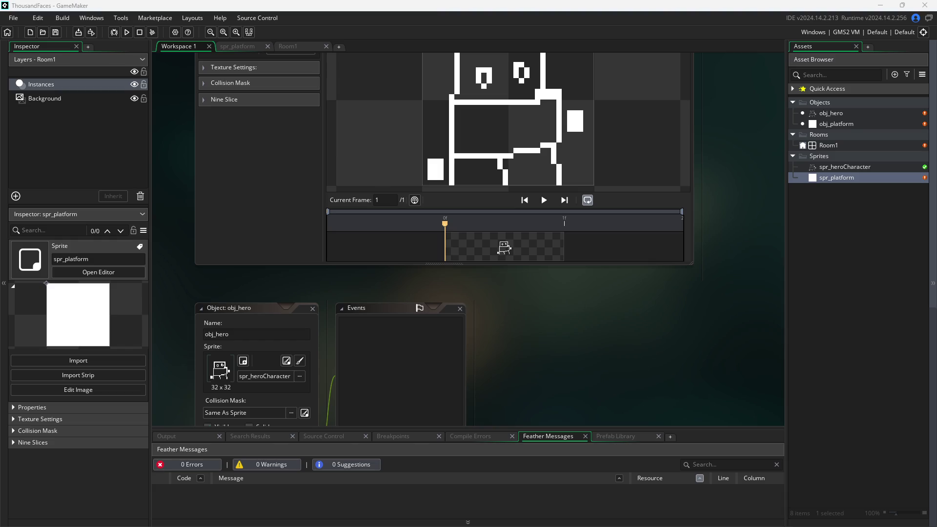
{"action": "left_click", "coordinate": [335, 283]}
{"action": "mouse_move", "coordinate": [334, 282]}
{"action": "left_mouse_down"}
{"action": "mouse_move", "coordinate": [381, 232]}
{"action": "mouse_move", "coordinate": [366, 216]}
{"action": "left_mouse_up"}
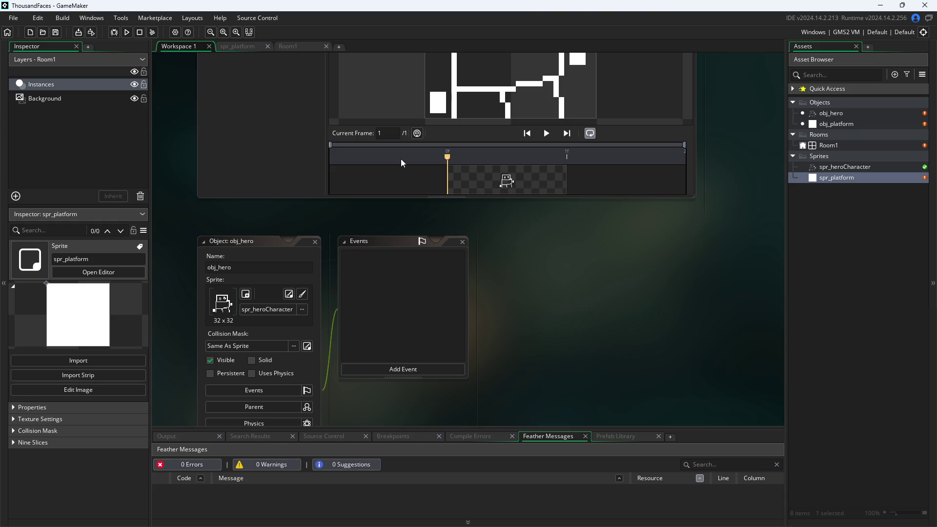
{"action": "scroll", "coordinate": [537, 293], "scroll_direction": "up", "scroll_amount": 1}
{"action": "scroll", "coordinate": [537, 321], "scroll_direction": "down", "scroll_amount": 5}
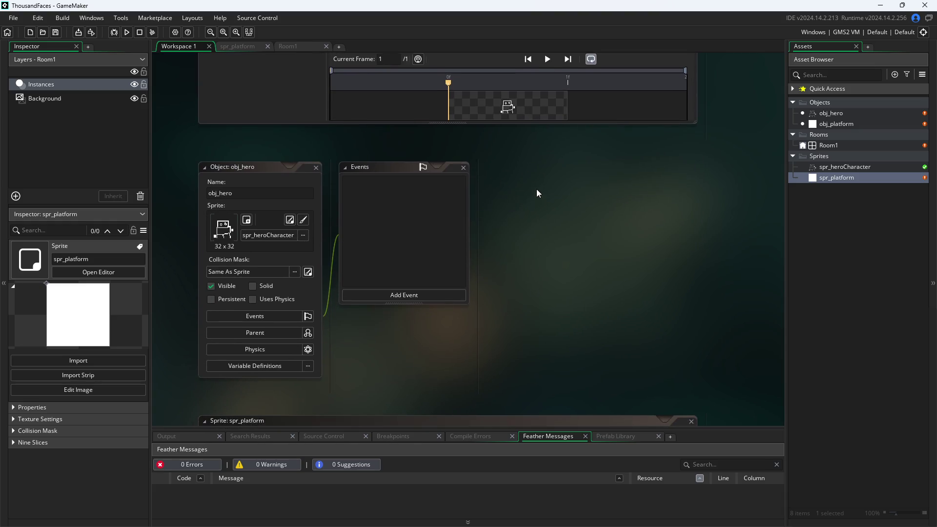
{"action": "left_click_drag", "start_coordinate": [307, 105], "coordinate": [321, 137]}
{"action": "scroll", "coordinate": [617, 215], "scroll_direction": "up", "scroll_amount": 1}
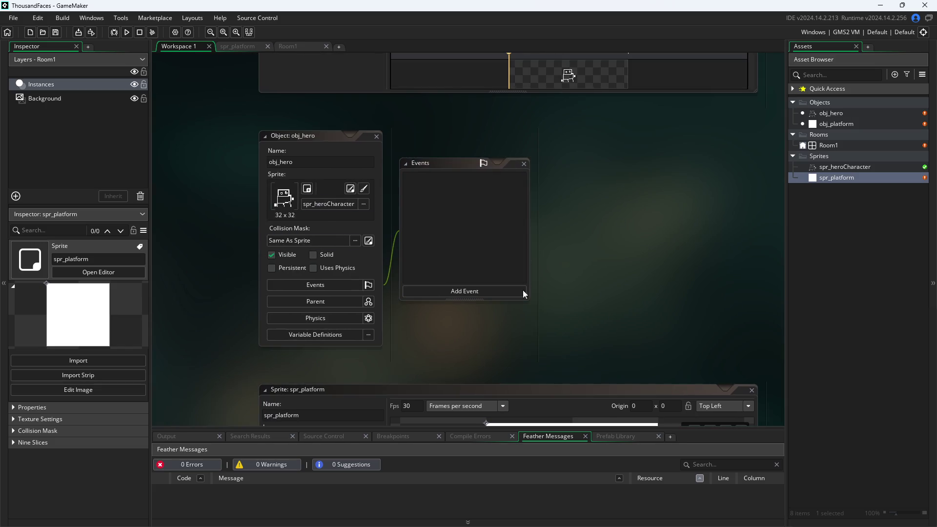
- Add a Step event to obj_hero and focus its code editor
{"action": "left_click", "coordinate": [472, 292]}
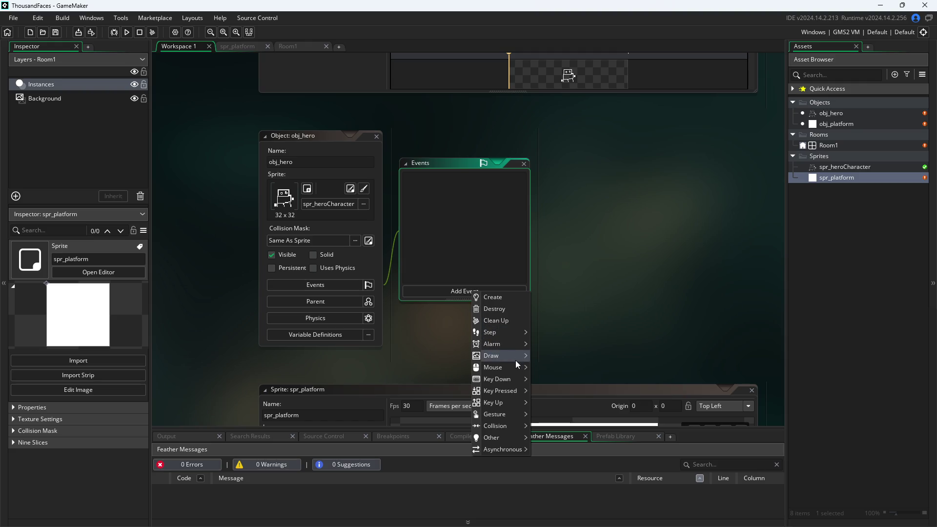
{"action": "mouse_move", "coordinate": [497, 415]}
{"action": "mouse_move", "coordinate": [503, 389]}
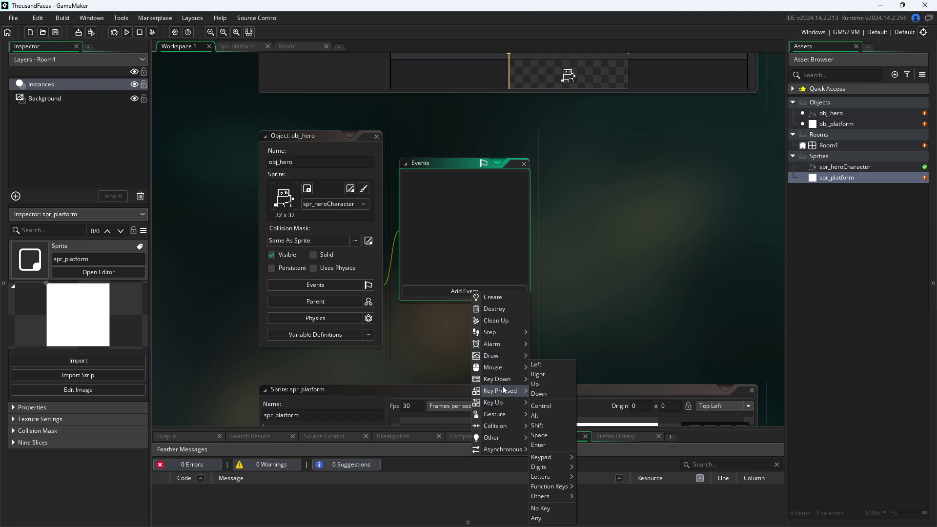
{"action": "mouse_move", "coordinate": [506, 335]}
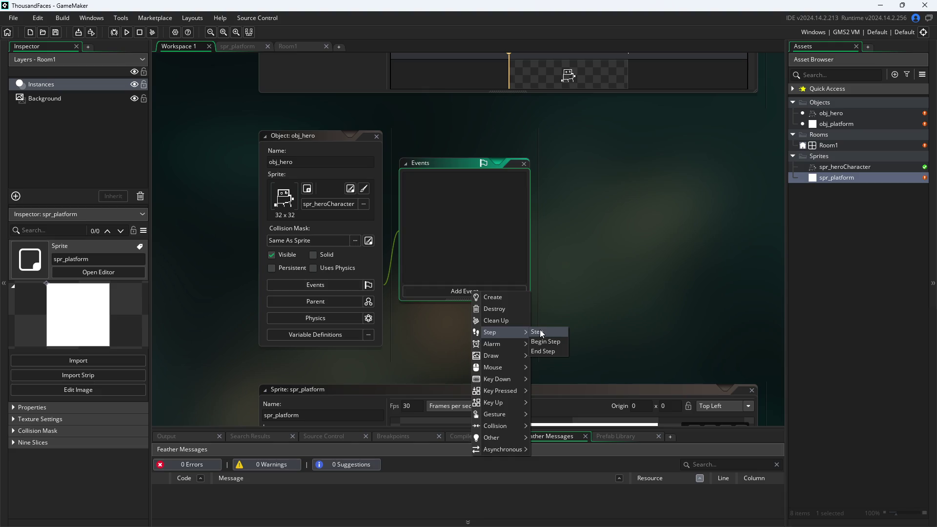
{"action": "left_click", "coordinate": [539, 333]}
{"action": "left_click", "coordinate": [388, 159]}
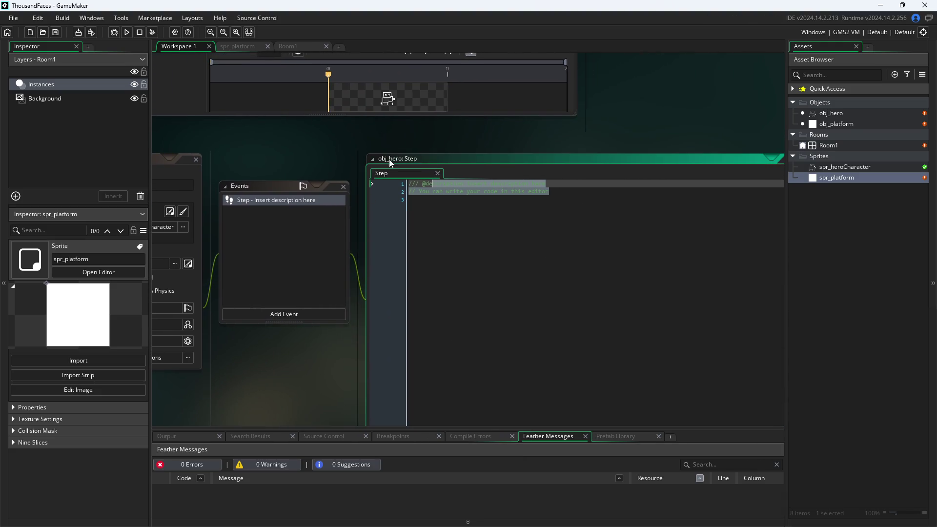
- Clear the Step template and enter if keyboard_check using autocomplete
{"action": "key", "text": "Delete"}
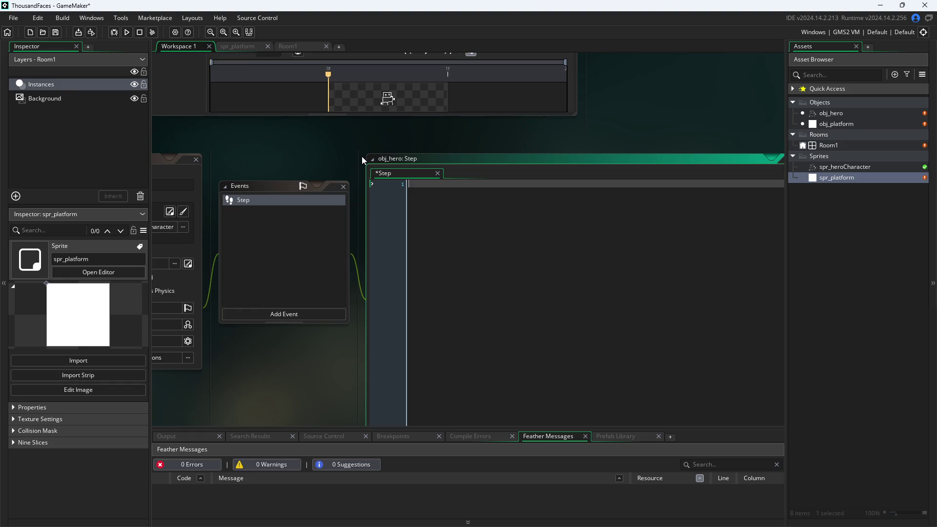
{"action": "type", "text": "if"}
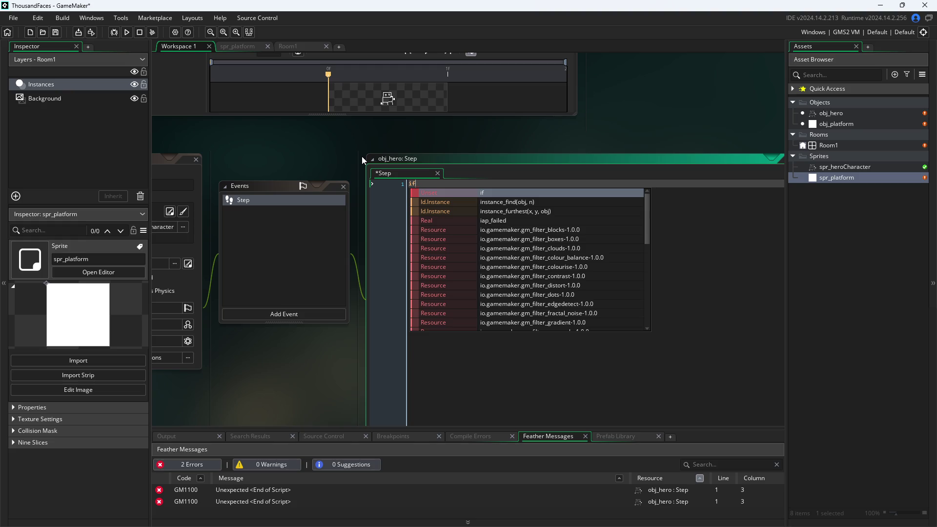
{"action": "type", "text": " i"}
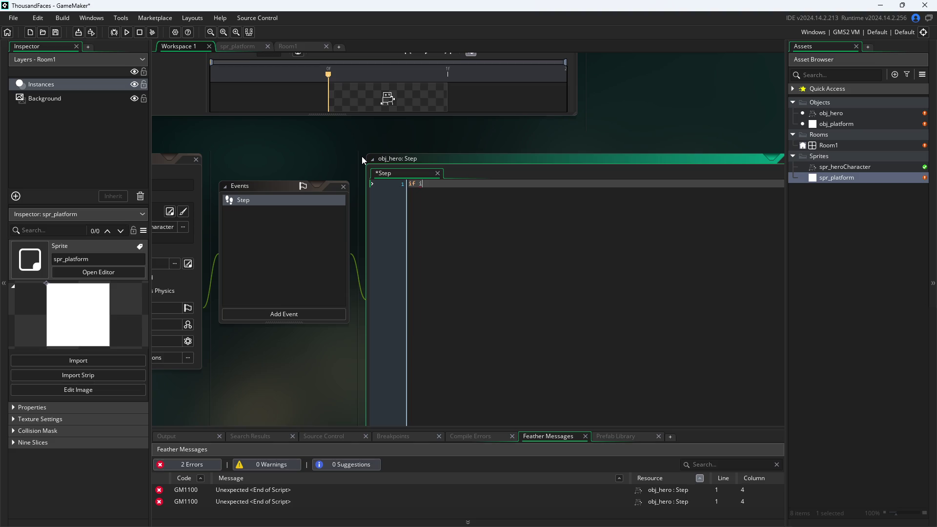
{"action": "key", "text": "BackSpace"}
{"action": "type", "text": "ke"}
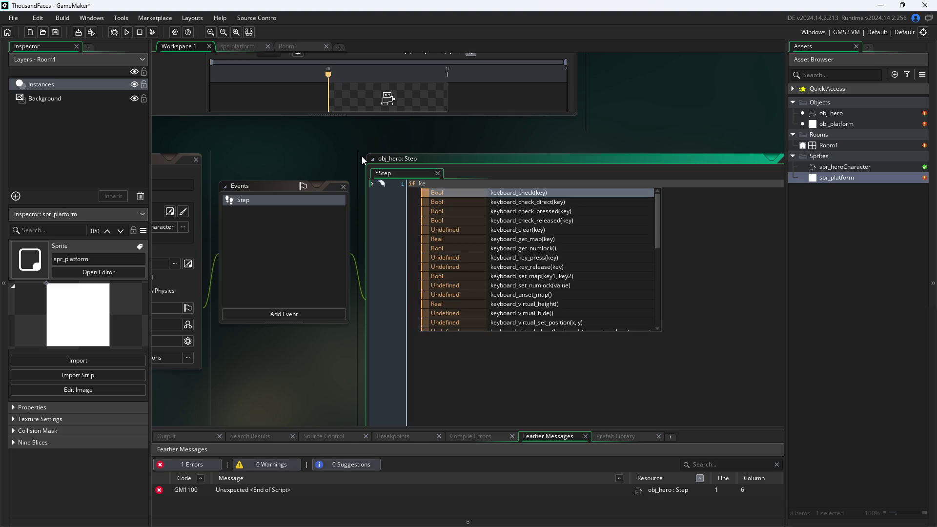
{"action": "key", "text": "Return"}
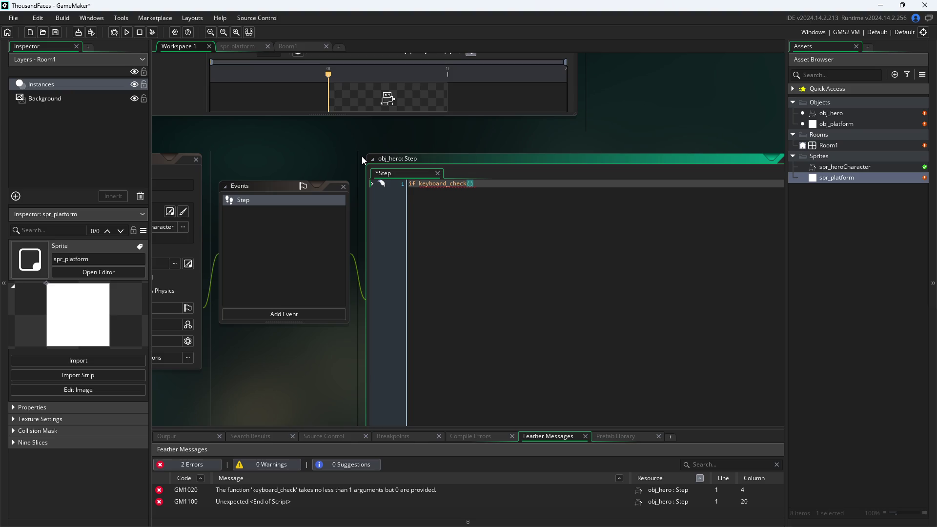
- Complete the condition with ("W") and close the empty block with a brace
{"action": "type", "text": "\"W\""}
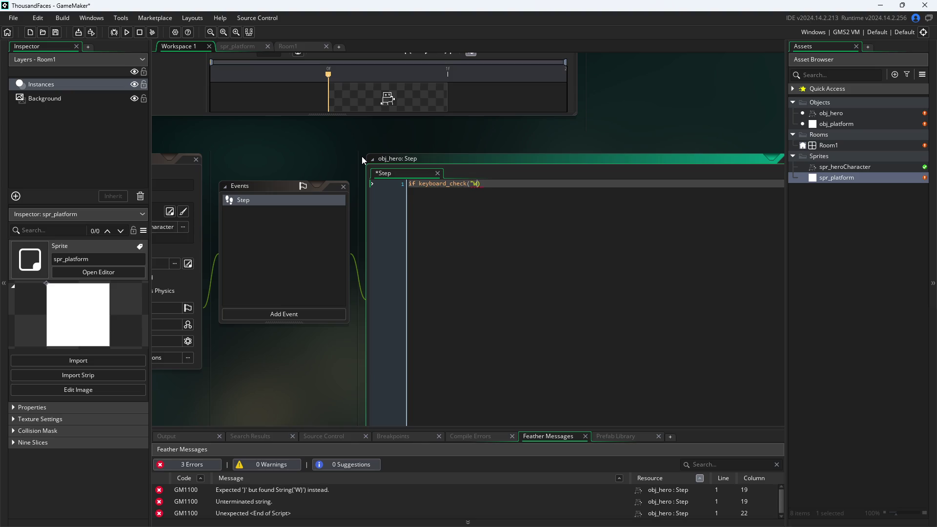
{"action": "type", "text": "){"}
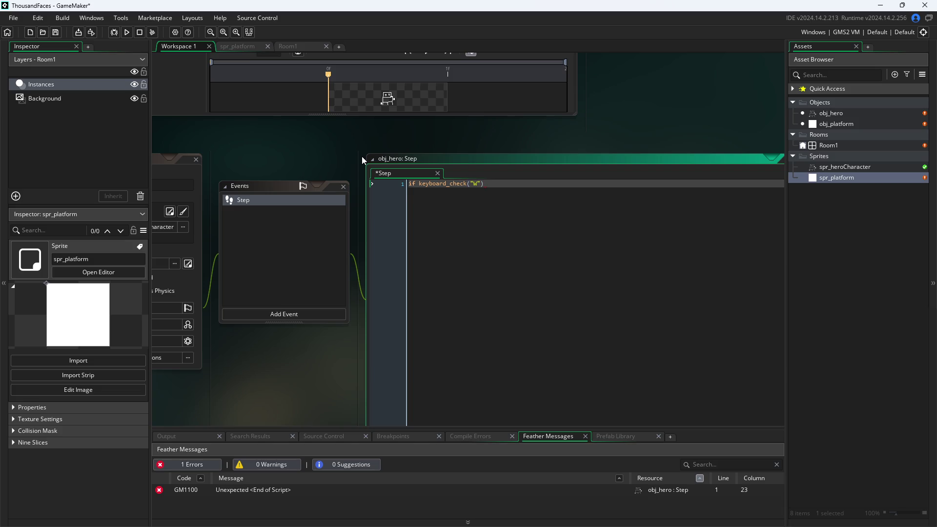
{"action": "key", "text": "Return"}
{"action": "key", "text": "Return"}
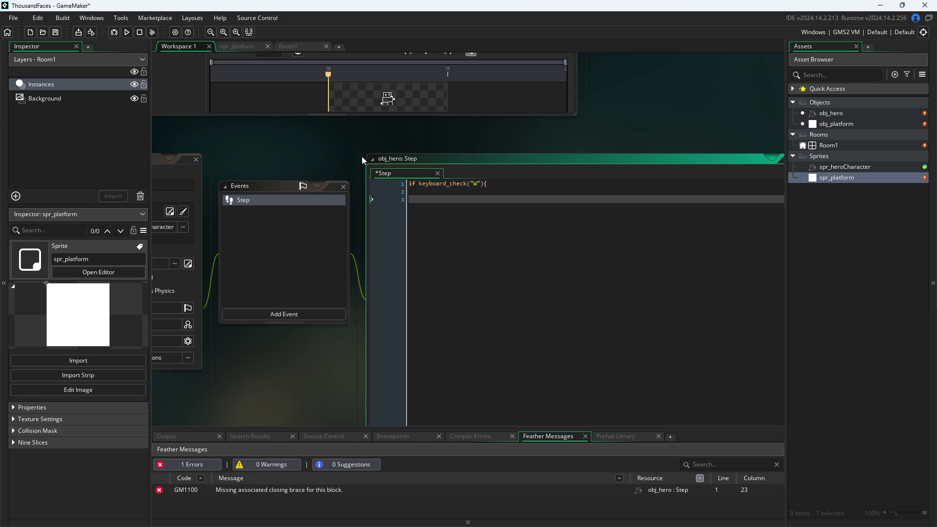
{"action": "type", "text": "}"}
{"action": "key", "text": "Up"}
{"action": "key", "text": "Up"}
{"action": "key", "text": "End"}
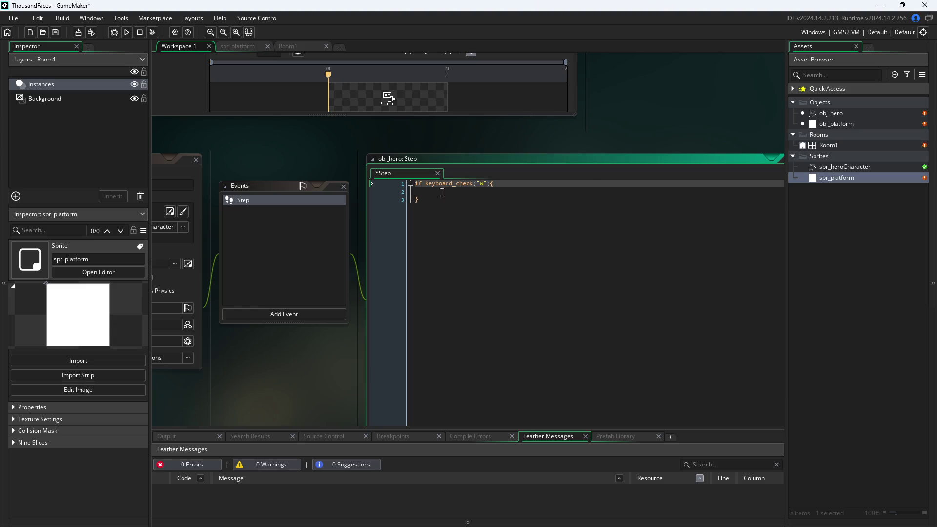
{"action": "left_click", "coordinate": [485, 193]}
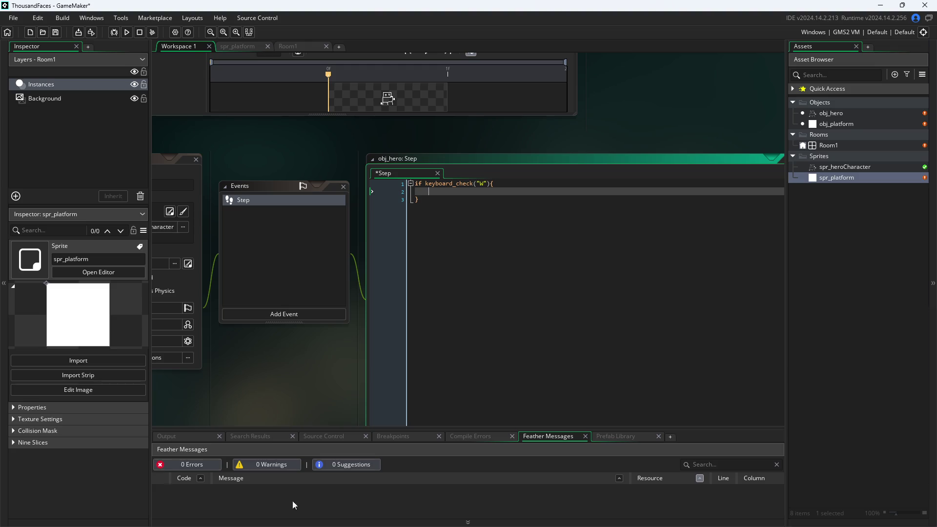
{"action": "left_click", "coordinate": [218, 22]}
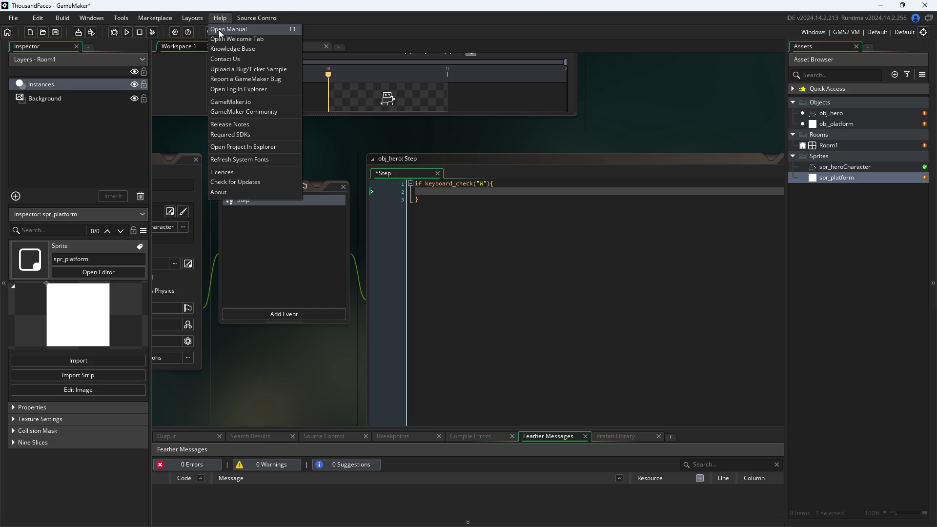
{"action": "left_click", "coordinate": [220, 29]}
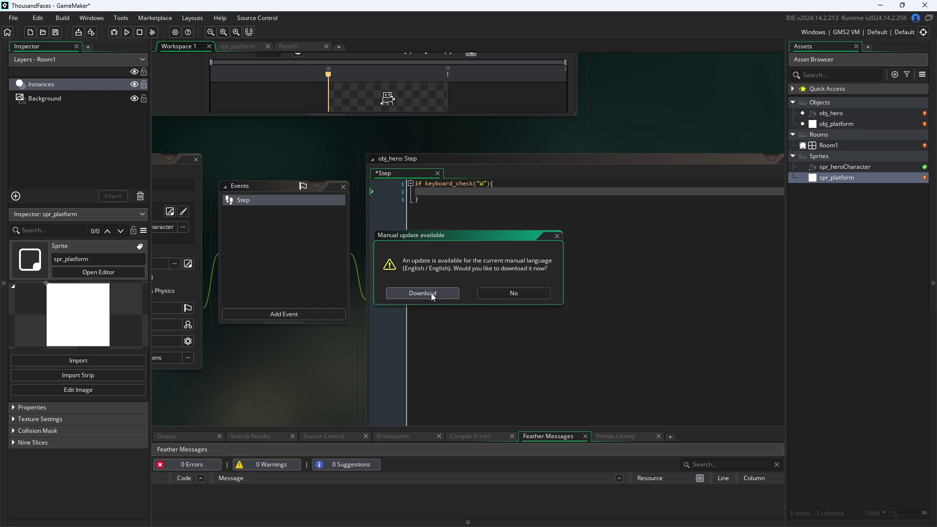
{"action": "left_click", "coordinate": [504, 297]}
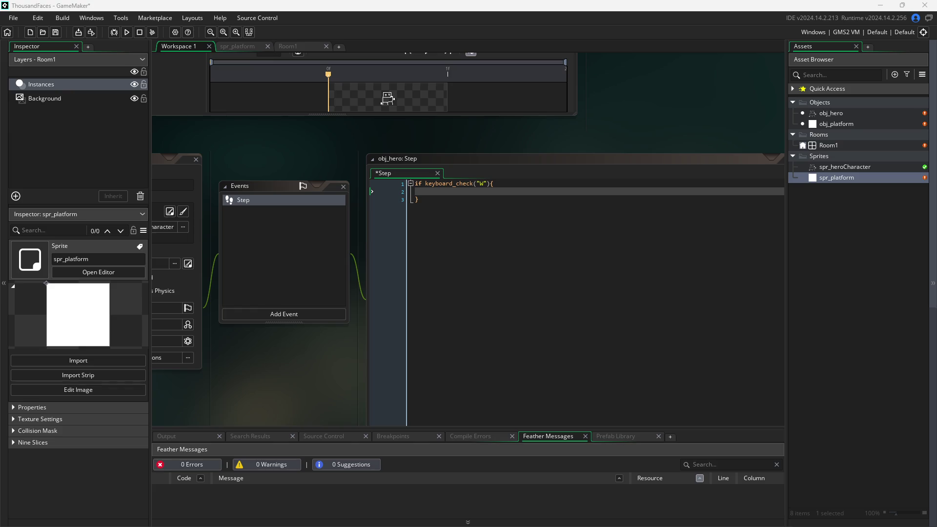
- Wrap the keyboard_check("W") condition on line 1 in parentheses
{"action": "left_click", "coordinate": [438, 184]}
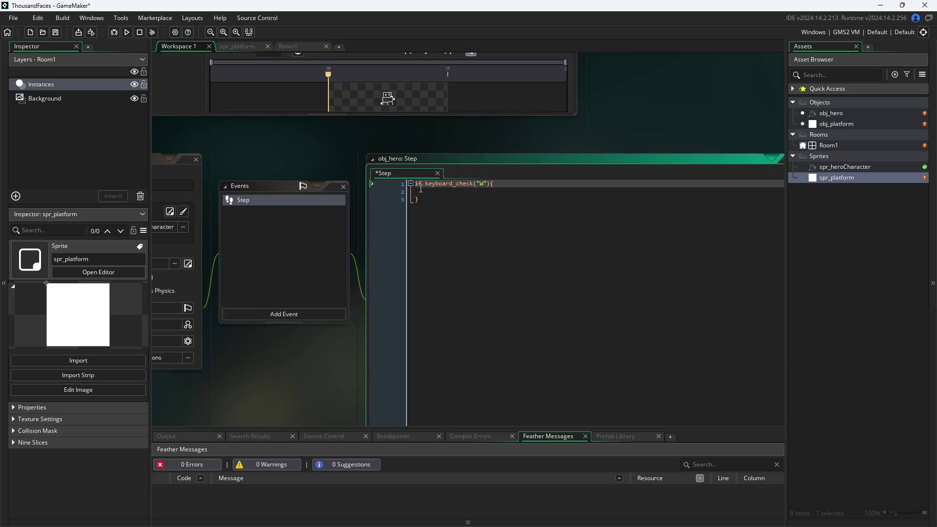
{"action": "type", "text": "("}
{"action": "key", "text": "Right"}
{"action": "key", "text": "Right"}
{"action": "key", "text": "Right"}
{"action": "type", "text": ")"}
{"action": "key", "text": "Down"}
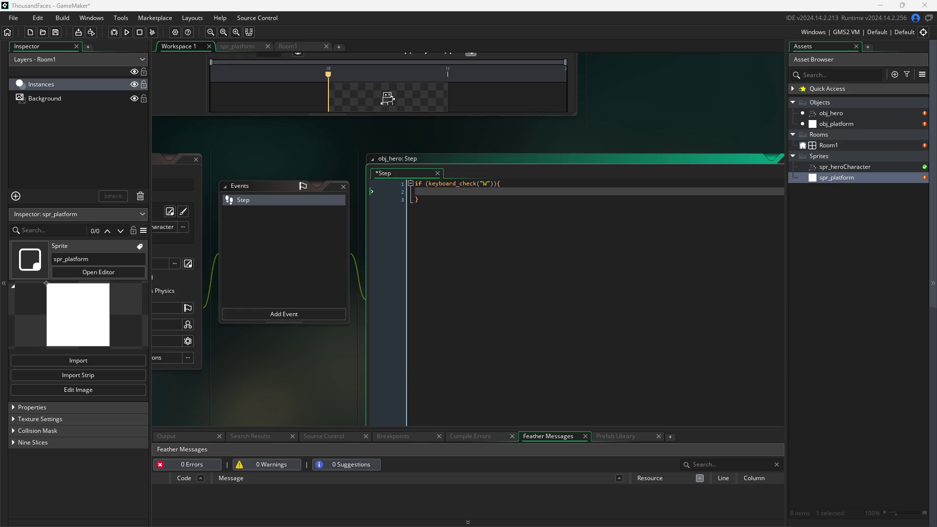
- Add x++; on line 2 inside the W check block
{"action": "left_click", "coordinate": [446, 195]}
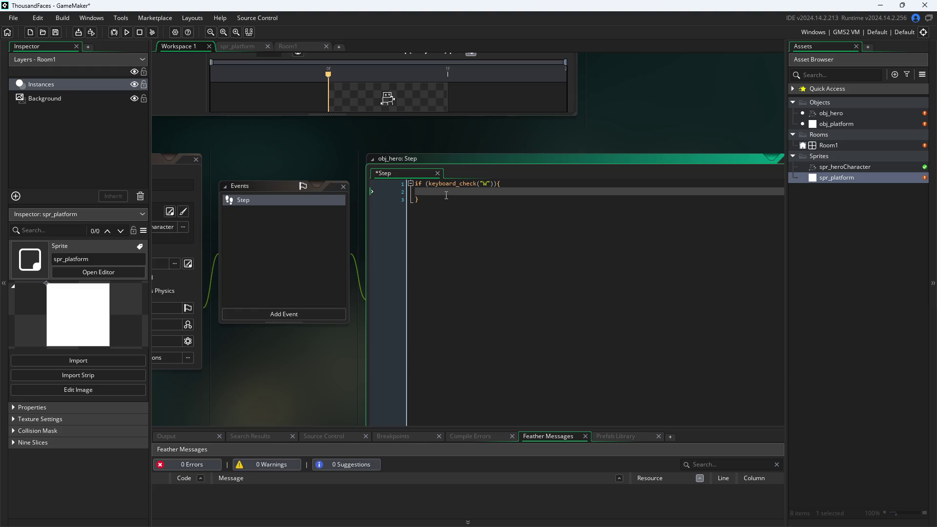
{"action": "type", "text": "x++;"}
{"action": "left_click", "coordinate": [533, 144]}
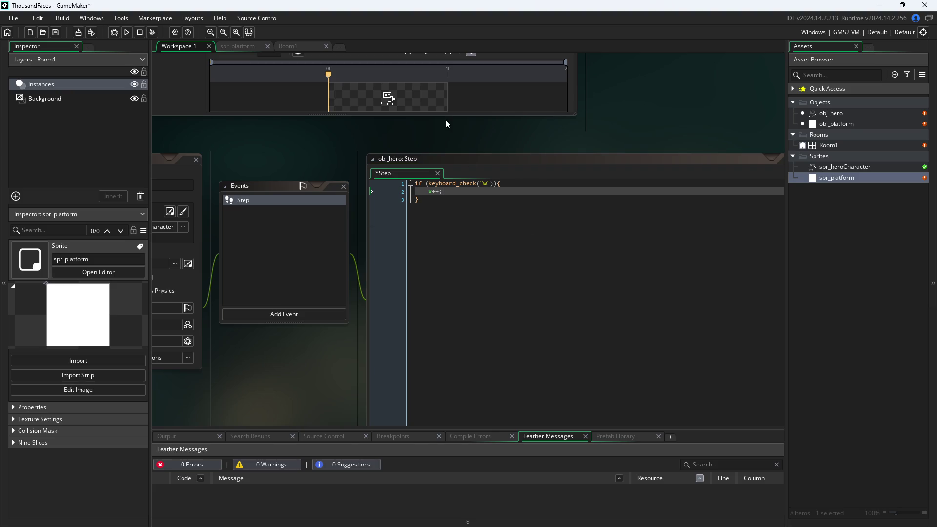
{"action": "left_click_drag", "start_coordinate": [460, 136], "coordinate": [559, 109]}
{"action": "mouse_move", "coordinate": [565, 148]}
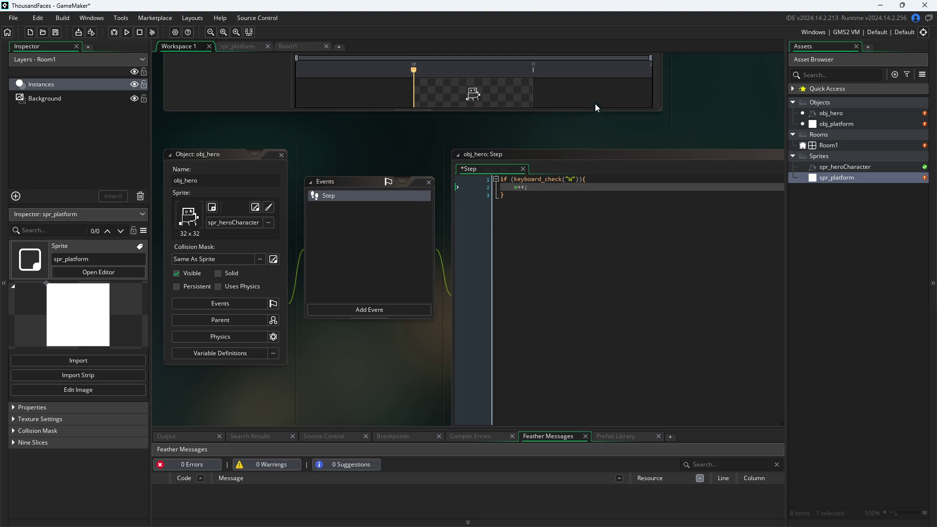
{"action": "scroll", "coordinate": [621, 102], "scroll_direction": "left", "scroll_amount": 3}
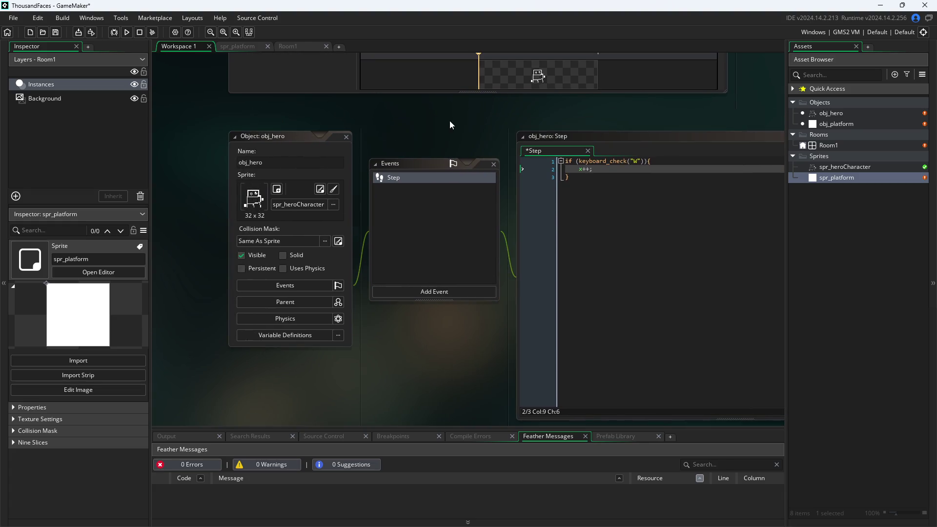
- Run the game, then after the Code Error change the W argument to ord("W")
{"action": "left_click", "coordinate": [127, 32]}
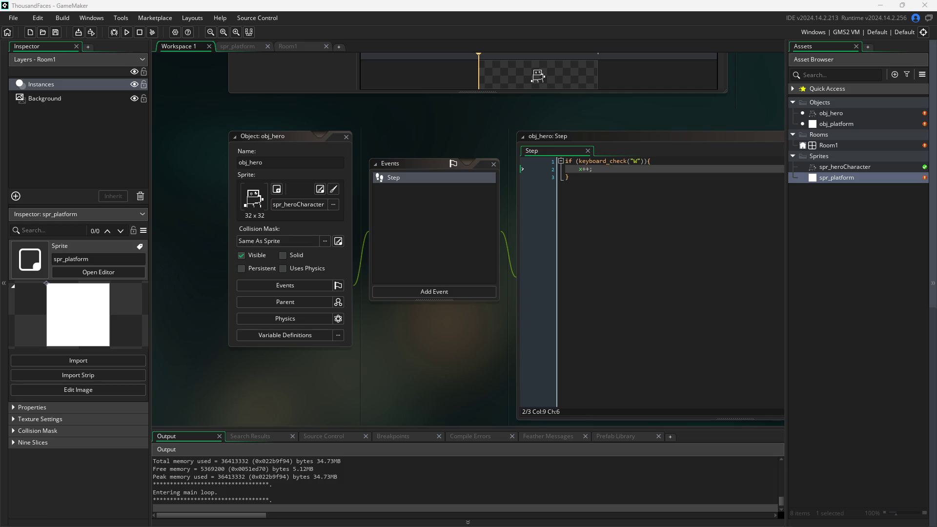
{"action": "mouse_move", "coordinate": [370, 193]}
{"action": "left_mouse_down"}
{"action": "mouse_move", "coordinate": [379, 122]}
{"action": "mouse_move", "coordinate": [615, 206]}
{"action": "mouse_move", "coordinate": [292, 73]}
{"action": "left_mouse_up"}
{"action": "left_click", "coordinate": [638, 168]}
{"action": "key", "text": "Right"}
{"action": "key", "text": "Right"}
{"action": "key", "text": "Delete"}
{"action": "key", "text": "BackSpace"}
{"action": "key", "text": "BackSpace"}
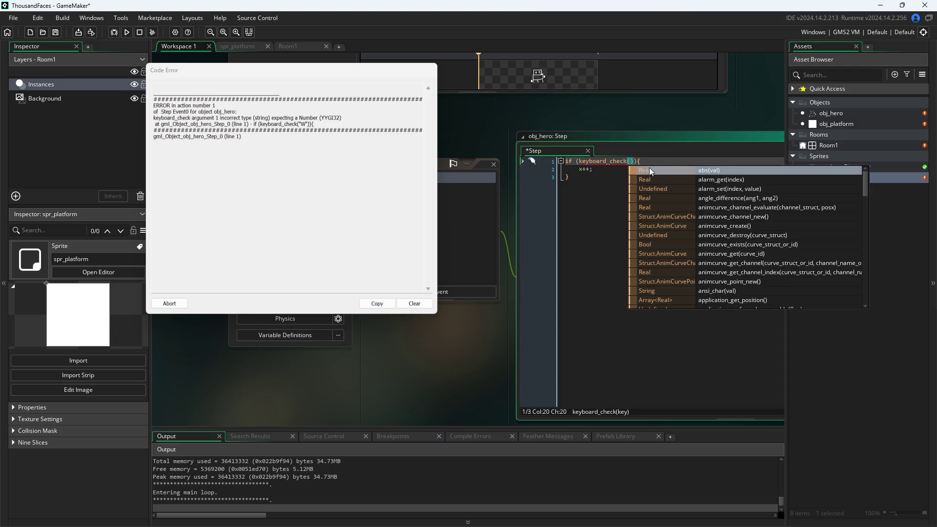
{"action": "type", "text": "ord(\"W"}
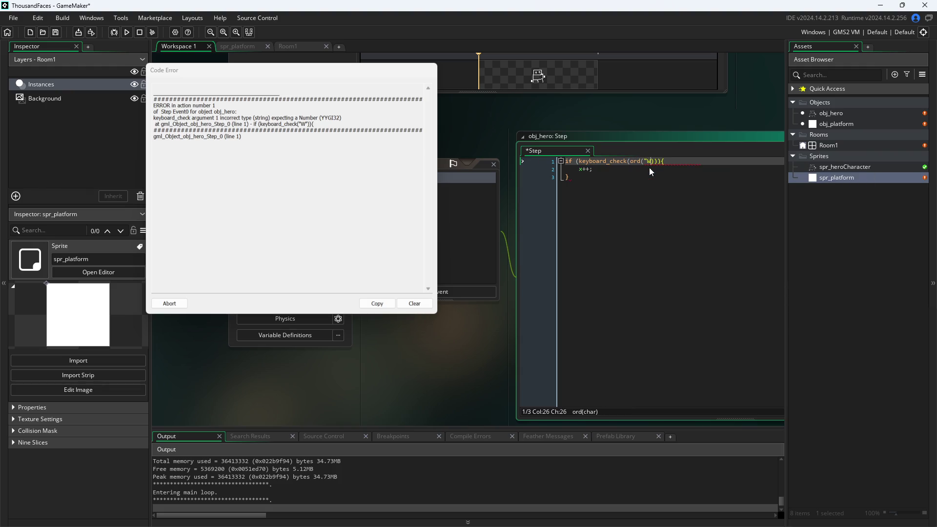
{"action": "type", "text": "\""}
- Close the code error report and run the game again with the fix
{"action": "left_click_drag", "start_coordinate": [645, 140], "coordinate": [645, 145]}
{"action": "left_click", "coordinate": [649, 173]}
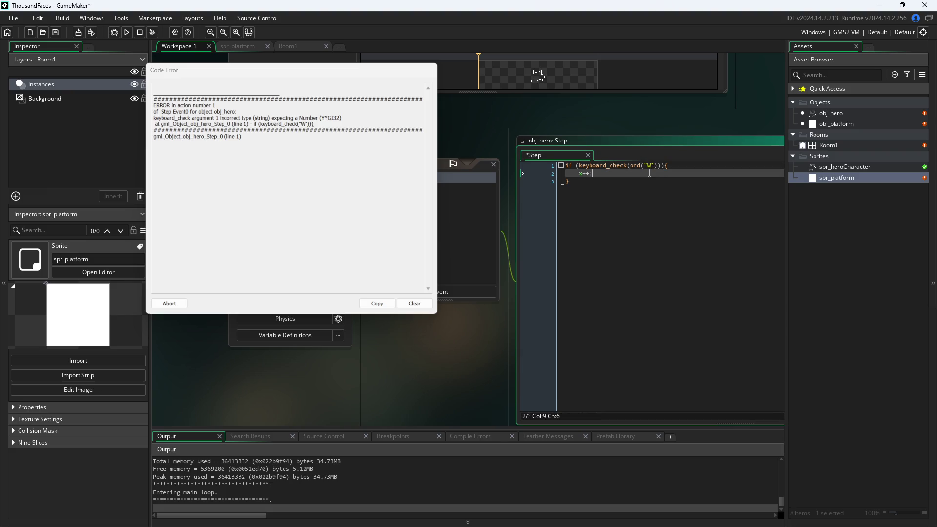
{"action": "left_click", "coordinate": [463, 372]}
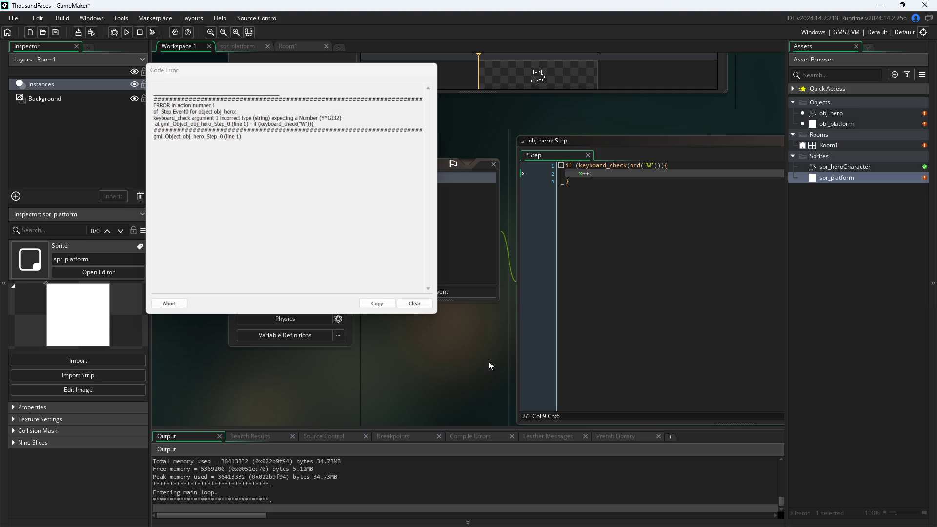
{"action": "left_click", "coordinate": [173, 303]}
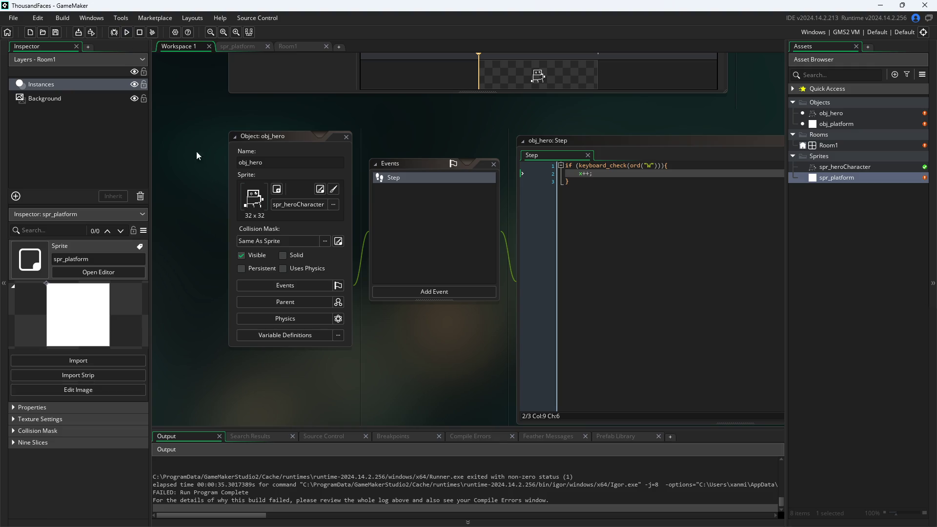
{"action": "left_click", "coordinate": [129, 32]}
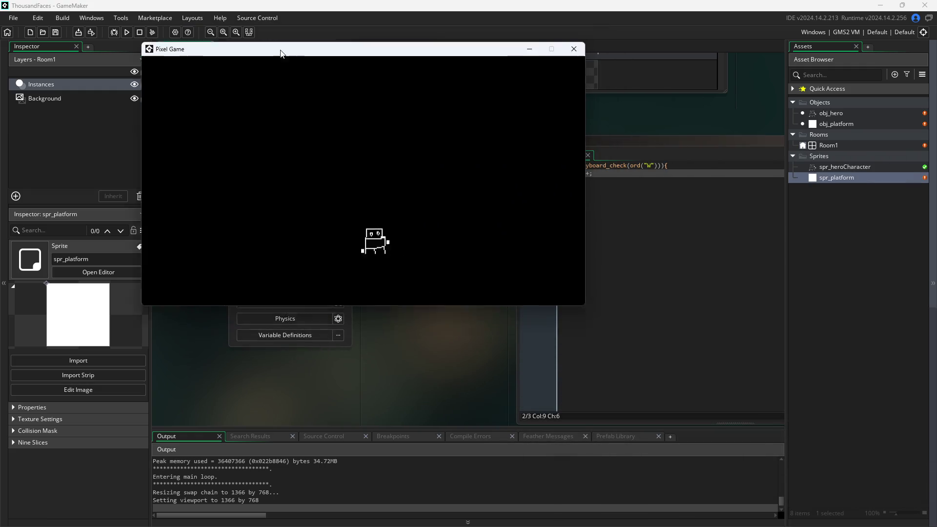
- Hold W to confirm the hero moves right, then close the game and return to the x++ line
{"action": "key", "text": "w"}
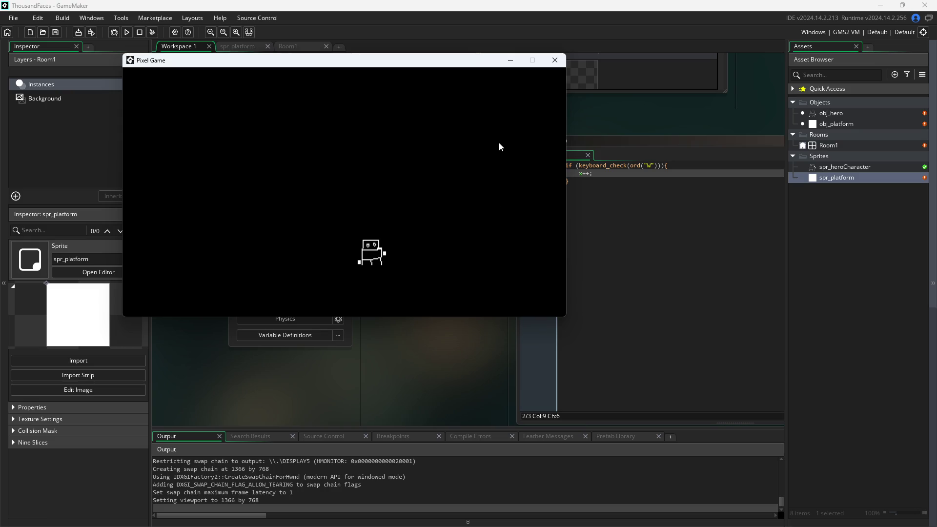
{"action": "key", "text": "w"}
{"action": "key", "text": "w"}
{"action": "key", "text": "w"}
{"action": "key", "text": "w"}
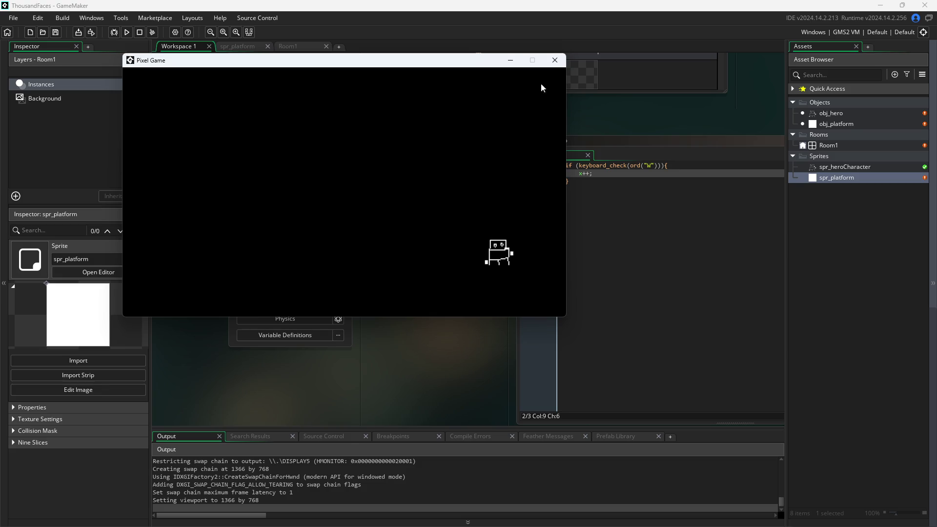
{"action": "key", "text": "w"}
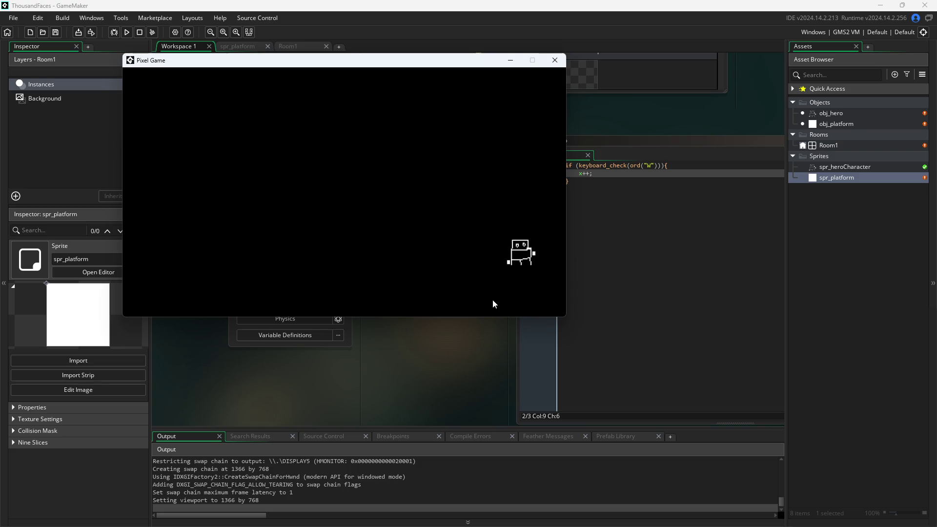
{"action": "key", "text": "w"}
{"action": "key", "text": "w"}
{"action": "key", "text": "w"}
{"action": "left_click", "coordinate": [554, 60]}
{"action": "left_click", "coordinate": [587, 173]}
{"action": "key", "text": "Home"}
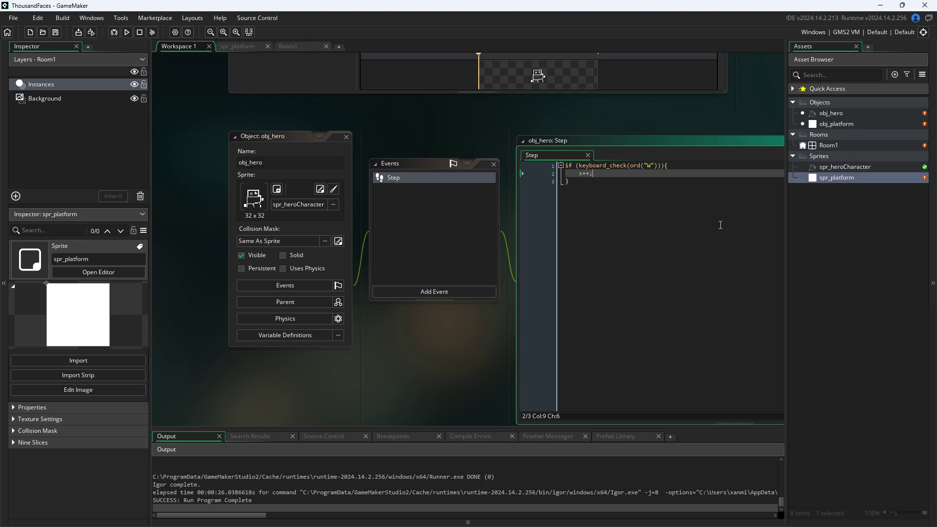
- Change the W block to y++ and duplicate the if-block into four copies
{"action": "key", "text": "BackSpace"}
{"action": "type", "text": "y"}
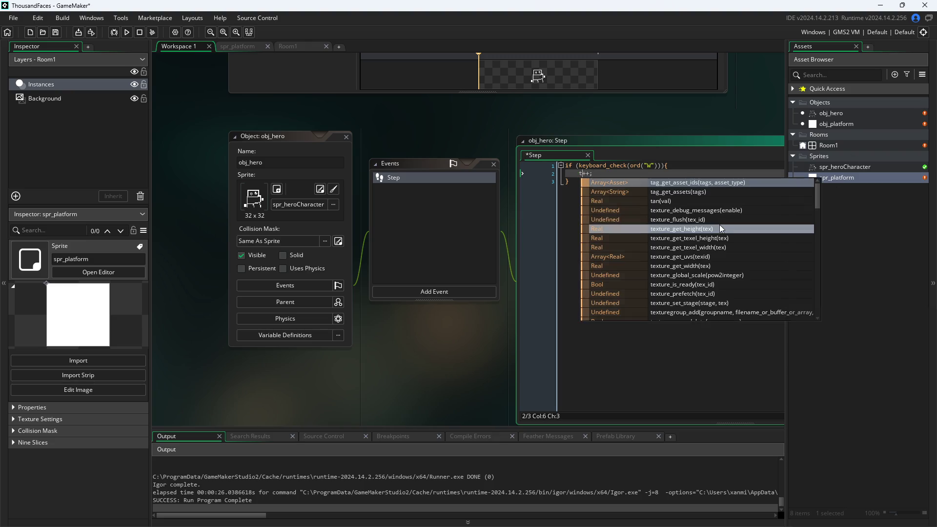
{"action": "key", "text": "Down"}
{"action": "key", "text": "shift+Up"}
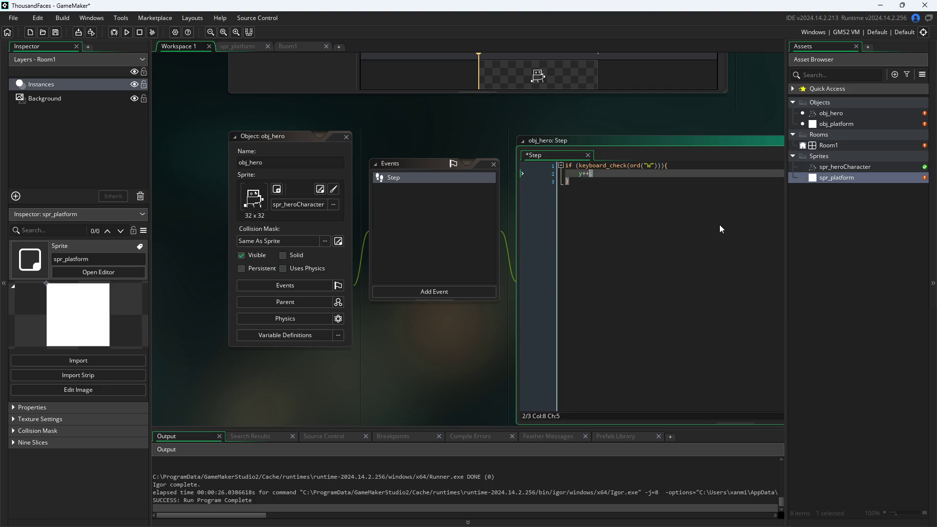
{"action": "key", "text": "shift+Up"}
{"action": "key", "text": "shift+Left"}
{"action": "key", "text": "shift+Left"}
{"action": "key", "text": "shift+Left"}
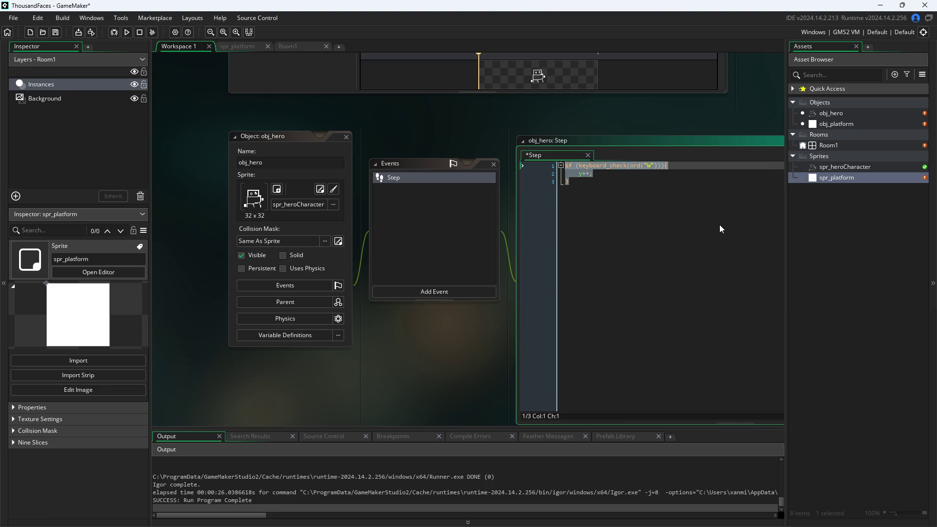
{"action": "key", "text": "Right"}
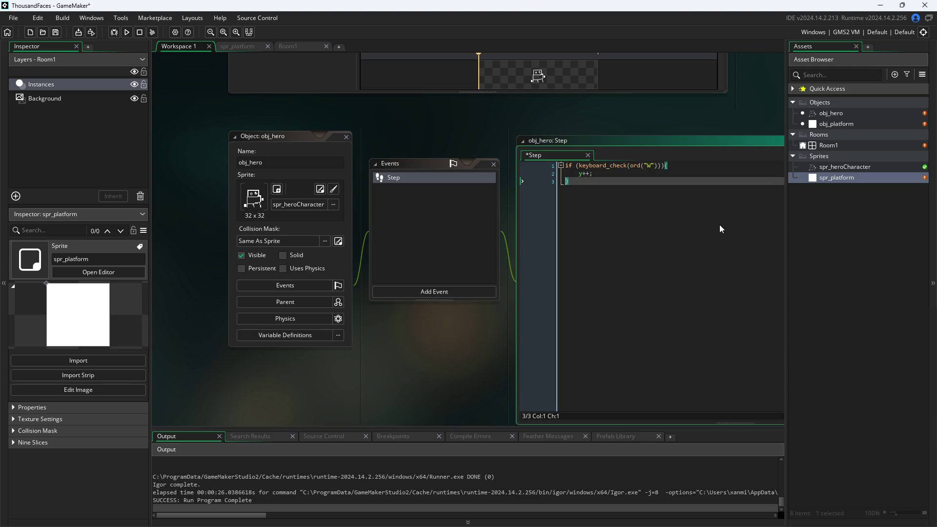
{"action": "key", "text": "ctrl+v"}
{"action": "key", "text": "ctrl+v"}
{"action": "type", "text": "if (keyboard_check(ord(\"W\"))){     y++; }"}
{"action": "key", "text": "Up"}
- Change the copied blocks' keys to A, S and D
{"action": "double_click", "coordinate": [650, 189]}
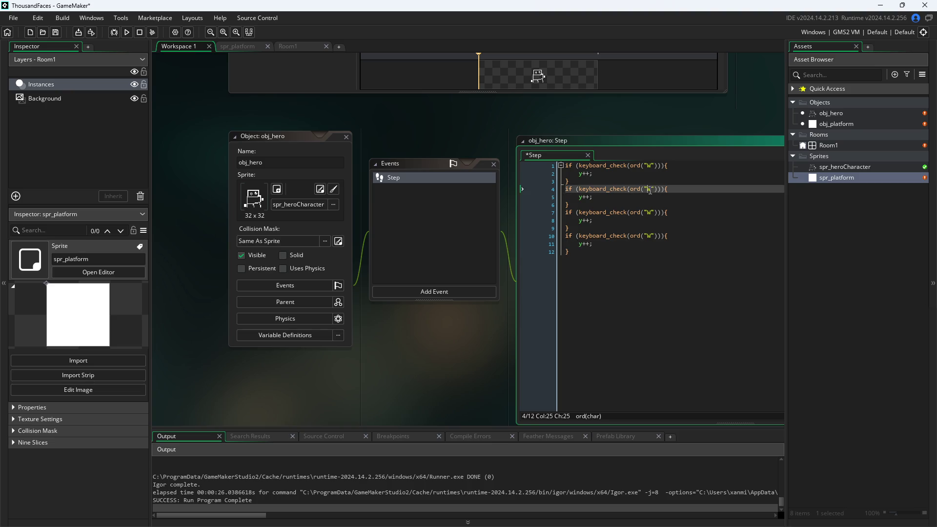
{"action": "type", "text": "A"}
{"action": "key", "text": "Down"}
{"action": "key", "text": "Down"}
{"action": "key", "text": "Down"}
{"action": "key", "text": "BackSpace"}
{"action": "type", "text": "S"}
{"action": "key", "text": "Down"}
{"action": "key", "text": "Down"}
{"action": "key", "text": "Down"}
{"action": "key", "text": "BackSpace"}
{"action": "type", "text": "D"}
- Make the A block x-- and the S block y--, then save and run with F5
{"action": "key", "text": "Up"}
{"action": "key", "text": "Up"}
{"action": "key", "text": "Up"}
{"action": "key", "text": "Up"}
{"action": "key", "text": "Up"}
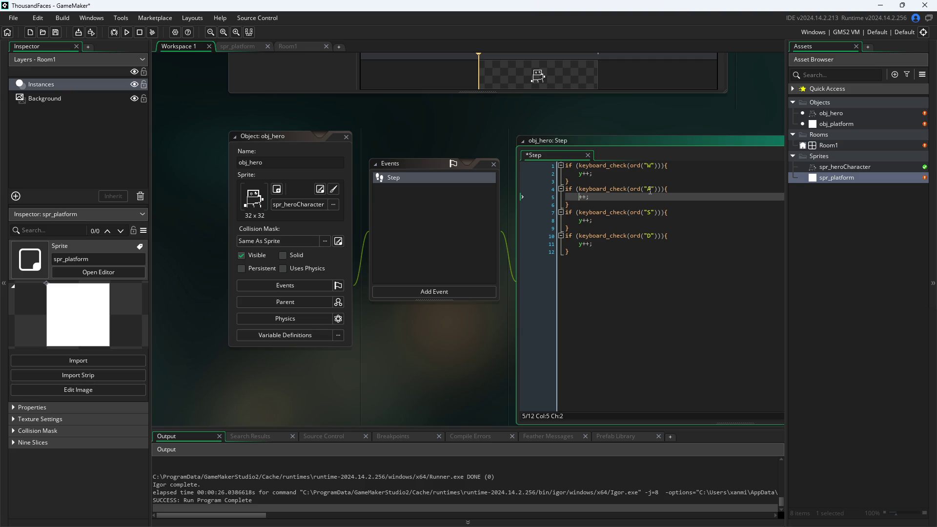
{"action": "key", "text": "Delete"}
{"action": "key", "text": "Delete"}
{"action": "type", "text": "x--"}
{"action": "key", "text": "Down"}
{"action": "key", "text": "Down"}
{"action": "key", "text": "Down"}
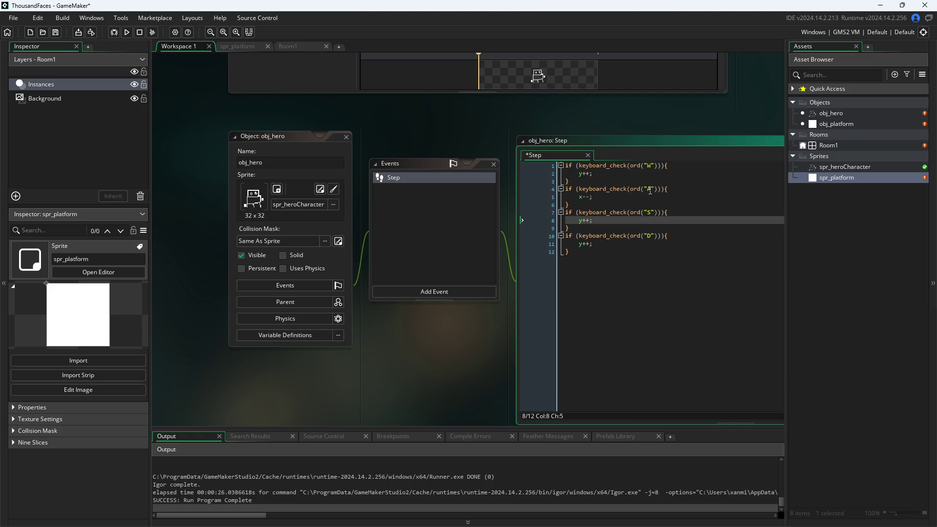
{"action": "key", "text": "BackSpace"}
{"action": "key", "text": "BackSpace"}
{"action": "type", "text": "--"}
{"action": "key", "text": "Down"}
{"action": "key", "text": "Down"}
{"action": "key", "text": "Down"}
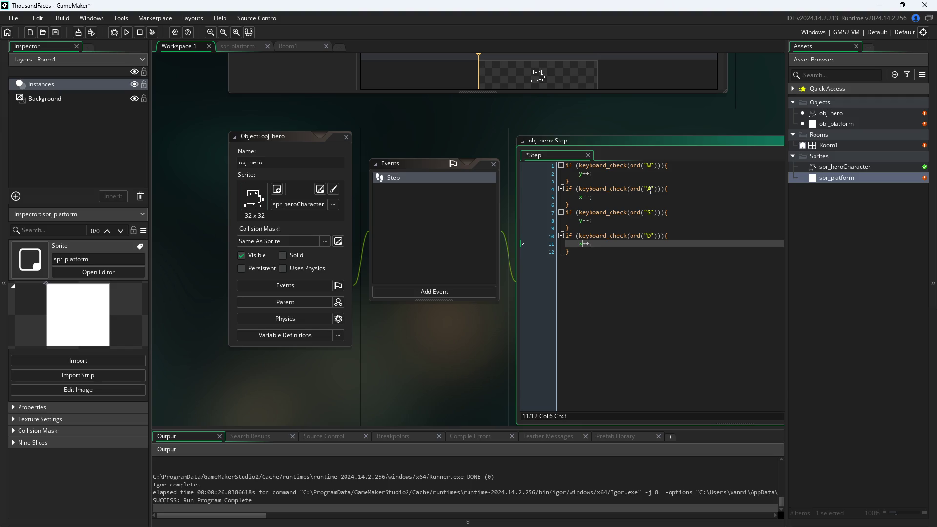
{"action": "left_click", "coordinate": [478, 363]}
{"action": "key", "text": "F5"}
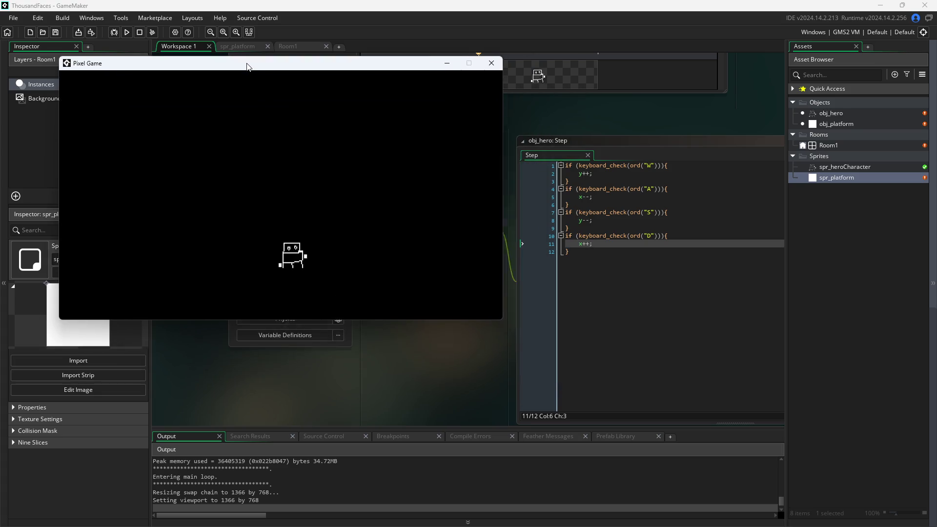
- Test the W key, which moves the hero down, then close the running game
{"action": "left_click_drag", "start_coordinate": [402, 90], "coordinate": [439, 91]}
{"action": "key", "text": "w"}
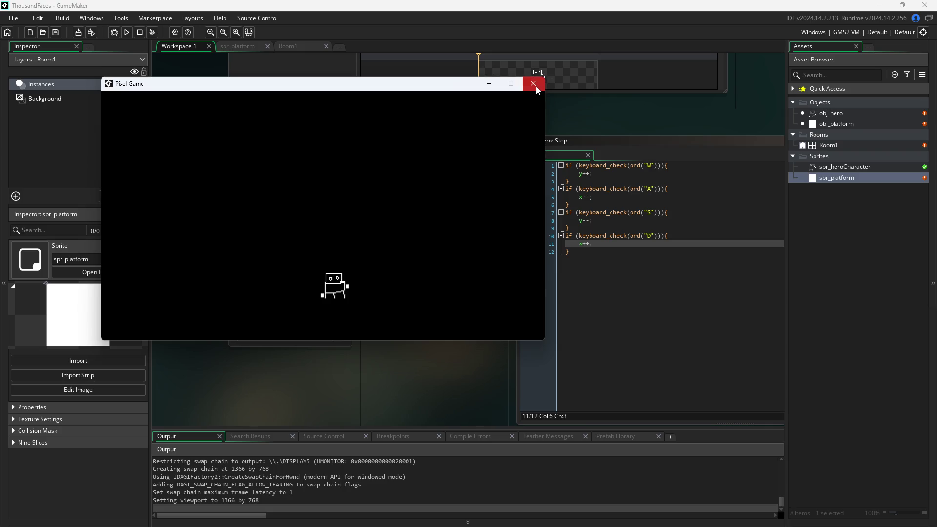
{"action": "left_click", "coordinate": [534, 87]}
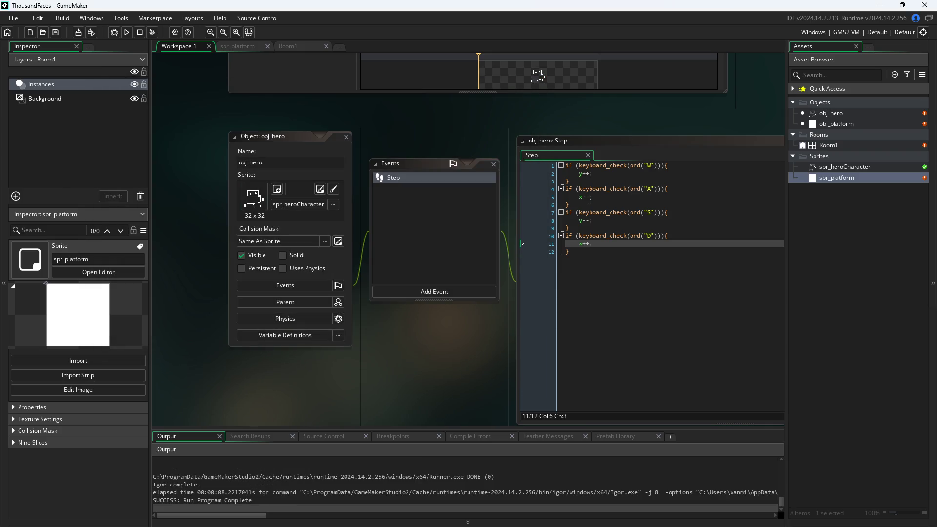
- Change line 2 to y-- and line 8 to y++, then save the Step code
{"action": "left_click", "coordinate": [590, 199]}
{"action": "mouse_move", "coordinate": [635, 237]}
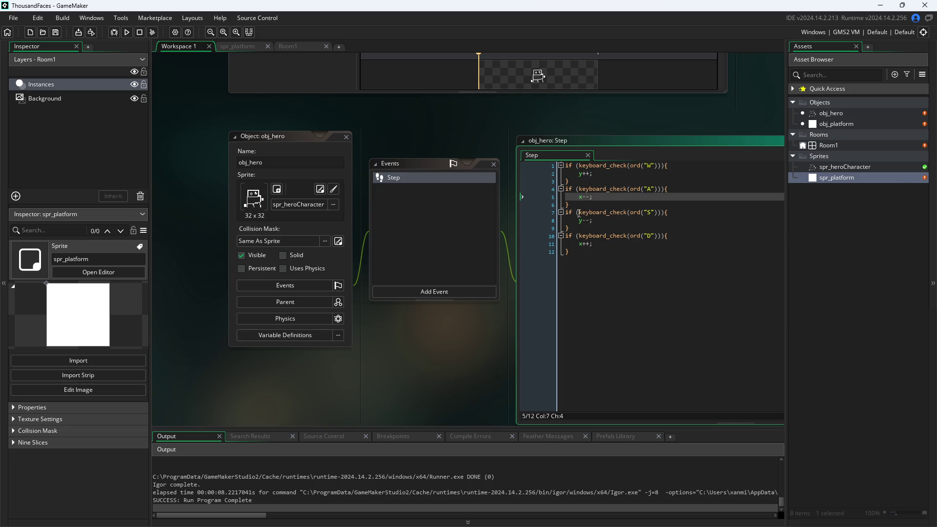
{"action": "left_click", "coordinate": [600, 182]}
{"action": "left_click", "coordinate": [591, 174]}
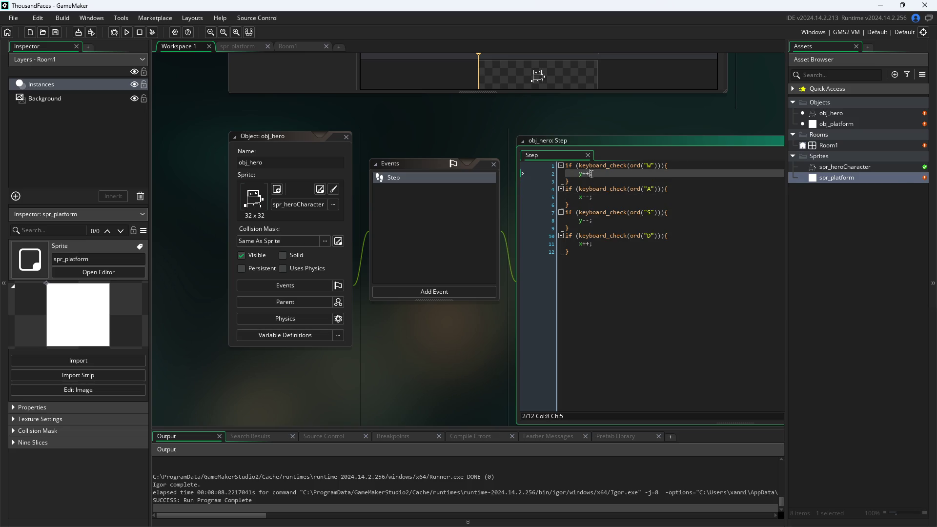
{"action": "key", "text": "BackSpace"}
{"action": "key", "text": "BackSpace"}
{"action": "type", "text": "--"}
{"action": "key", "text": "Down"}
{"action": "key", "text": "Down"}
{"action": "key", "text": "Down"}
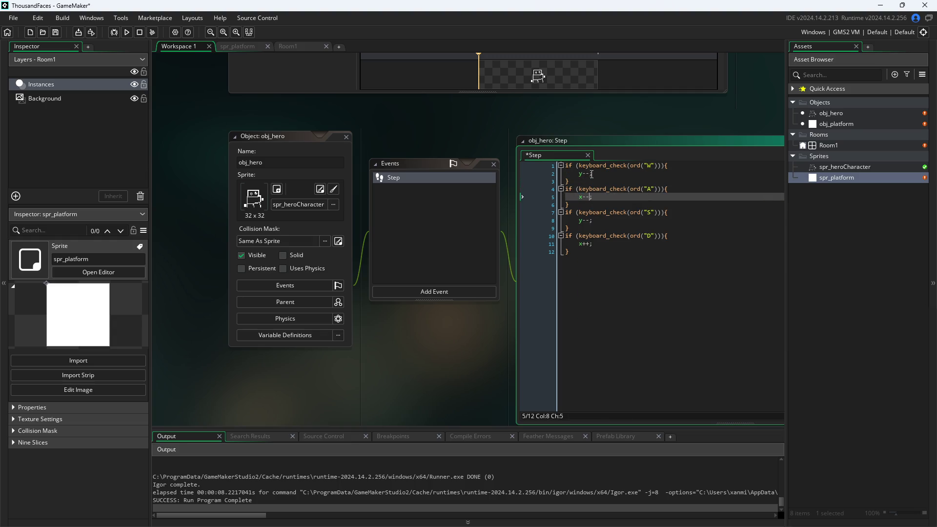
{"action": "key", "text": "Down"}
{"action": "key", "text": "Down"}
{"action": "key", "text": "Down"}
{"action": "key", "text": "BackSpace"}
{"action": "key", "text": "BackSpace"}
{"action": "type", "text": "++"}
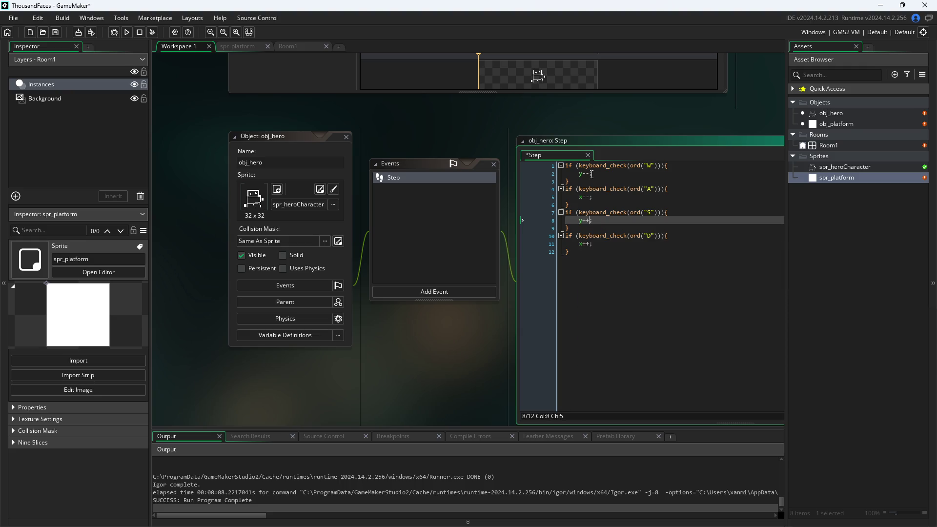
{"action": "key", "text": "ctrl+s"}
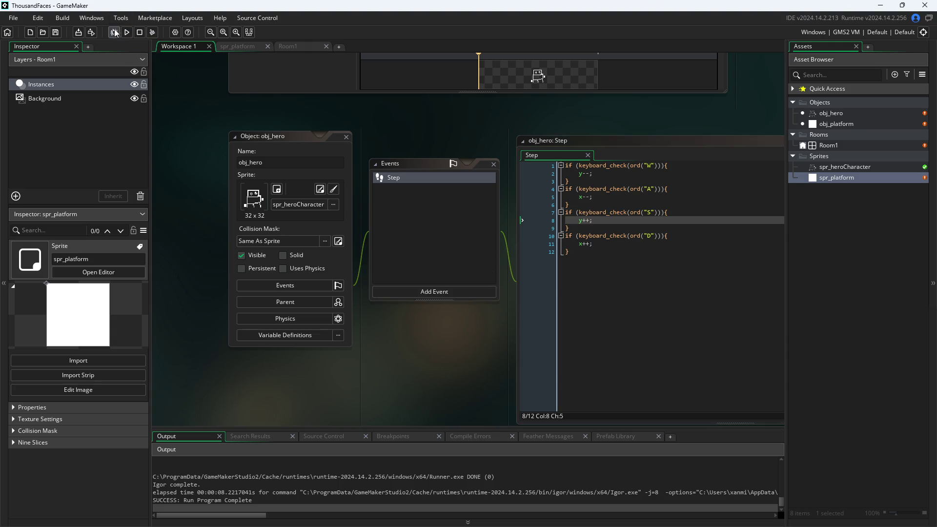
{"action": "left_click", "coordinate": [126, 32]}
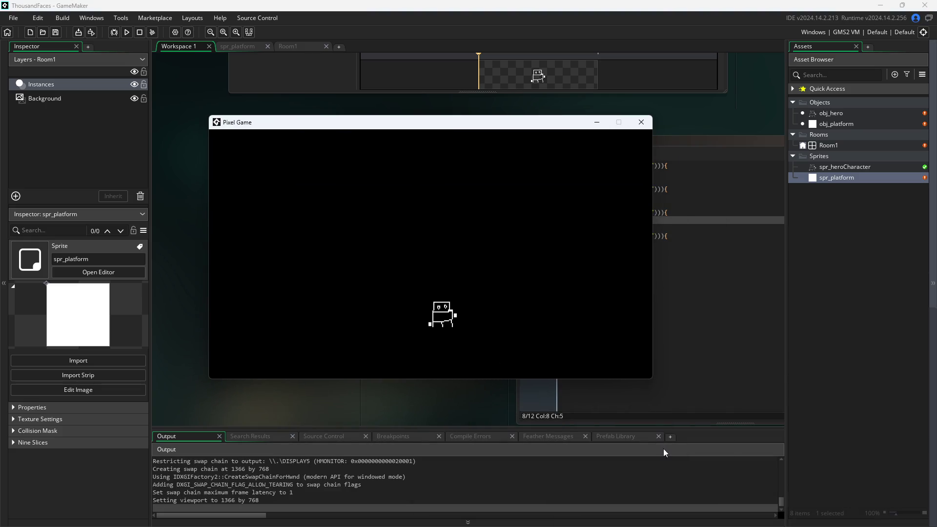
{"action": "key", "text": "w"}
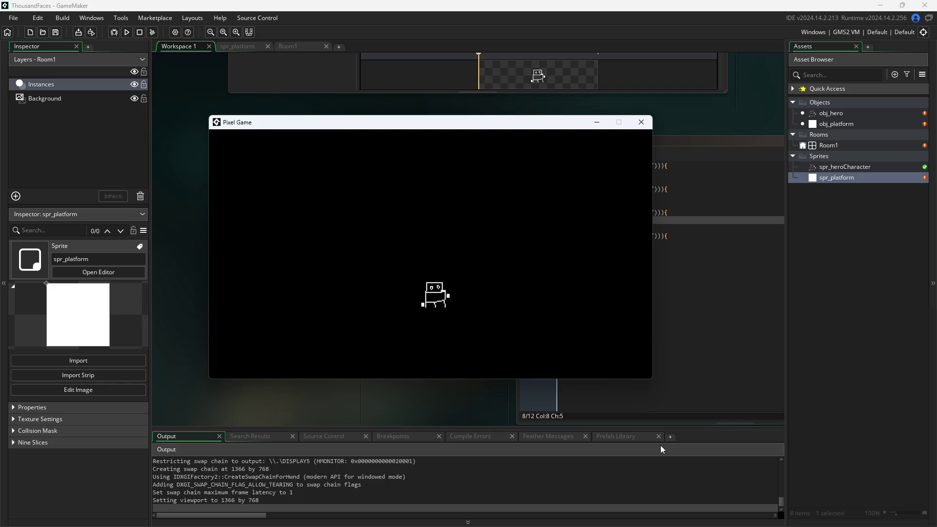
{"action": "key", "text": "w"}
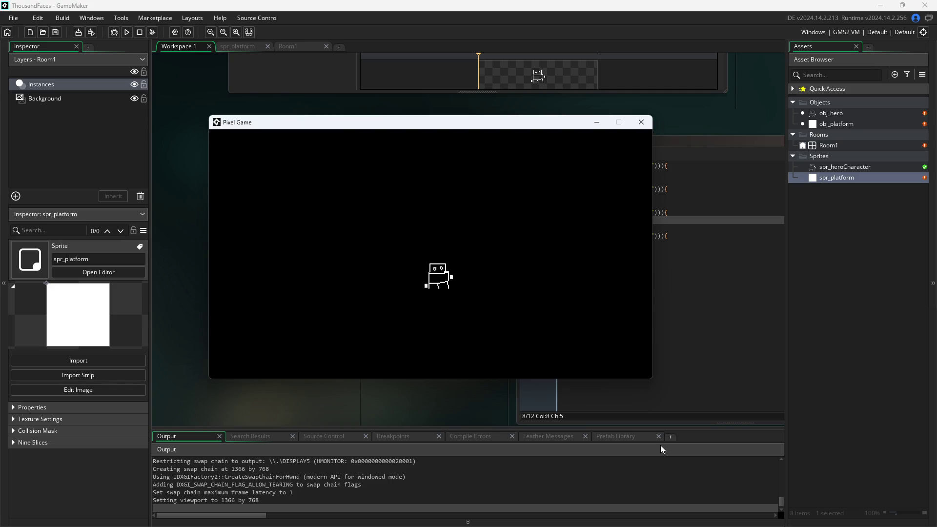
{"action": "key", "text": "d"}
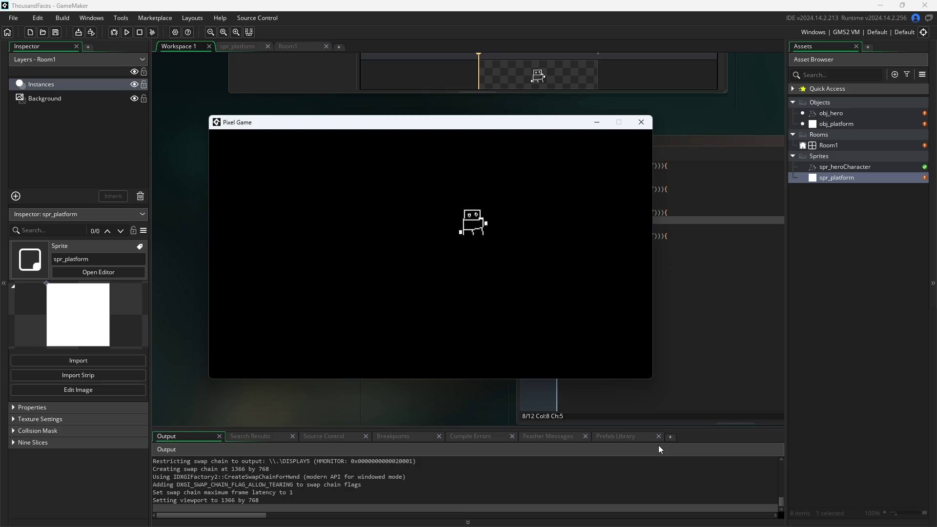
{"action": "left_click", "coordinate": [634, 124]}
{"action": "left_click", "coordinate": [586, 174]}
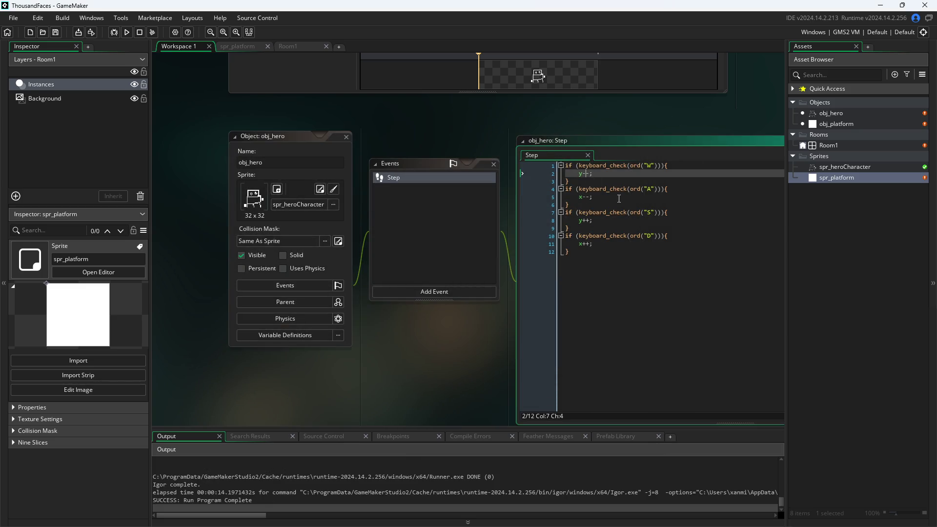
- Make the W, A and S movement lines move by 2 pixels
{"action": "type", "text": "2"}
{"action": "key", "text": "Down"}
{"action": "key", "text": "Down"}
{"action": "key", "text": "Down"}
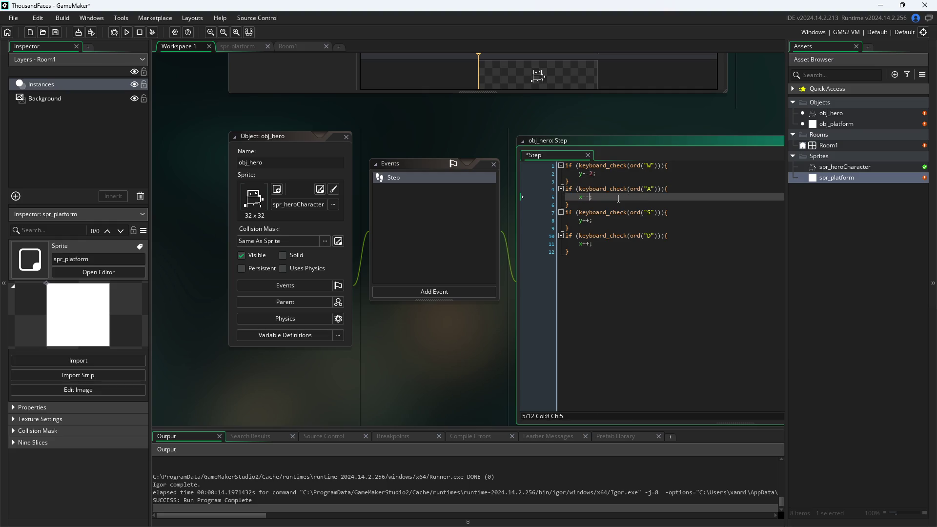
{"action": "type", "text": "2"}
{"action": "key", "text": "Down"}
{"action": "key", "text": "Down"}
{"action": "key", "text": "Down"}
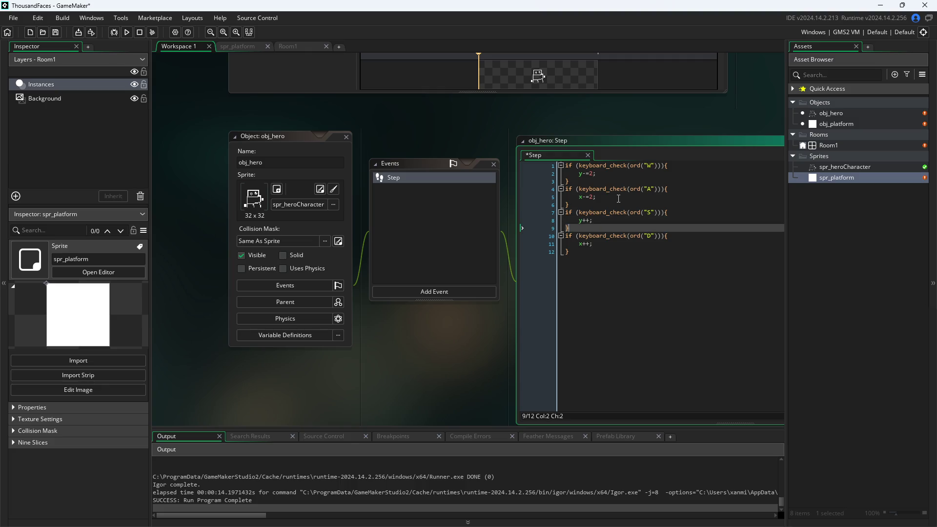
{"action": "type", "text": "2"}
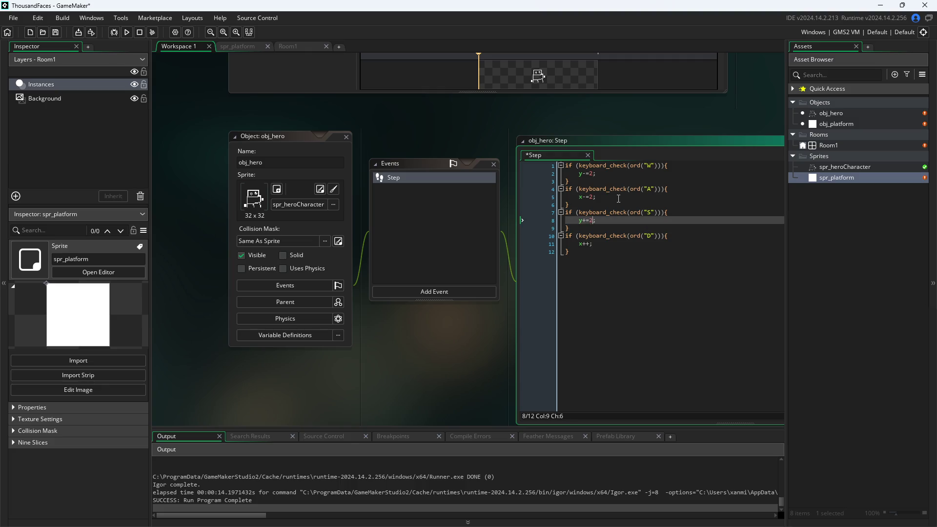
- Restore the Step code window to floating and launch the game to test movement
{"action": "mouse_move", "coordinate": [505, 329]}
{"action": "left_mouse_down"}
{"action": "mouse_move", "coordinate": [409, 377]}
{"action": "mouse_move", "coordinate": [239, 342]}
{"action": "left_mouse_up"}
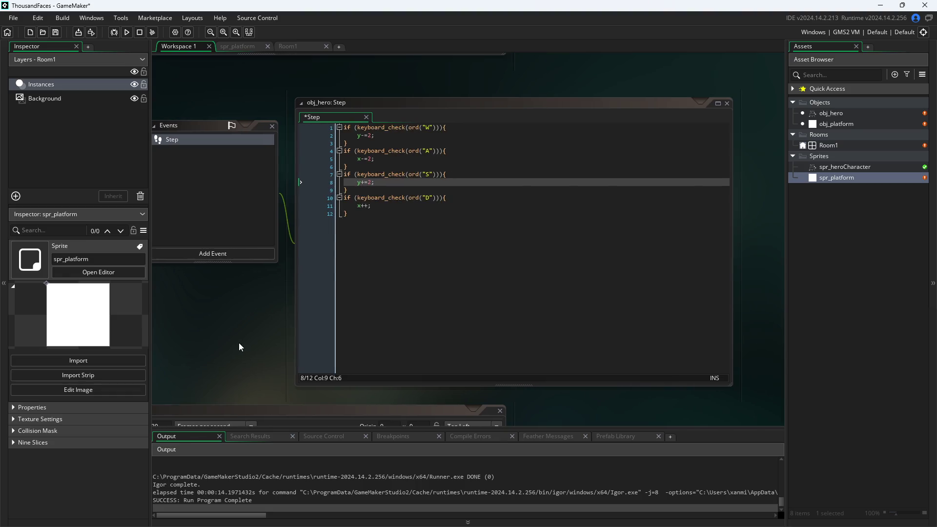
{"action": "left_click", "coordinate": [256, 319]}
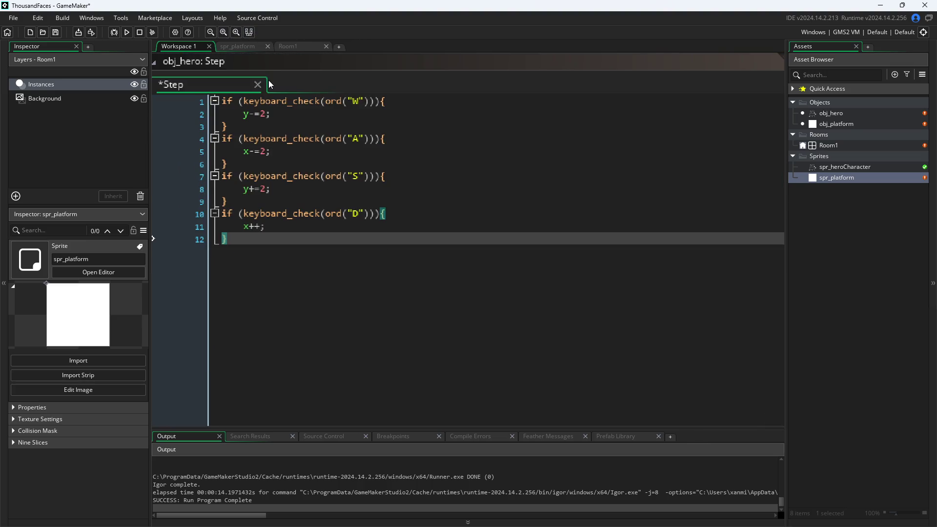
{"action": "double_click", "coordinate": [288, 62]}
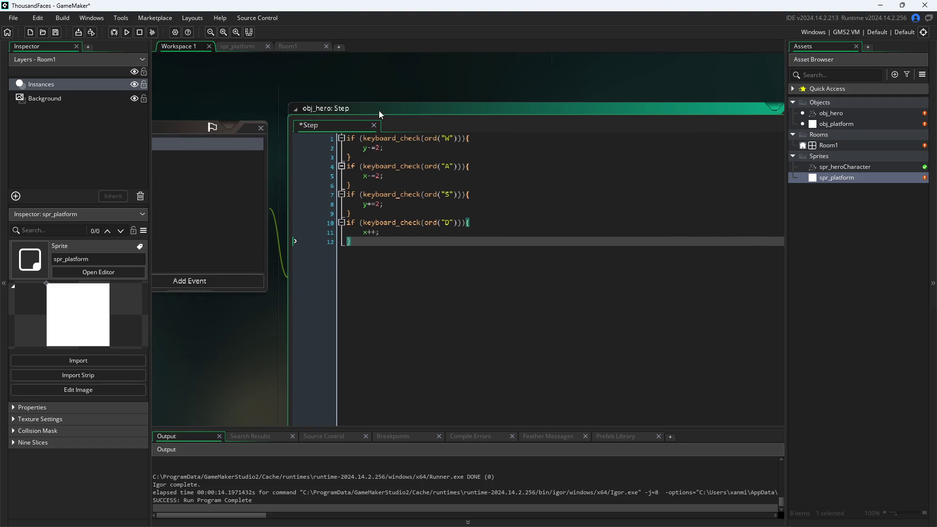
{"action": "scroll", "coordinate": [446, 125], "scroll_direction": "up", "scroll_amount": 1}
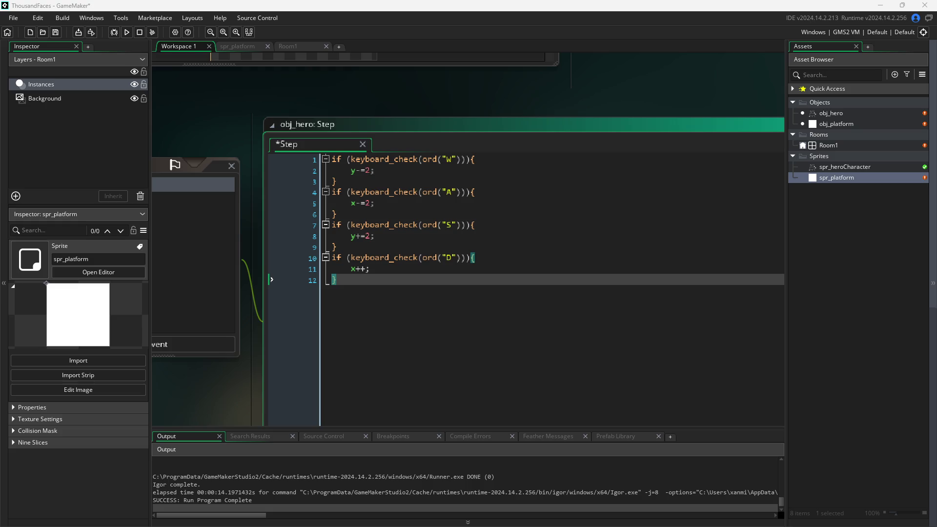
{"action": "left_click", "coordinate": [599, 93]}
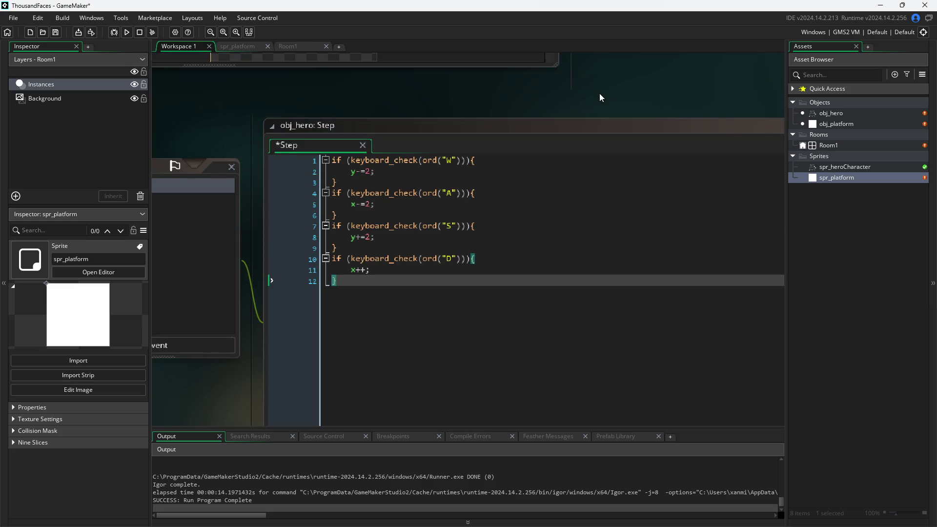
{"action": "scroll", "coordinate": [599, 93], "scroll_direction": "down", "scroll_amount": 3}
{"action": "scroll", "coordinate": [608, 124], "scroll_direction": "up", "scroll_amount": 1}
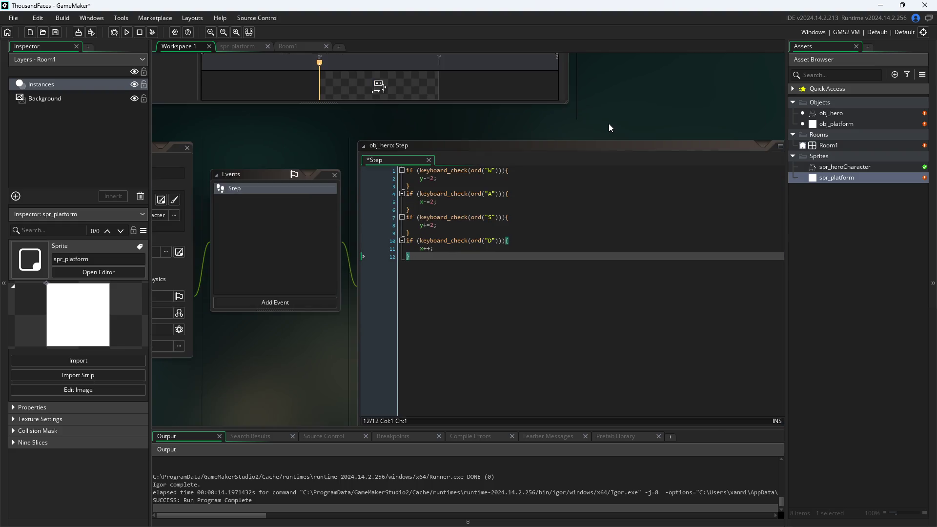
{"action": "left_click", "coordinate": [128, 33]}
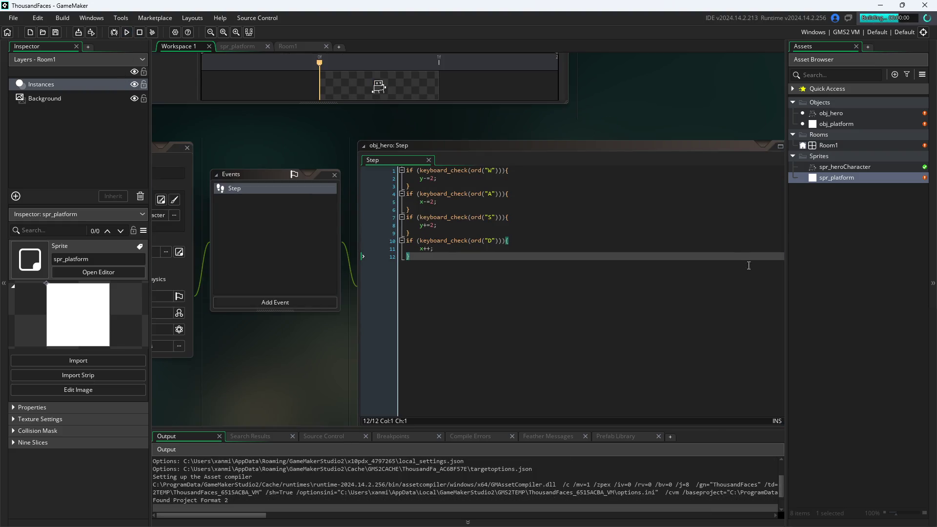
- Change line 11 to x+=2, close the game, and run it again
{"action": "left_click", "coordinate": [427, 248]}
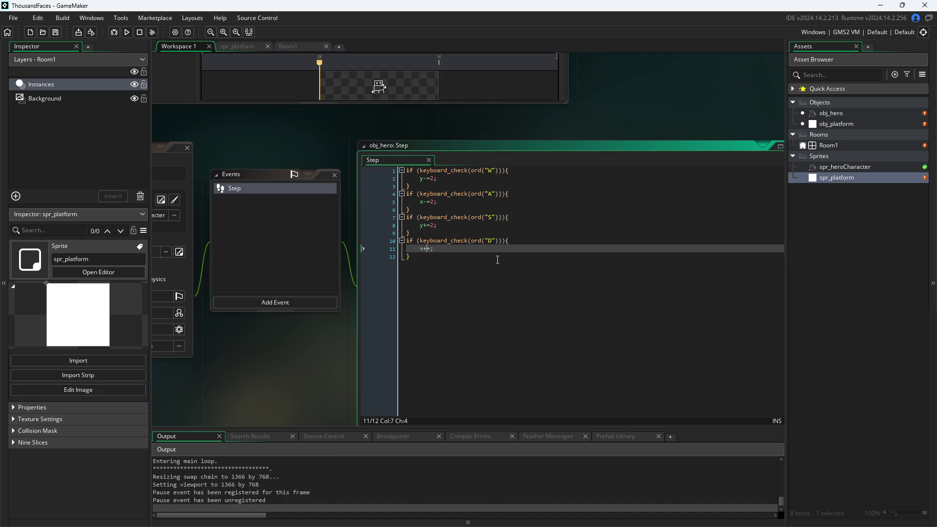
{"action": "key", "text": "BackSpace"}
{"action": "type", "text": "2"}
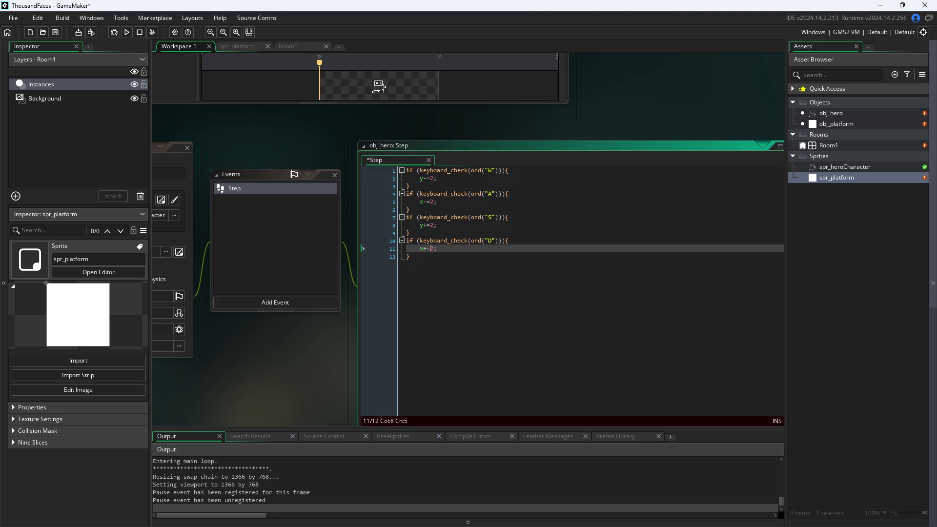
{"action": "left_click", "coordinate": [516, 138]}
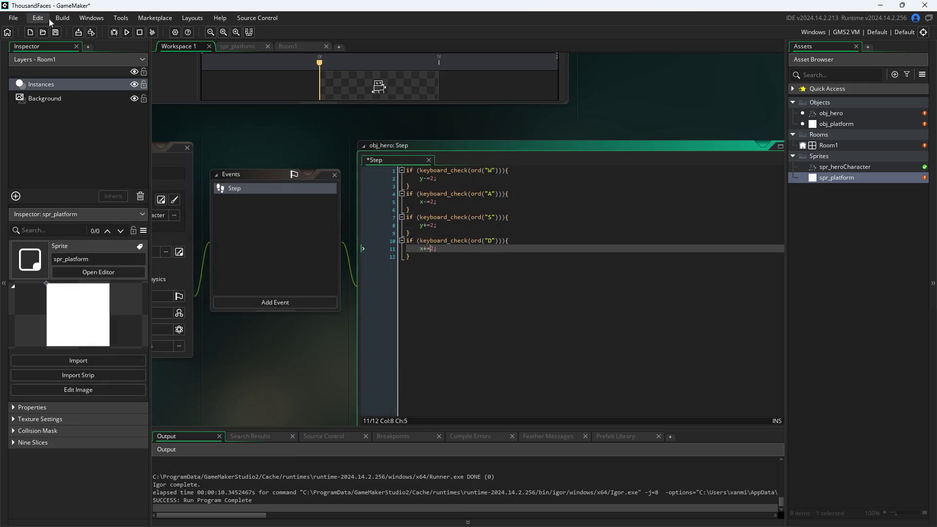
{"action": "left_click", "coordinate": [127, 33]}
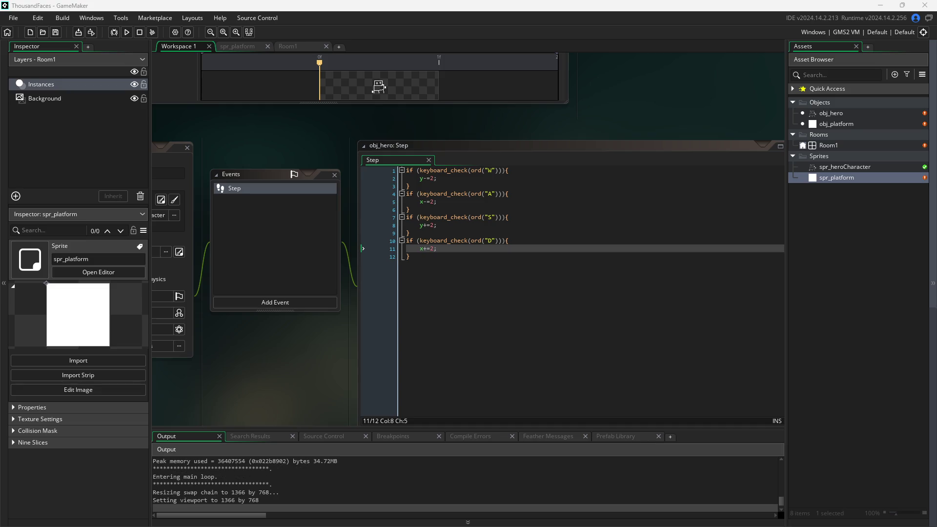
{"action": "left_click_drag", "start_coordinate": [715, 213], "coordinate": [440, 109]}
- Walk the hero around with W, A, S and D at 2 pixels per step, then close the game
{"action": "key", "text": "w"}
{"action": "key", "text": "a"}
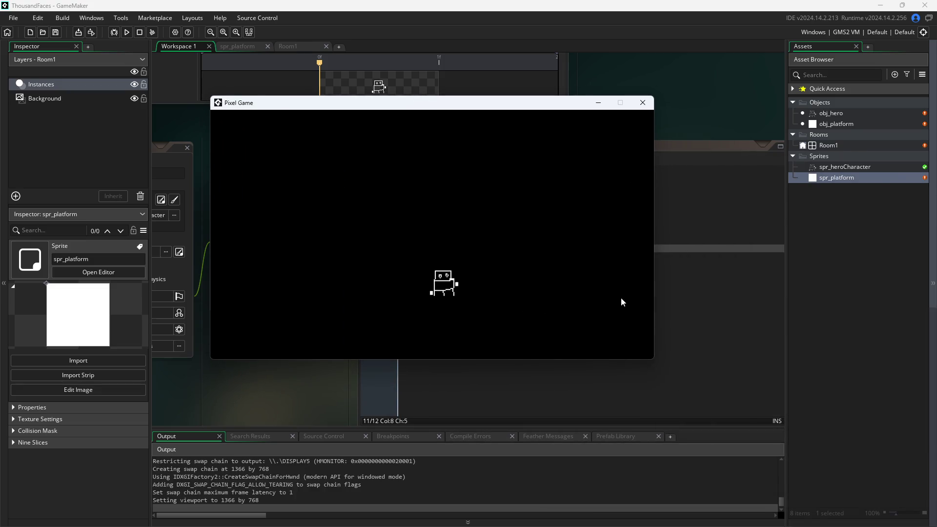
{"action": "key", "text": "d"}
{"action": "key", "text": "a"}
{"action": "key", "text": "s"}
{"action": "key", "text": "d"}
{"action": "key", "text": "w"}
{"action": "key", "text": "d"}
{"action": "key", "text": "s"}
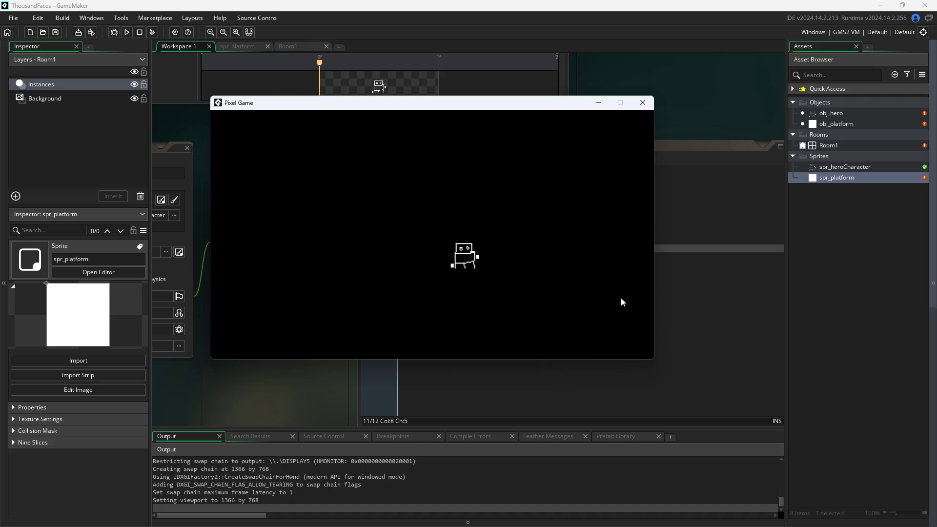
{"action": "key", "text": "a"}
{"action": "left_click", "coordinate": [642, 102]}
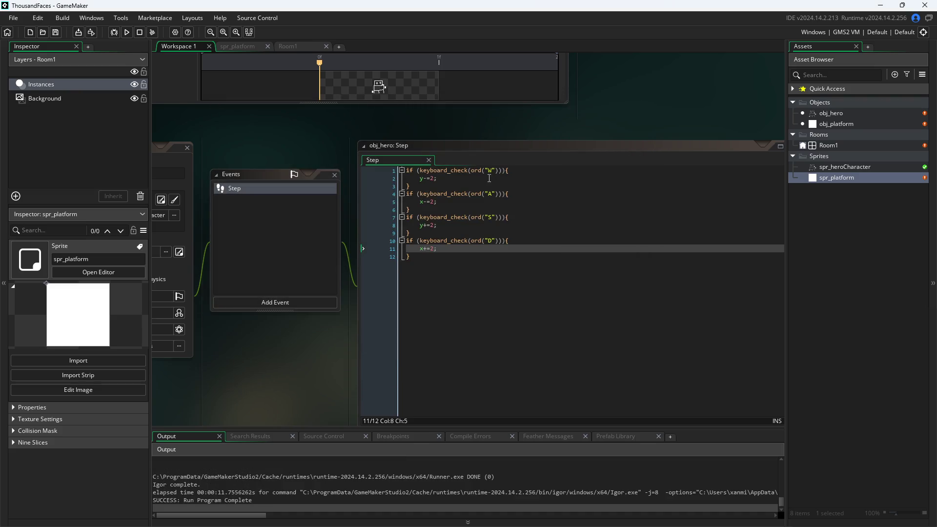
- Change the W movement line's speed from 2 to 6, moving down toward the S line
{"action": "left_click", "coordinate": [430, 178]}
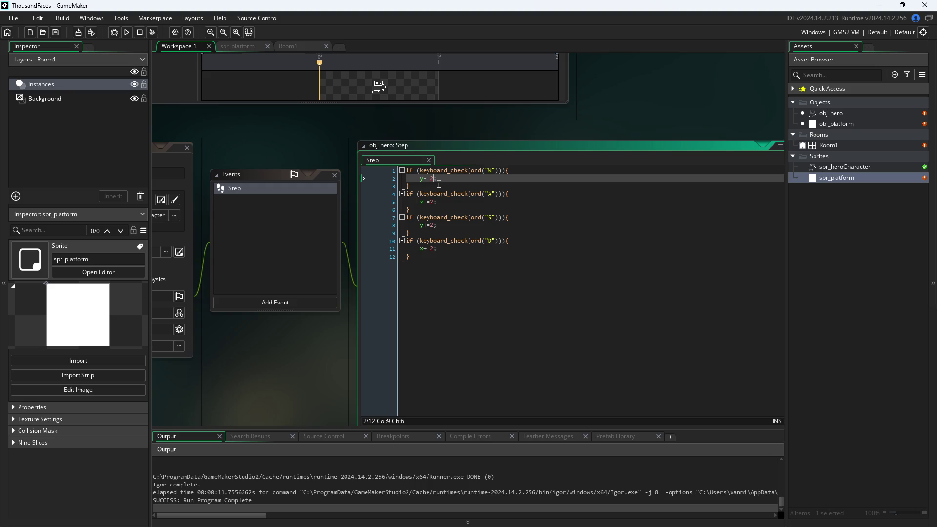
{"action": "key", "text": "BackSpace"}
{"action": "type", "text": "6"}
{"action": "key", "text": "Down"}
{"action": "key", "text": "Down"}
{"action": "key", "text": "Down"}
{"action": "key", "text": "Down"}
{"action": "key", "text": "Down"}
{"action": "key", "text": "Down"}
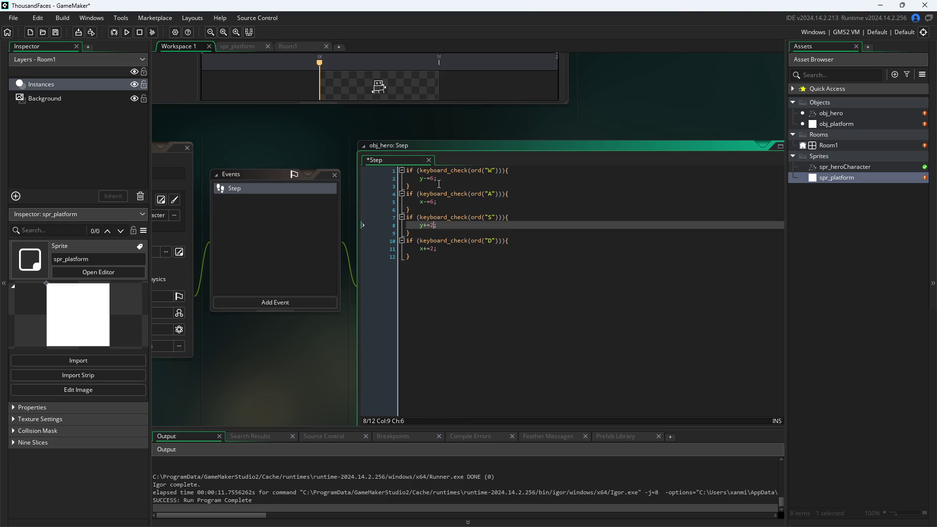
{"action": "key", "text": "Down"}
{"action": "key", "text": "Down"}
{"action": "key", "text": "Down"}
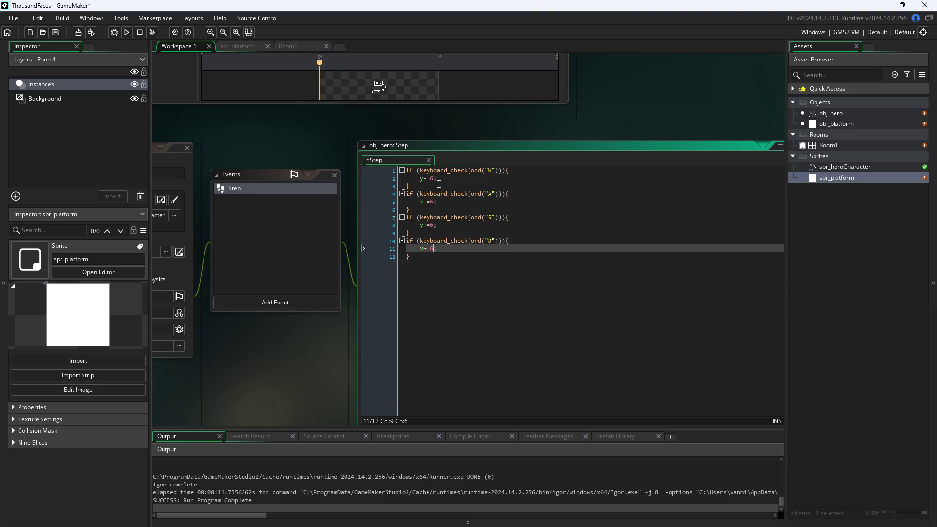
{"action": "right_click", "coordinate": [438, 182]}
{"action": "left_click", "coordinate": [323, 151]}
{"action": "left_click_drag", "start_coordinate": [323, 151], "coordinate": [352, 157]}
- Save the 6-pixel Step code, run the game, and start moving the hero
{"action": "key", "text": "ctrl+s"}
{"action": "left_click", "coordinate": [127, 32]}
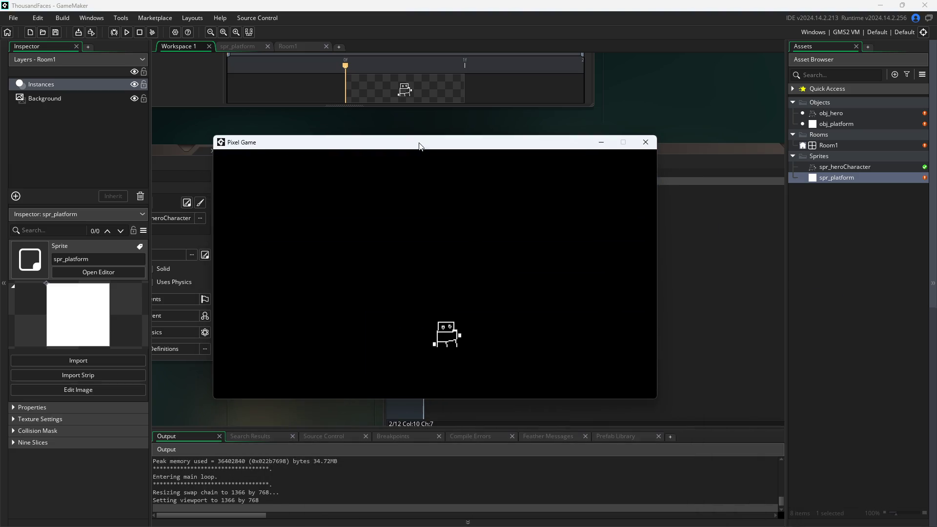
{"action": "key", "text": "w"}
{"action": "key", "text": "a"}
{"action": "key", "text": "s"}
{"action": "key", "text": "d"}
- Drive the hero around the room with WASD at the new speed, then close the game
{"action": "key", "text": "w"}
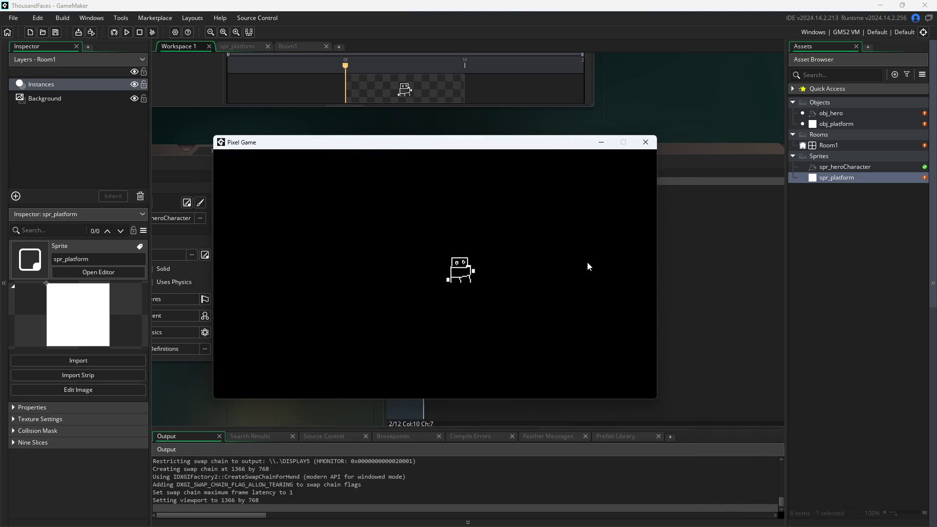
{"action": "key", "text": "s"}
{"action": "key", "text": "a"}
{"action": "key", "text": "a"}
{"action": "key", "text": "s"}
{"action": "key", "text": "d"}
{"action": "key", "text": "s"}
{"action": "key", "text": "a"}
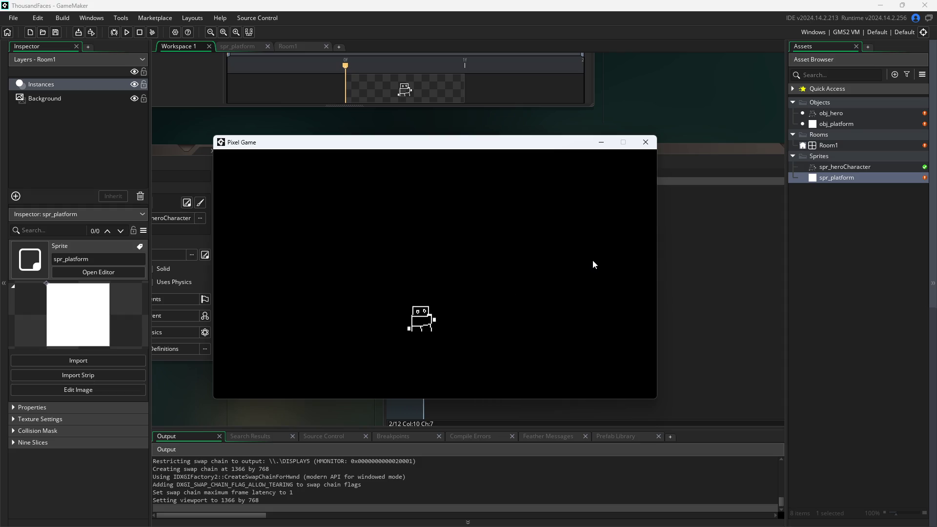
{"action": "key", "text": "d"}
{"action": "key", "text": "s"}
{"action": "key", "text": "s"}
{"action": "key", "text": "d"}
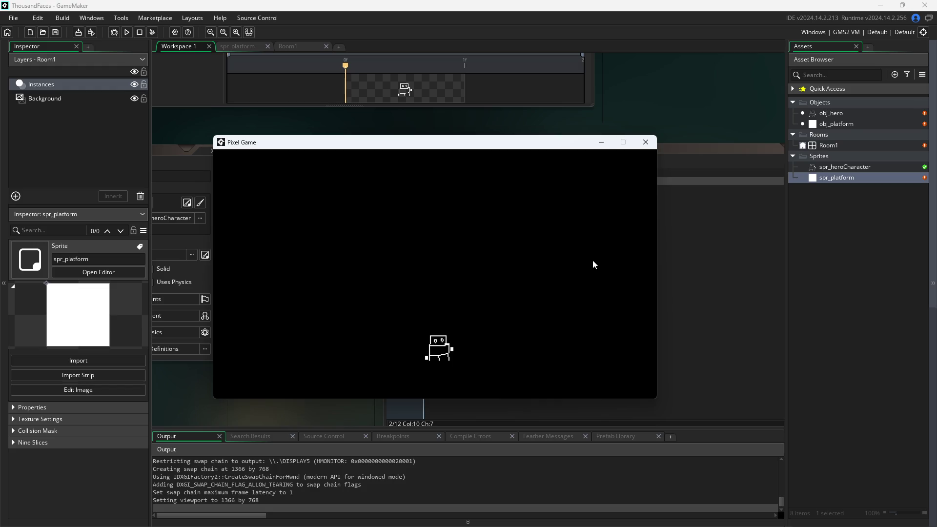
{"action": "key", "text": "d"}
{"action": "key", "text": "s"}
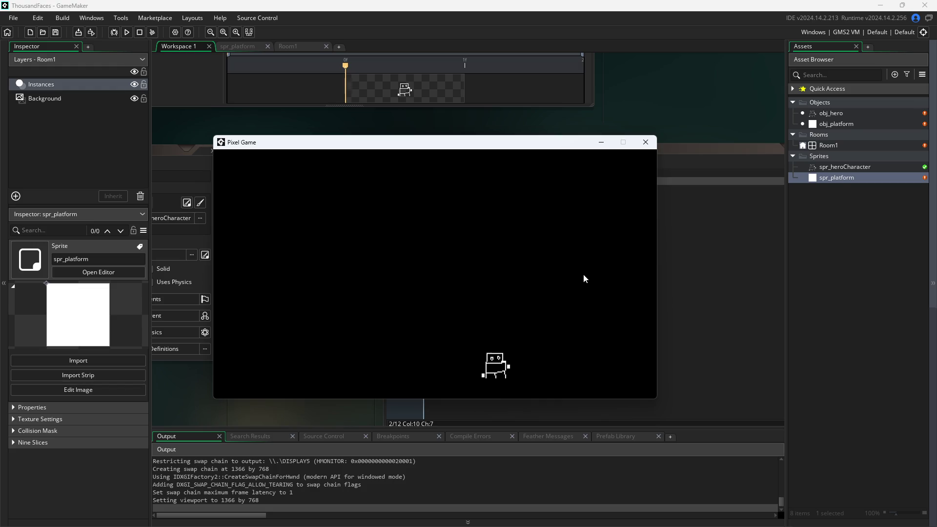
{"action": "key", "text": "w"}
{"action": "key", "text": "d"}
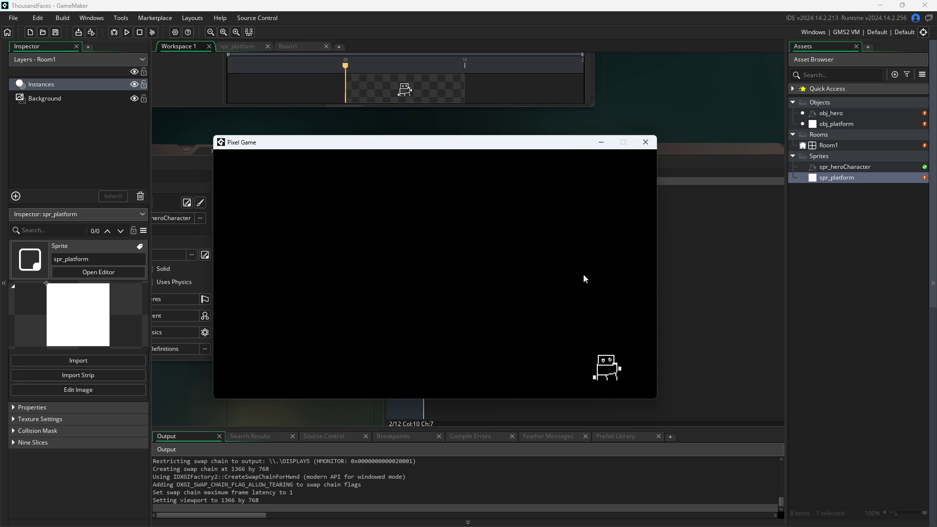
{"action": "key", "text": "s"}
{"action": "key", "text": "a"}
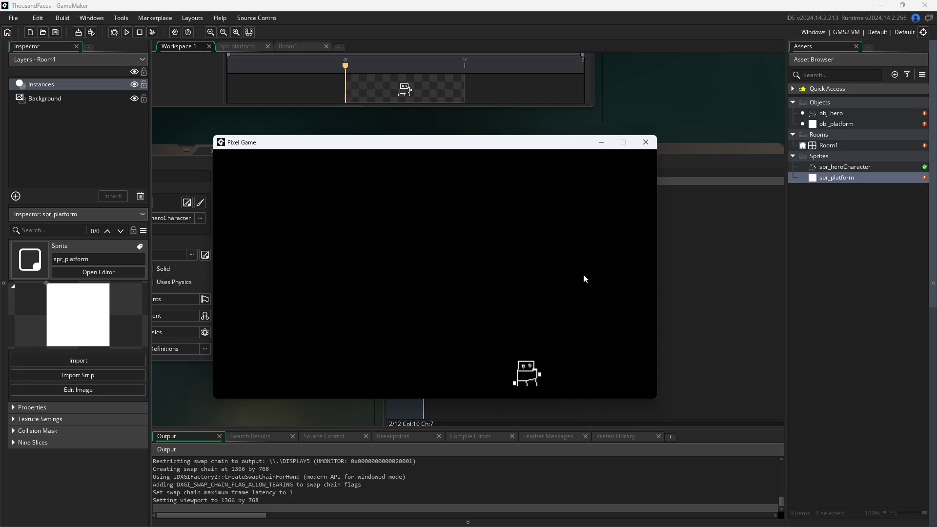
{"action": "key", "text": "a"}
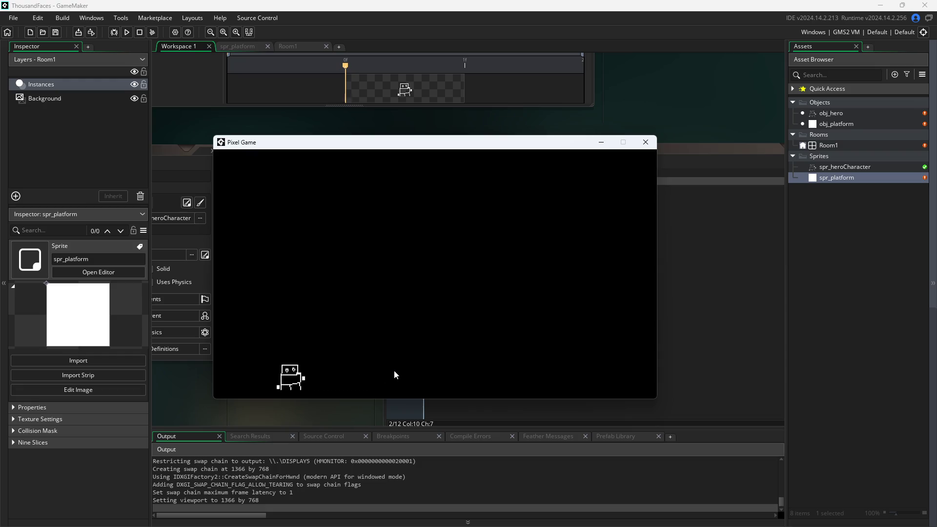
{"action": "key", "text": "w"}
{"action": "key", "text": "d"}
{"action": "key", "text": "s"}
{"action": "key", "text": "a"}
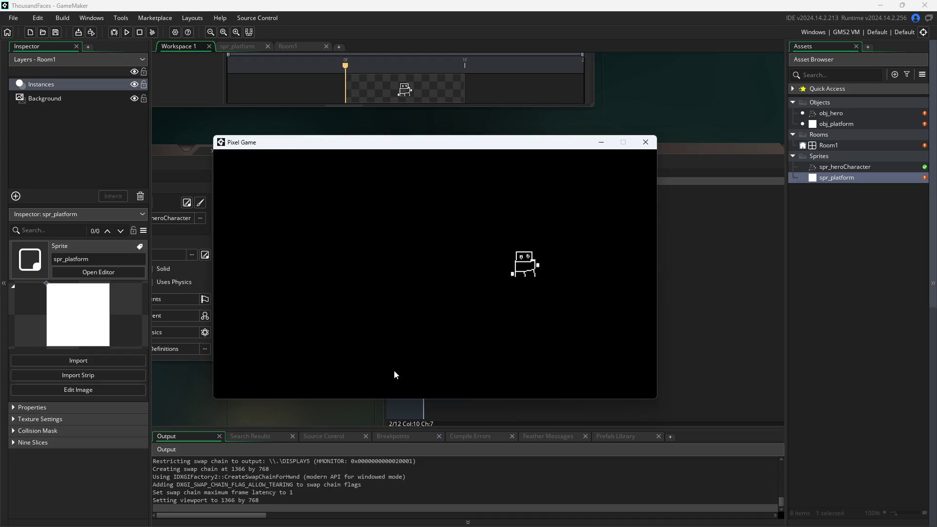
{"action": "key", "text": "w"}
{"action": "key", "text": "a"}
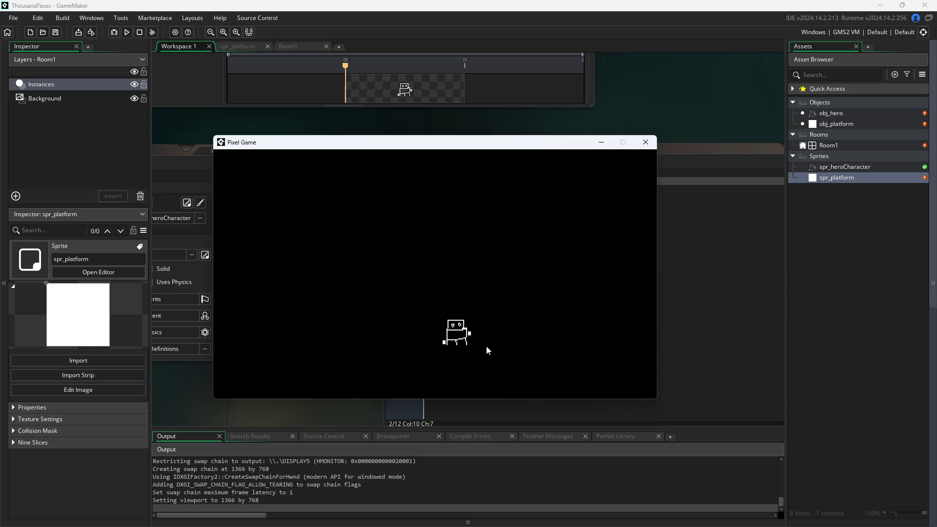
{"action": "key", "text": "w"}
{"action": "key", "text": "s"}
{"action": "key", "text": "w"}
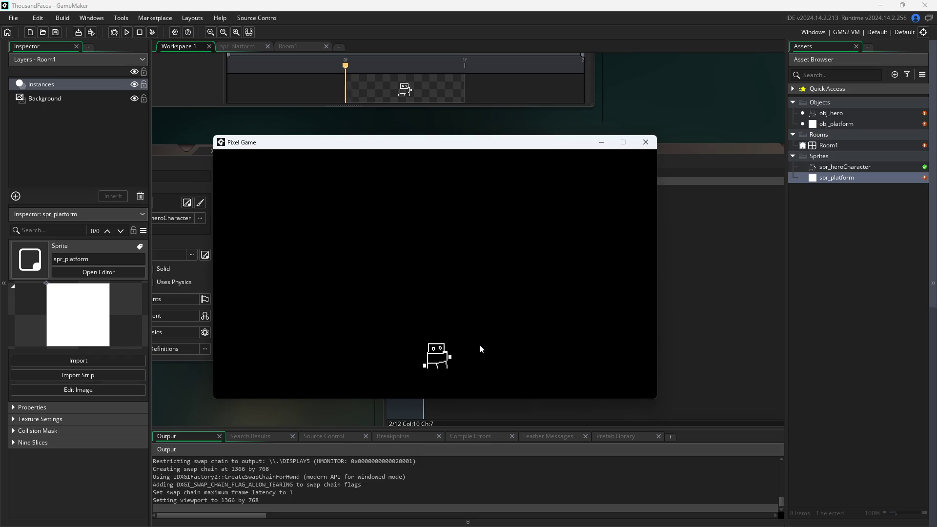
{"action": "key", "text": "a"}
{"action": "key", "text": "s"}
{"action": "key", "text": "s"}
{"action": "key", "text": "d"}
{"action": "key", "text": "a"}
{"action": "key", "text": "d"}
{"action": "key", "text": "d"}
{"action": "key", "text": "s"}
{"action": "key", "text": "a"}
{"action": "key", "text": "d"}
{"action": "key", "text": "w"}
{"action": "key", "text": "s"}
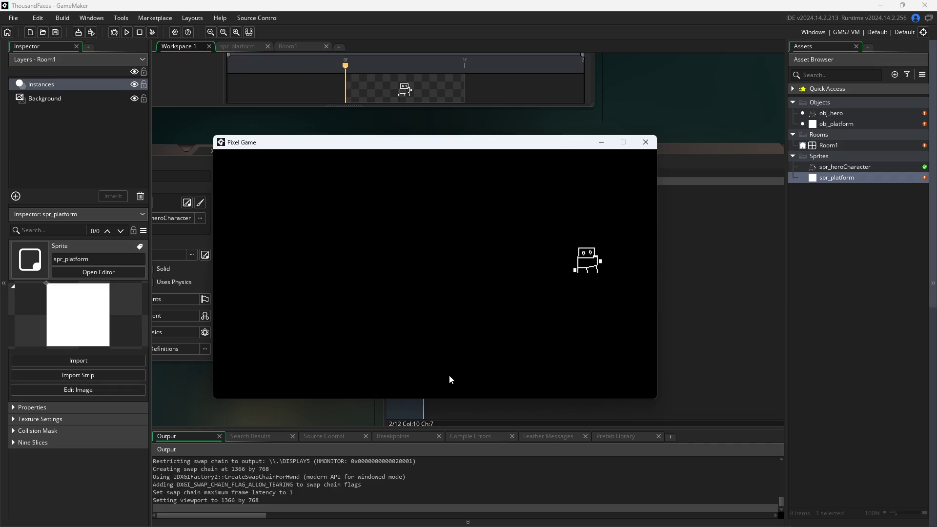
{"action": "key", "text": "a"}
{"action": "key", "text": "w"}
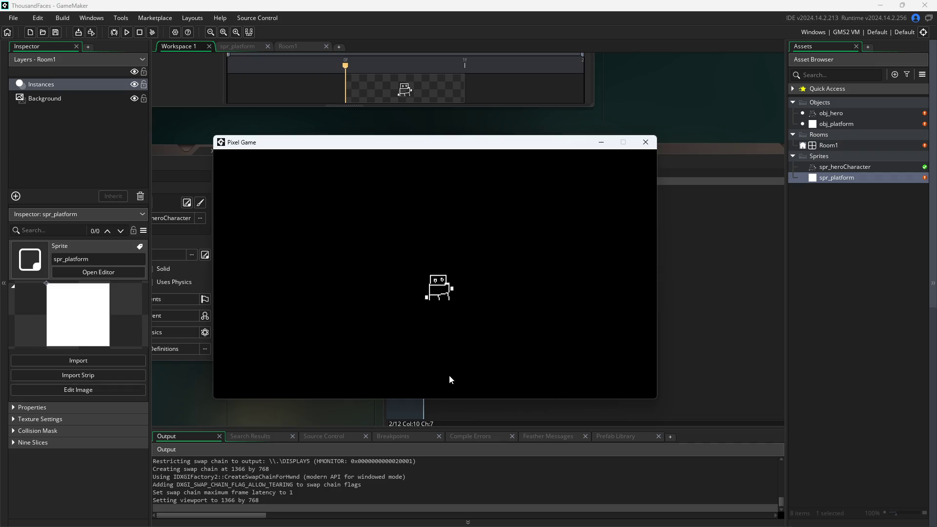
{"action": "key", "text": "s"}
{"action": "key", "text": "a"}
{"action": "key", "text": "s"}
{"action": "key", "text": "d"}
{"action": "key", "text": "w"}
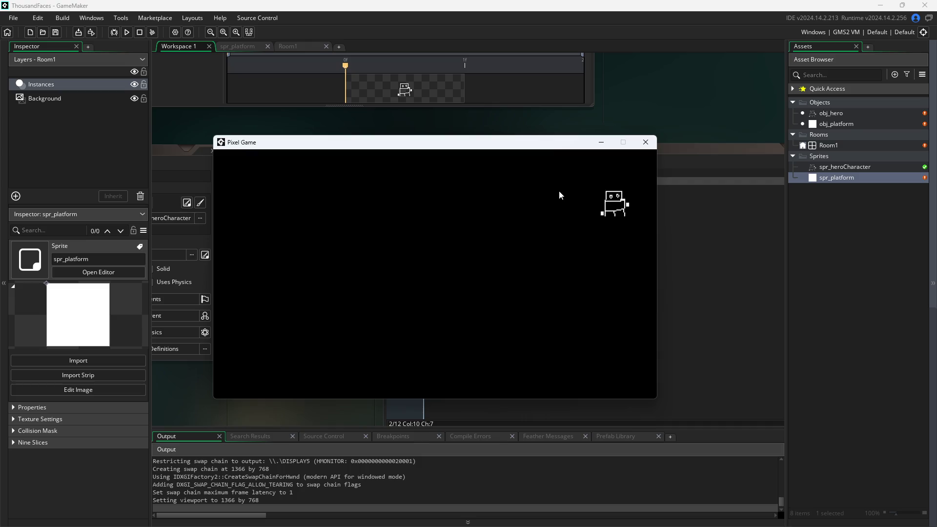
{"action": "key", "text": "s"}
{"action": "key", "text": "a"}
{"action": "key", "text": "a"}
{"action": "key", "text": "s"}
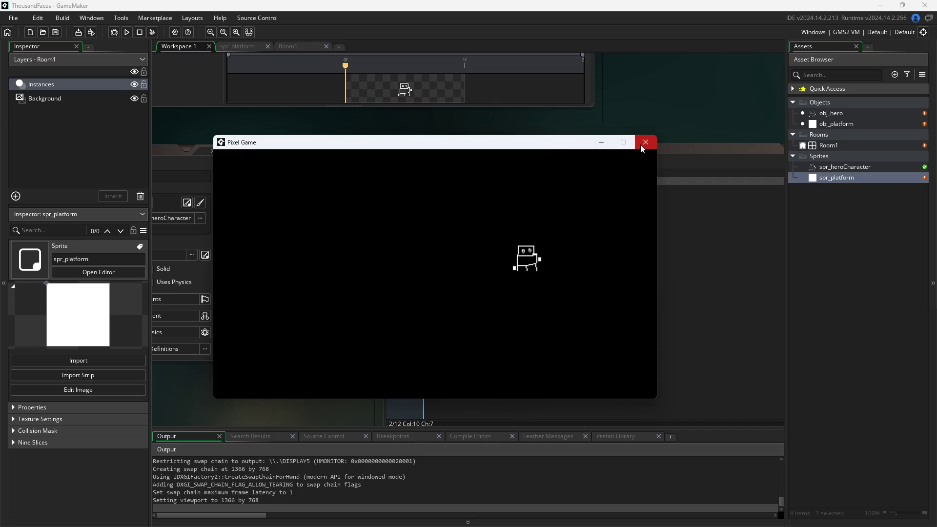
{"action": "key", "text": "a"}
{"action": "key", "text": "a"}
{"action": "key", "text": "d"}
{"action": "key", "text": "w"}
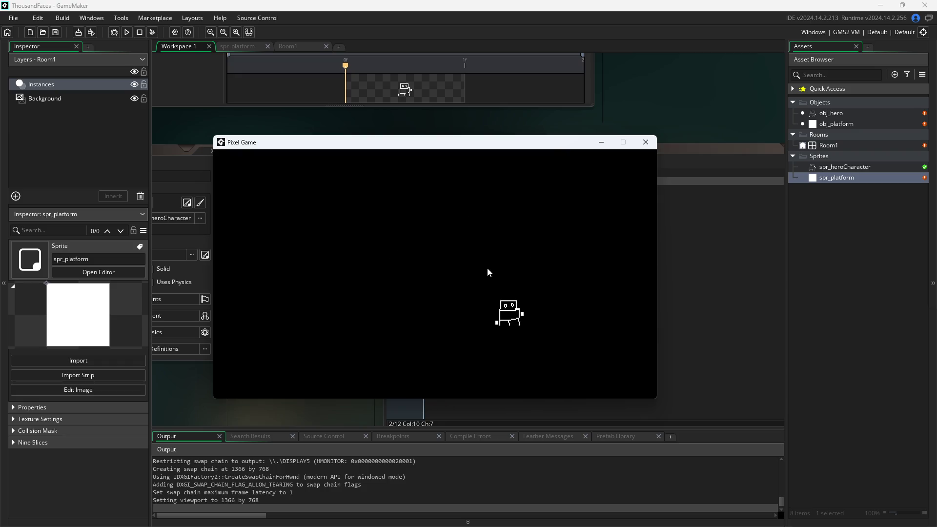
{"action": "left_click", "coordinate": [648, 148]}
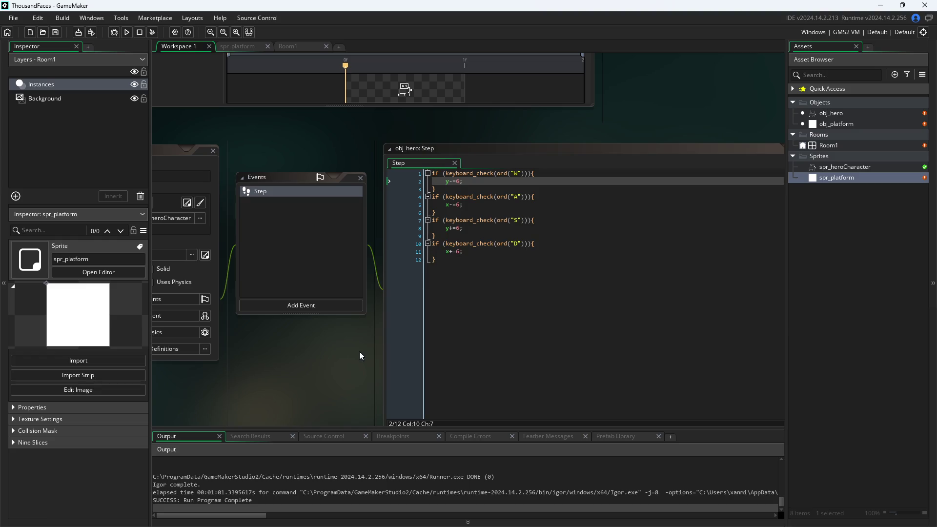
- Add a Create event to obj_hero and clear its default comment lines
{"action": "left_click", "coordinate": [324, 277]}
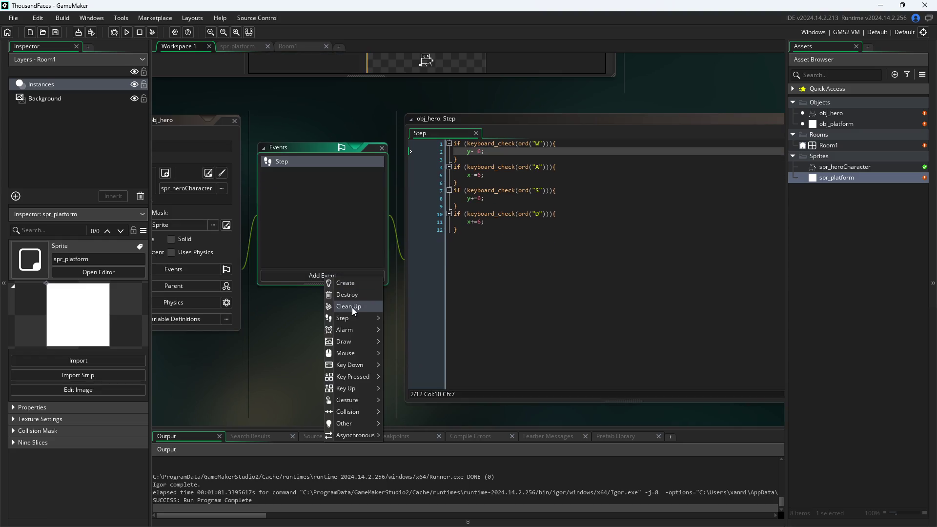
{"action": "left_click", "coordinate": [351, 284]}
{"action": "key", "text": "ctrl+a"}
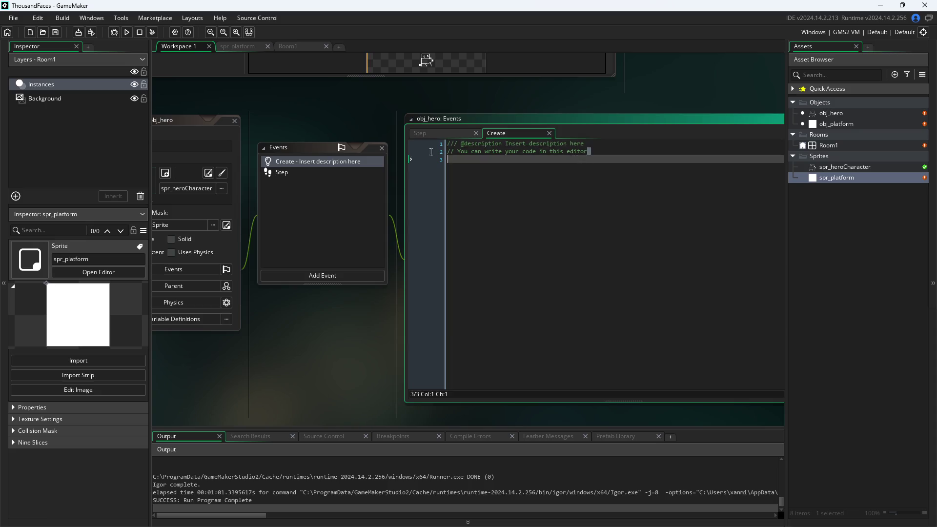
{"action": "key", "text": "Delete"}
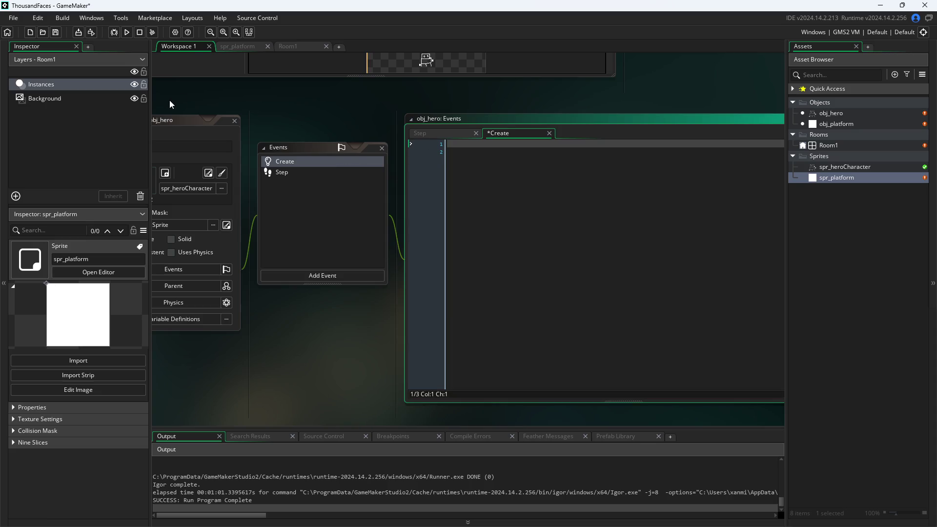
- Write speed = 6 in the Create event, correcting the global prefix and the mistyped value
{"action": "type", "text": "global"}
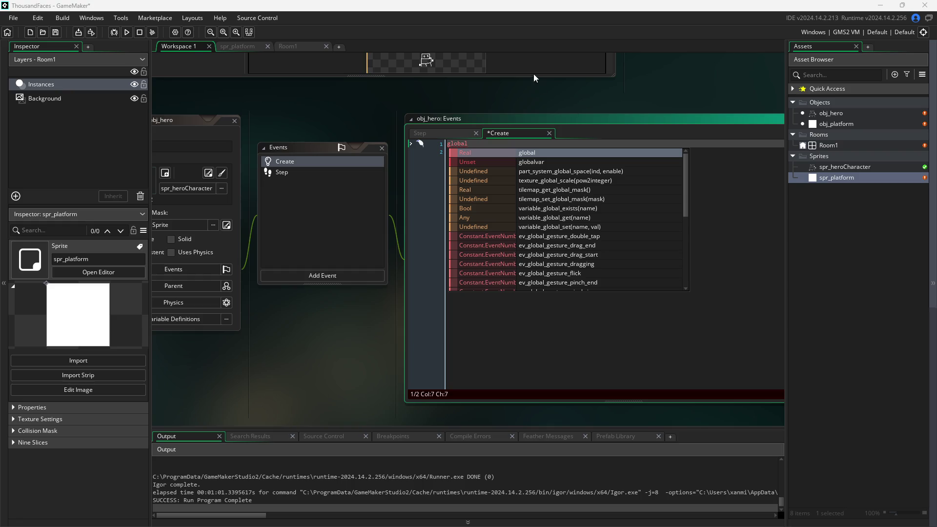
{"action": "left_click", "coordinate": [523, 143]}
{"action": "type", "text": "."}
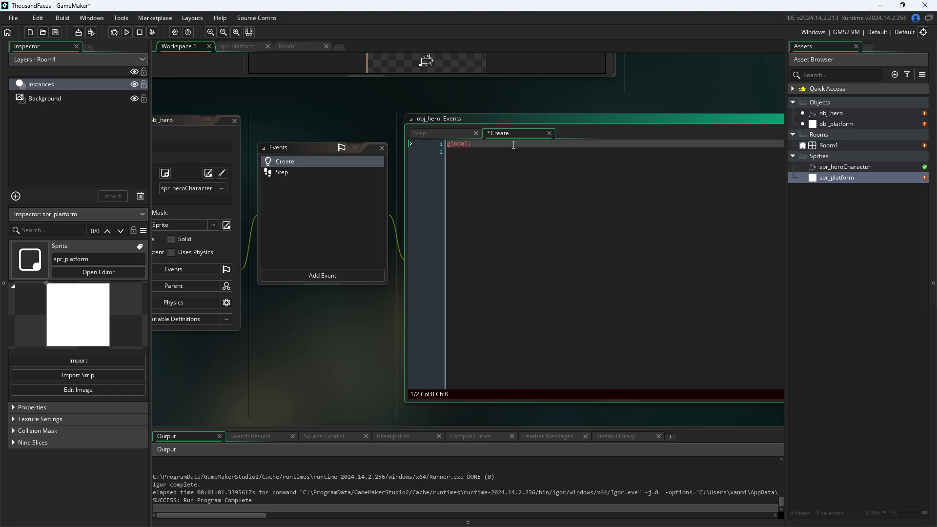
{"action": "key", "text": "BackSpace"}
{"action": "key", "text": "BackSpace"}
{"action": "key", "text": "BackSpace"}
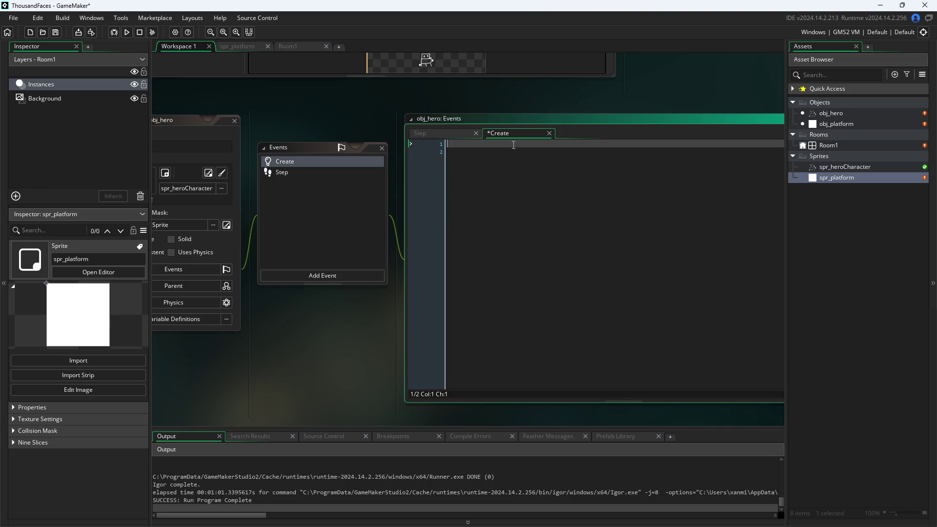
{"action": "type", "text": "peed ="}
{"action": "type", "text": " 10"}
{"action": "key", "text": "BackSpace"}
{"action": "key", "text": "BackSpace"}
{"action": "key", "text": "BackSpace"}
{"action": "type", "text": "6"}
{"action": "left_click", "coordinate": [446, 130]}
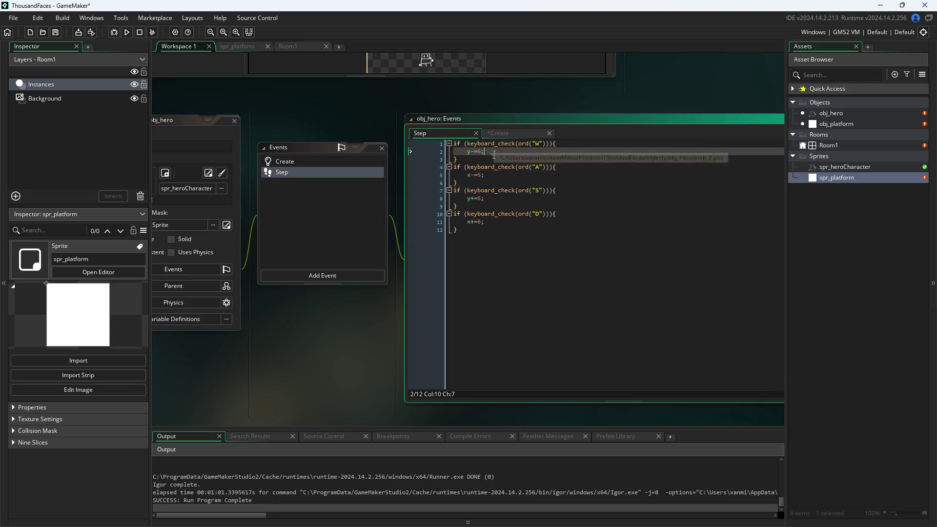
- Replace the 6 on line 2 with speed, checking the Create value, and copy the word
{"action": "key", "text": "Delete"}
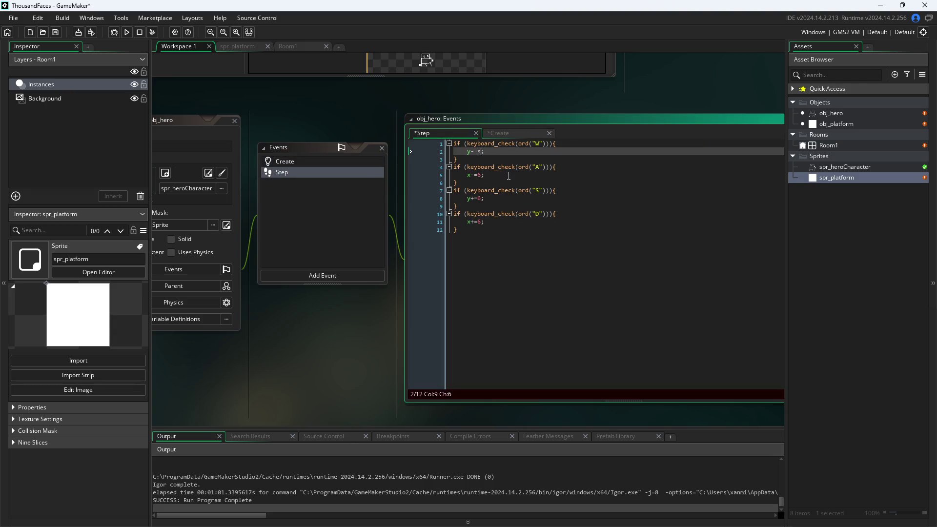
{"action": "type", "text": "speed"}
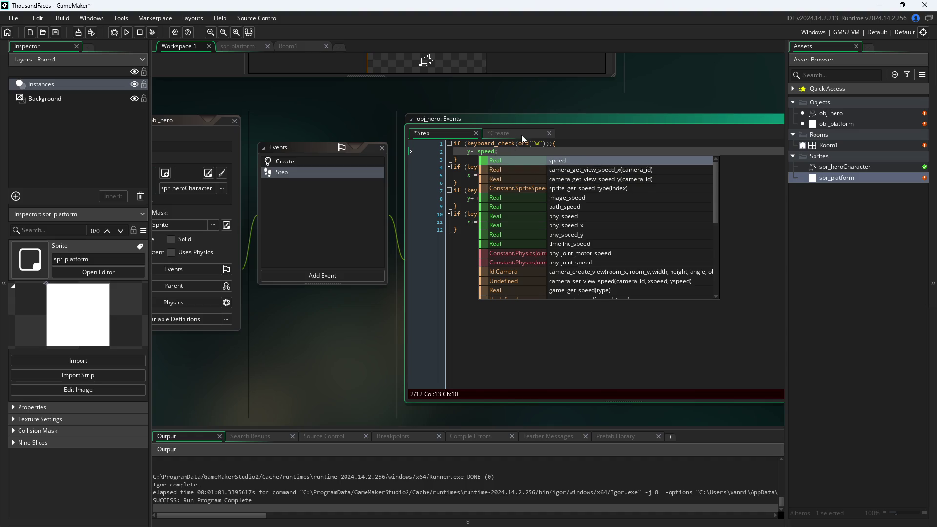
{"action": "left_click", "coordinate": [521, 133]}
{"action": "left_click", "coordinate": [453, 134]}
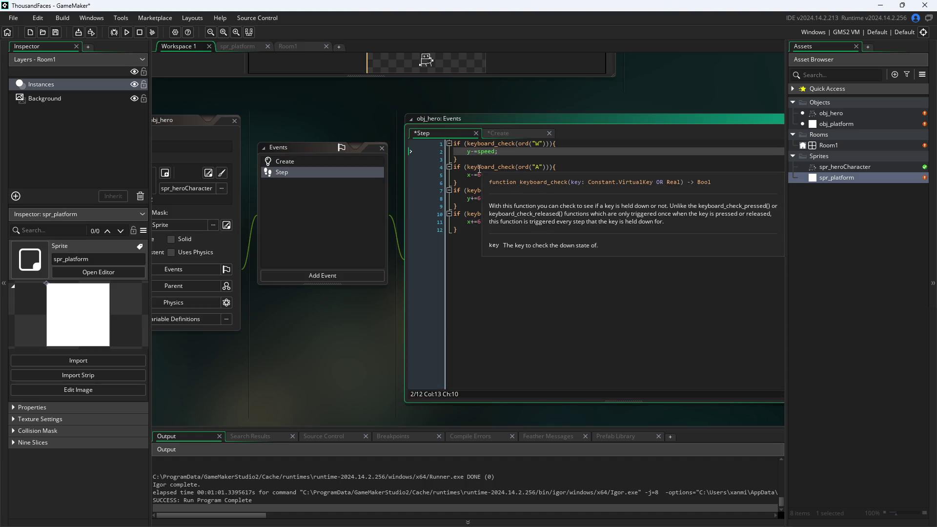
{"action": "left_click", "coordinate": [477, 174]}
{"action": "left_click", "coordinate": [476, 154]}
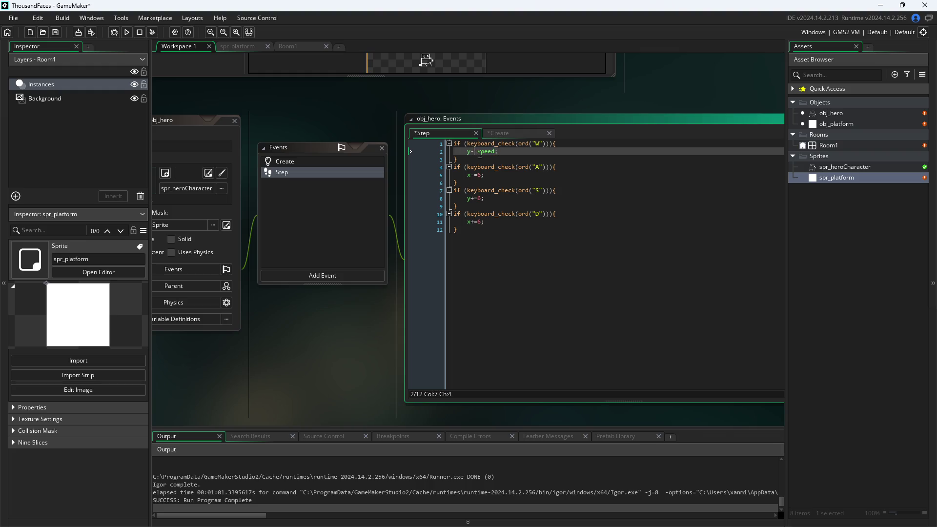
{"action": "left_click", "coordinate": [489, 152]}
{"action": "double_click", "coordinate": [489, 152]}
{"action": "double_click", "coordinate": [489, 152]}
{"action": "key", "text": "ctrl+c"}
- Replace the 6 on lines 5, 8 and 11 with speed
{"action": "double_click", "coordinate": [480, 174]}
{"action": "key", "text": "ctrl+v"}
{"action": "double_click", "coordinate": [481, 198]}
{"action": "key", "text": "ctrl+v"}
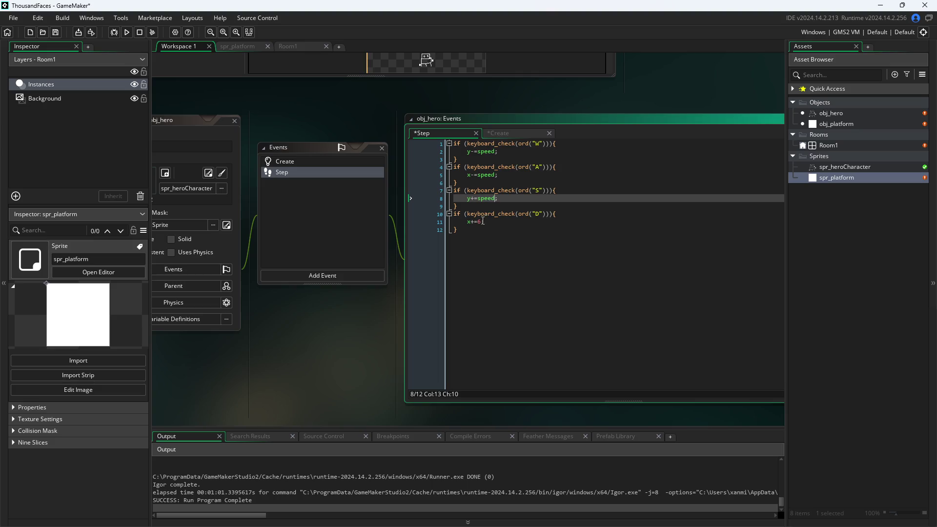
{"action": "double_click", "coordinate": [479, 222]}
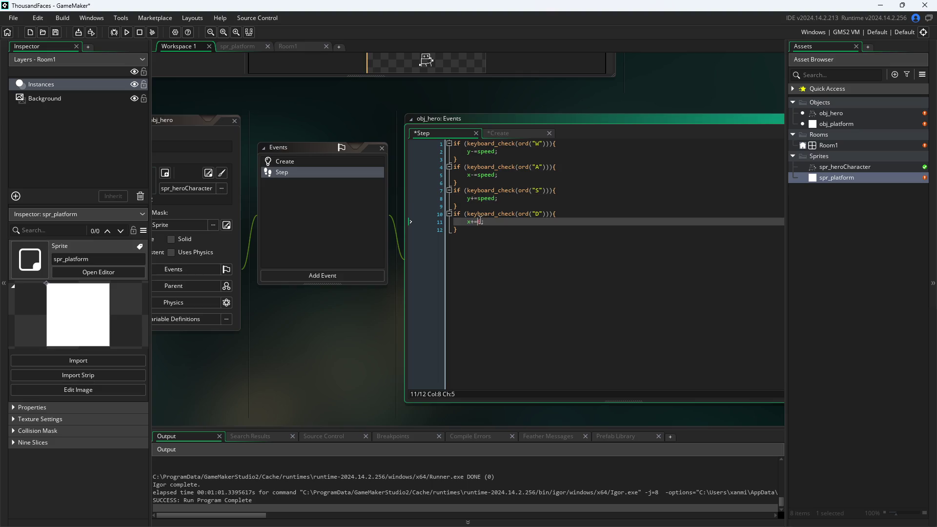
{"action": "key", "text": "ctrl+v"}
- Save the project and run the game
{"action": "left_click", "coordinate": [512, 229]}
{"action": "left_click", "coordinate": [281, 107]}
{"action": "key", "text": "ctrl+s"}
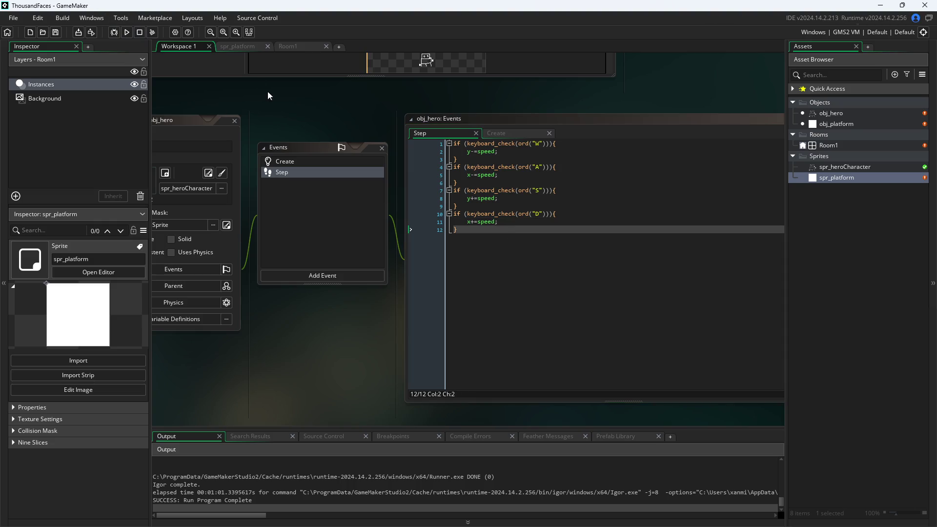
{"action": "left_click", "coordinate": [128, 33]}
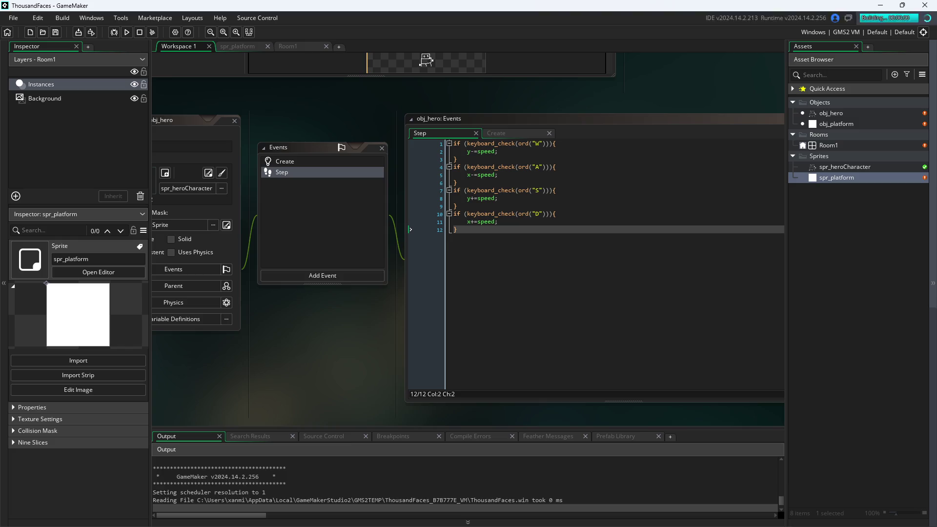
- Press D in the test game as the hero drifts right, close it, and show obj_hero's Create code
{"action": "key", "text": "d"}
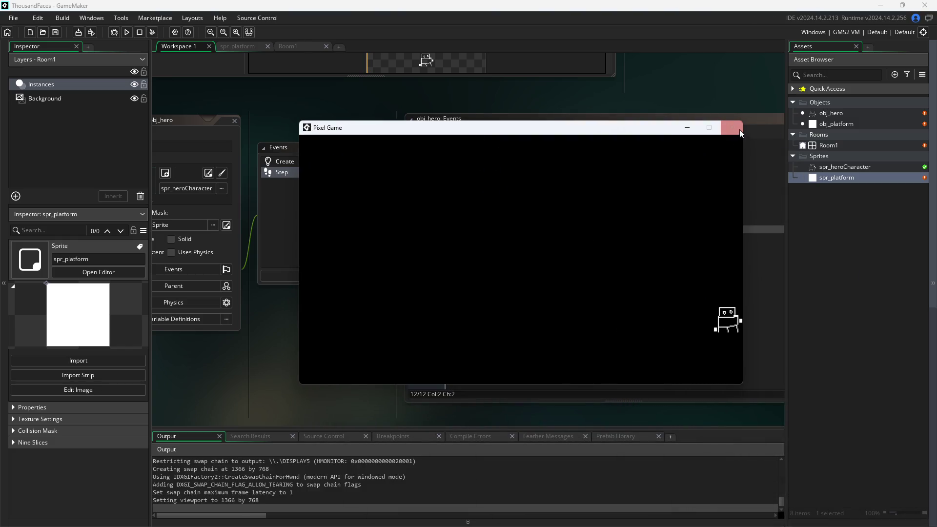
{"action": "left_click", "coordinate": [731, 127]}
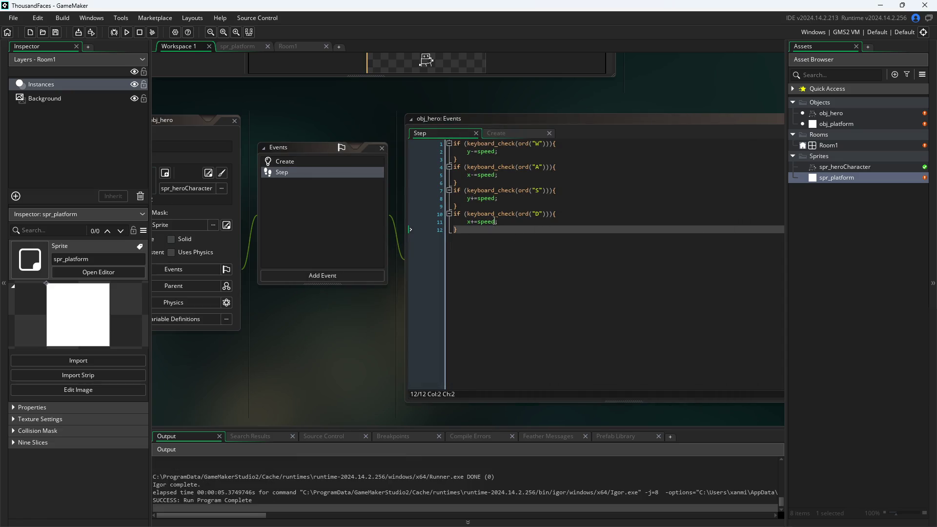
{"action": "left_click", "coordinate": [500, 130]}
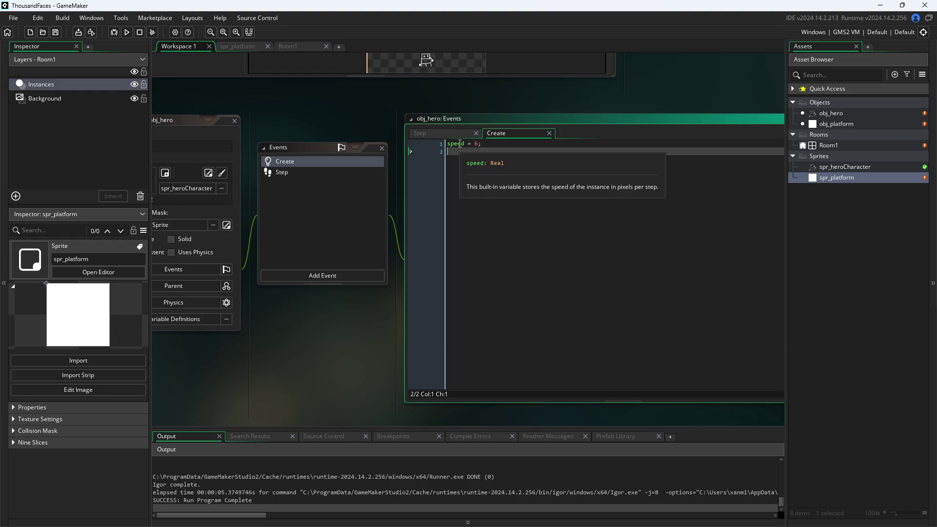
- Edit Create line 1 to speed = -6;, save, then run the game and close it
{"action": "left_click", "coordinate": [479, 144]}
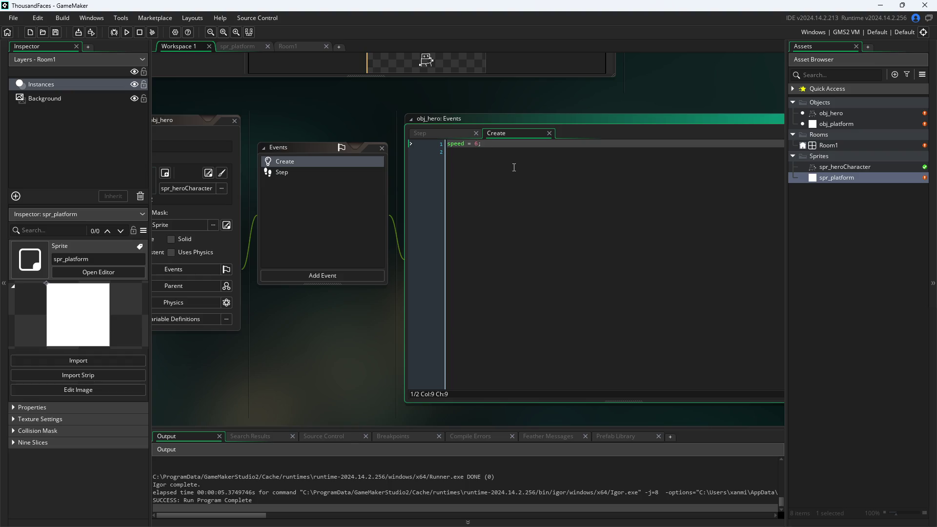
{"action": "key", "text": "BackSpace"}
{"action": "type", "text": "-6"}
{"action": "left_click", "coordinate": [370, 321]}
{"action": "key", "text": "ctrl+s"}
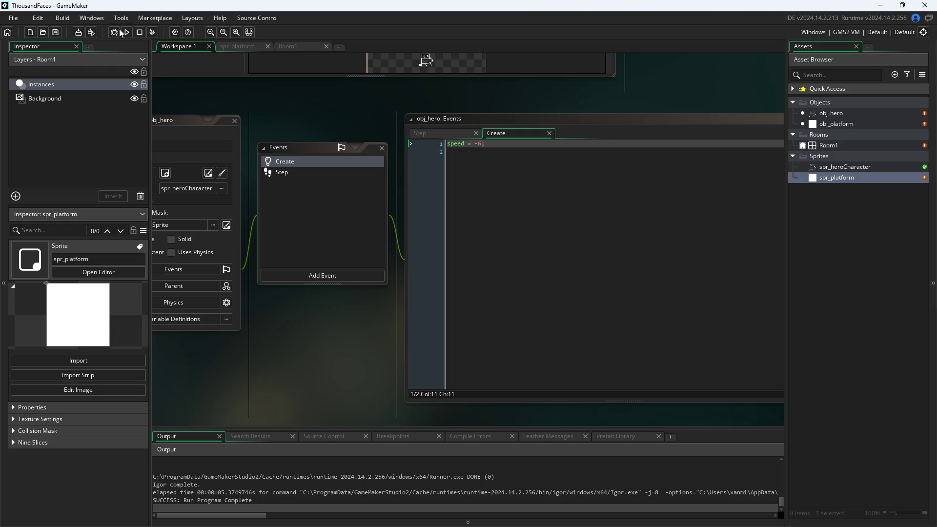
{"action": "left_click", "coordinate": [127, 32]}
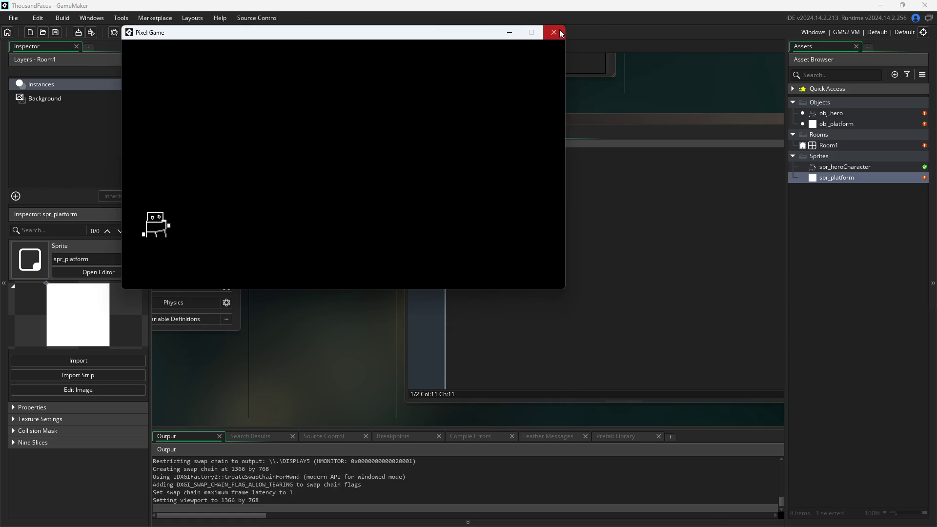
{"action": "left_click", "coordinate": [554, 32]}
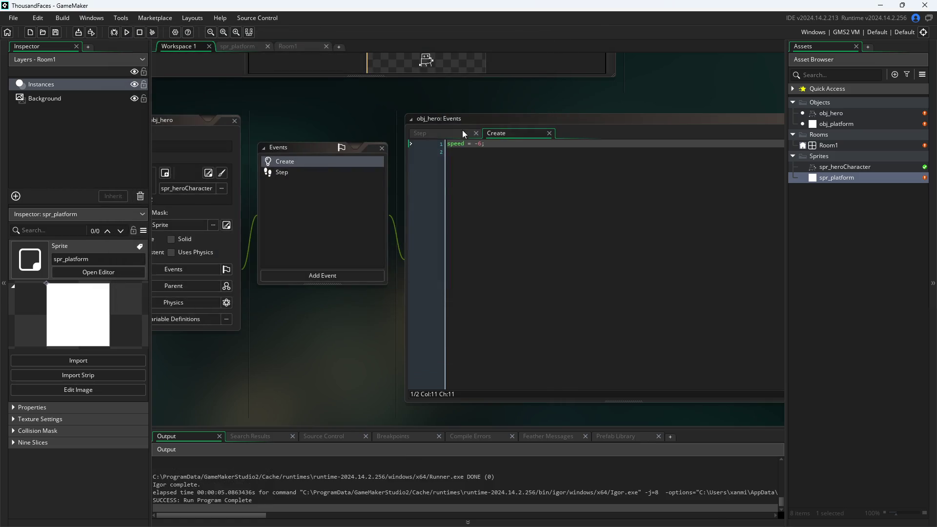
- Make Create line 1 read speedPlayer = -6;, then pan to show the obj_hero panel
{"action": "left_click", "coordinate": [505, 134]}
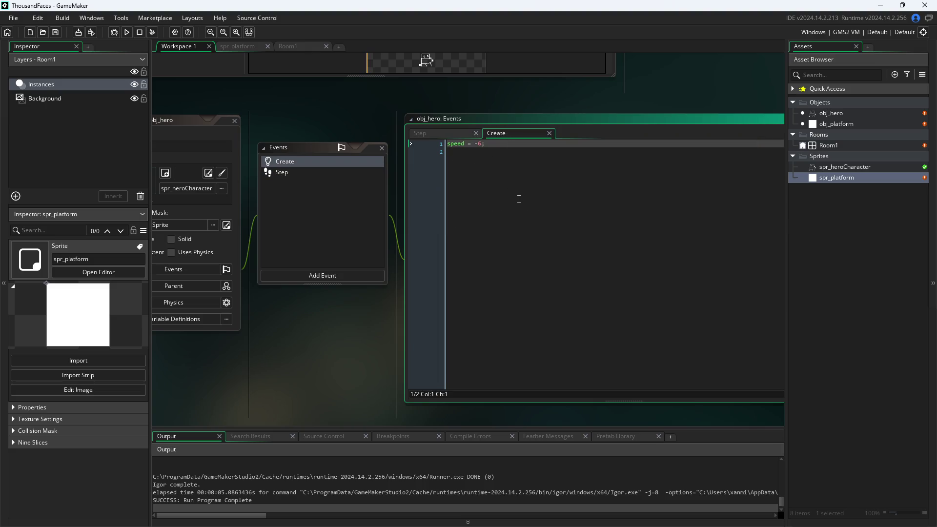
{"action": "type", "text": "h"}
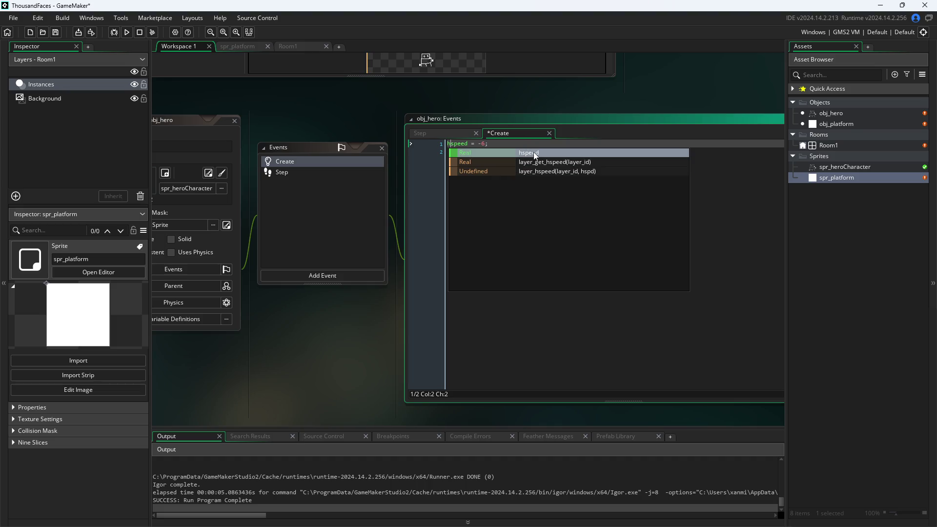
{"action": "left_click", "coordinate": [533, 152]}
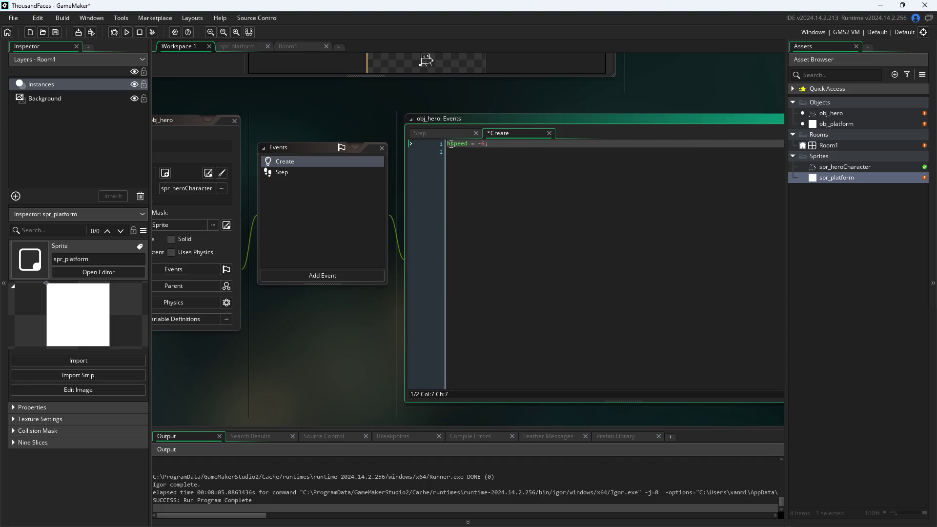
{"action": "mouse_move", "coordinate": [454, 144]}
{"action": "left_click", "coordinate": [449, 143]}
{"action": "key", "text": "BackSpace"}
{"action": "type", "text": "p"}
{"action": "key", "text": "BackSpace"}
{"action": "type", "text": "Player"}
{"action": "left_click", "coordinate": [391, 377]}
{"action": "left_click_drag", "start_coordinate": [391, 376], "coordinate": [429, 364]}
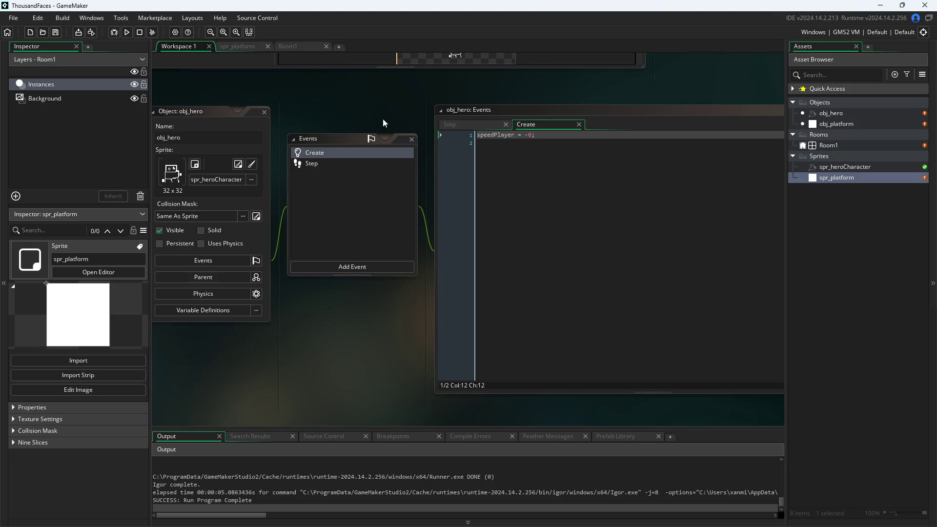
- Change the speed references on the Step event's movement lines to speedPlayer, including the S line
{"action": "left_click", "coordinate": [454, 127]}
{"action": "left_click", "coordinate": [522, 143]}
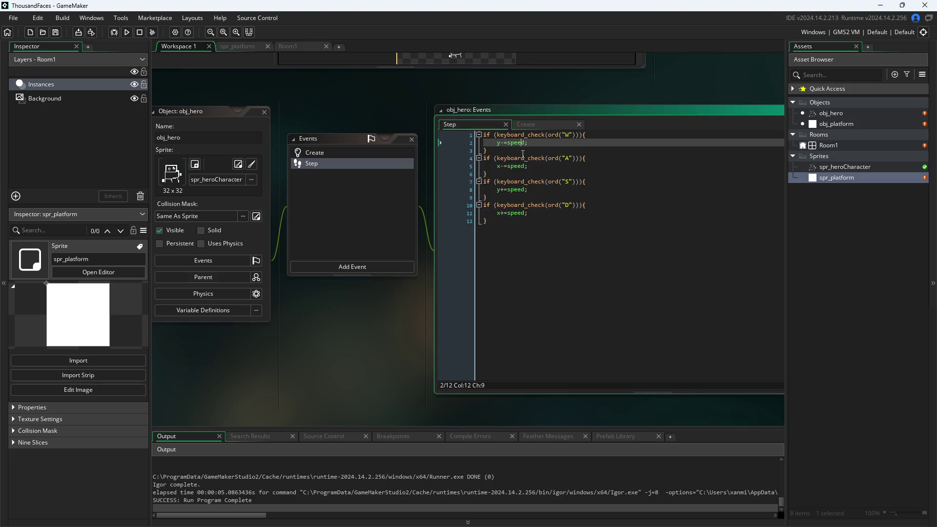
{"action": "type", "text": "Player"}
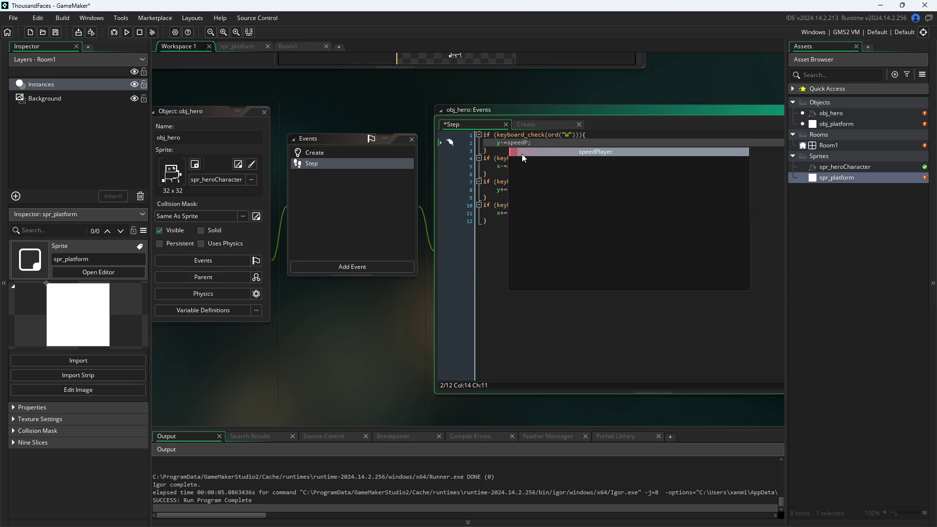
{"action": "key", "text": "Down"}
{"action": "key", "text": "Down"}
{"action": "key", "text": "Down"}
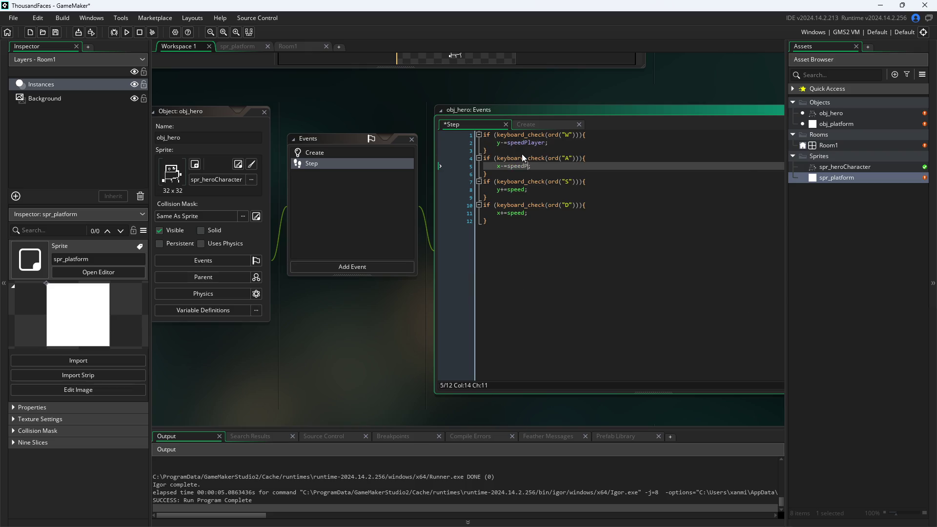
{"action": "type", "text": "layer"}
{"action": "key", "text": "Down"}
{"action": "key", "text": "Down"}
{"action": "key", "text": "Down"}
{"action": "key", "text": "BackSpace"}
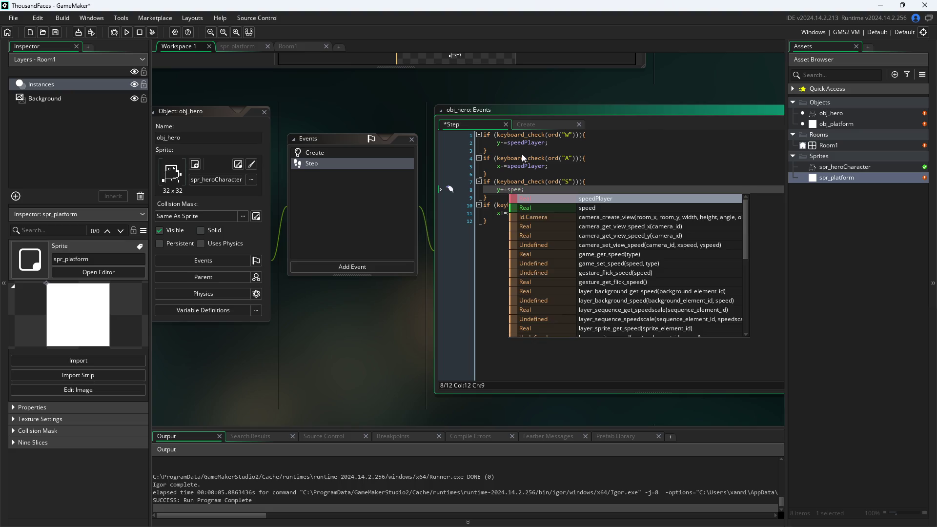
{"action": "type", "text": "dPlayer"}
{"action": "key", "text": "Down"}
{"action": "key", "text": "Down"}
{"action": "key", "text": "Down"}
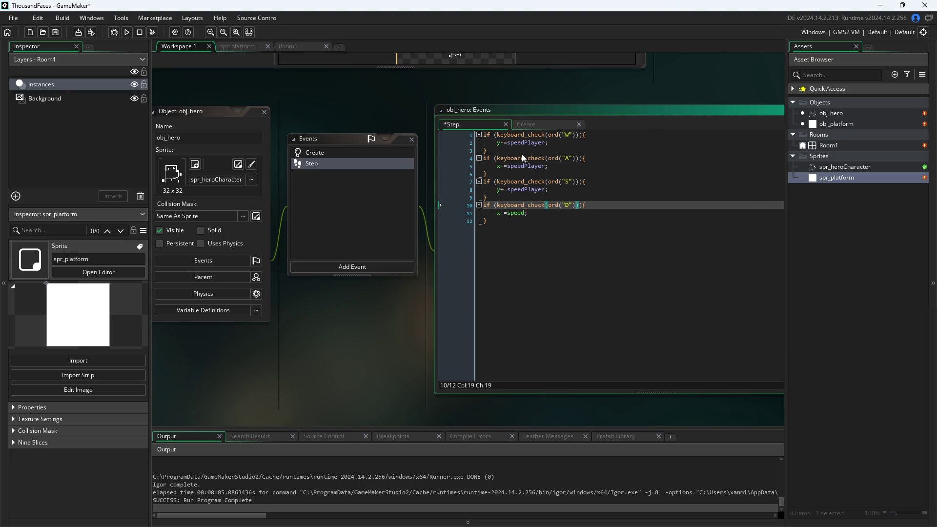
- Change the D line to speedPlayer using autocomplete, then run the game
{"action": "type", "text": "P"}
{"action": "key", "text": "Tab"}
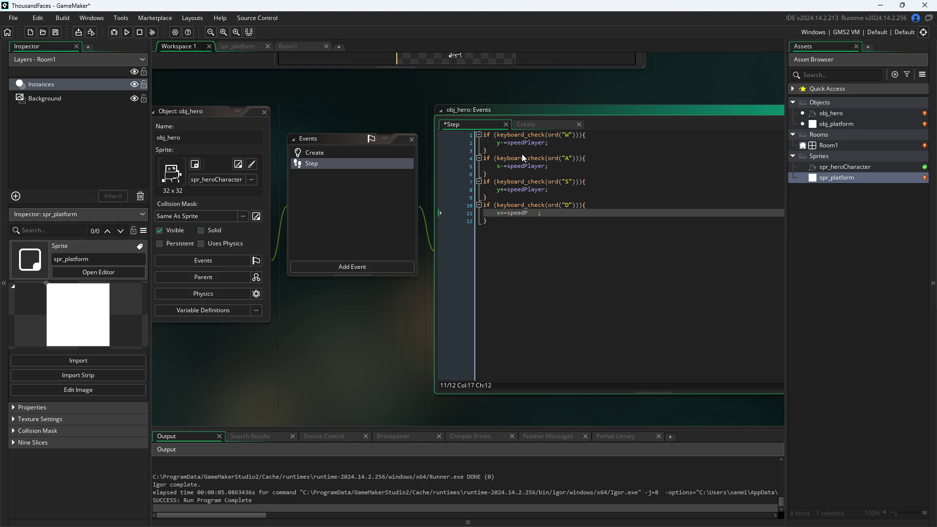
{"action": "key", "text": "BackSpace"}
{"action": "type", "text": "layer"}
{"action": "left_click", "coordinate": [379, 376]}
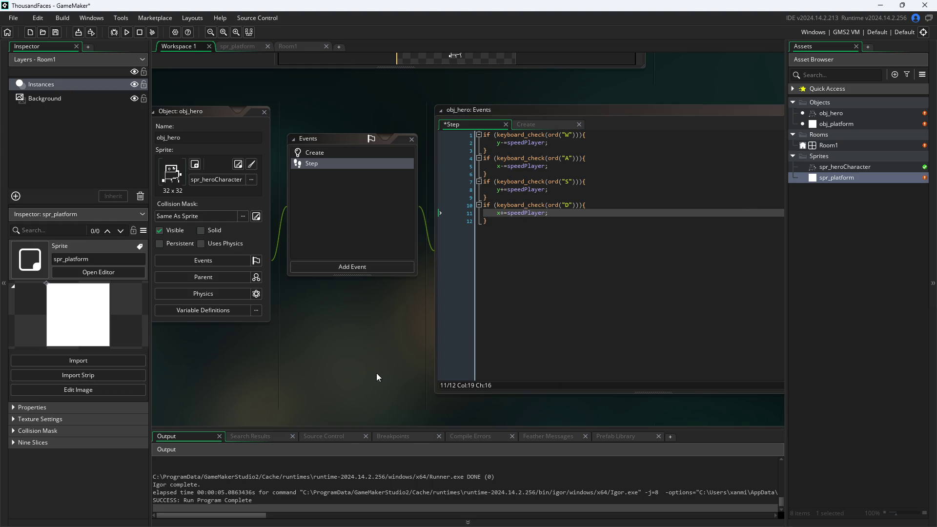
{"action": "left_click", "coordinate": [126, 32]}
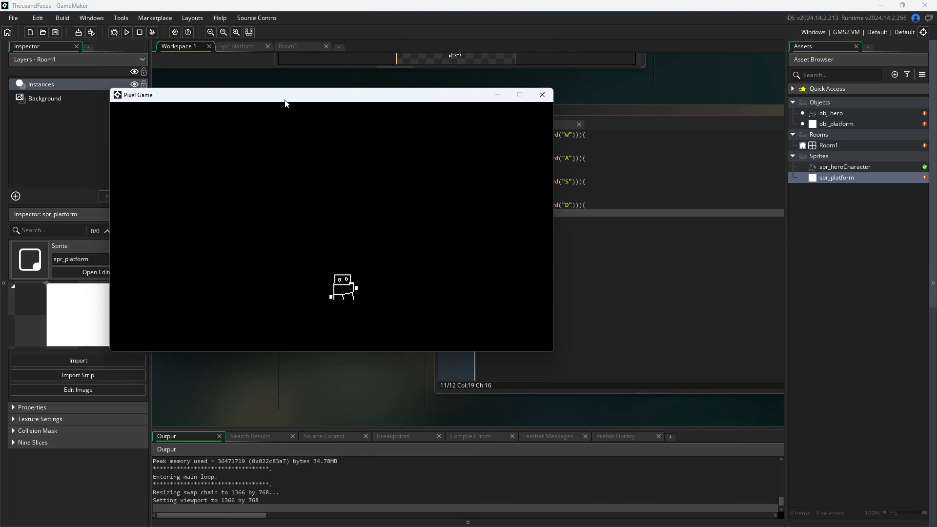
- Walk the hero with D, S, W and A in the running game, then close it
{"action": "key", "text": "d"}
{"action": "key", "text": "s"}
{"action": "key", "text": "w"}
{"action": "key", "text": "w"}
{"action": "key", "text": "a"}
{"action": "key", "text": "s"}
{"action": "key", "text": "d"}
{"action": "left_click", "coordinate": [552, 97]}
- Remove the minus so the Create event sets speedPlayer to 6, and rerun the game
{"action": "left_click", "coordinate": [527, 128]}
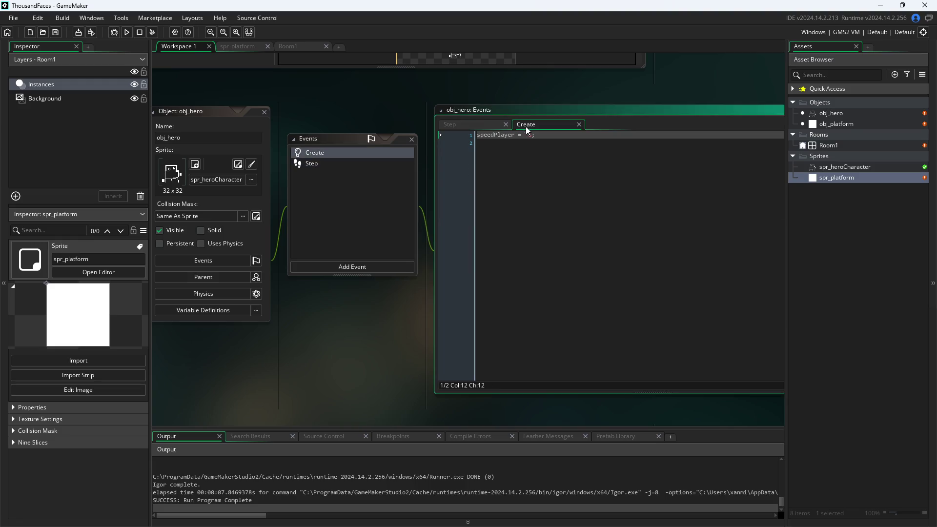
{"action": "left_click_drag", "start_coordinate": [535, 135], "coordinate": [524, 138]}
{"action": "left_click", "coordinate": [523, 137]}
{"action": "key", "text": "BackSpace"}
{"action": "left_click", "coordinate": [126, 32]}
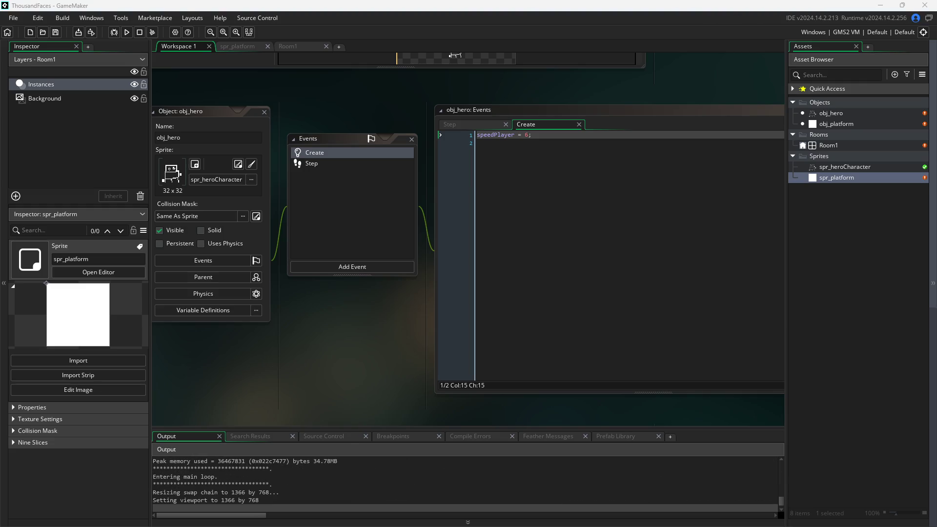
- Move the hero around with the Left, Right and Space keys, then close the game
{"action": "key", "text": "Right"}
{"action": "key", "text": "space"}
{"action": "key", "text": "Left"}
{"action": "key", "text": "space"}
{"action": "key", "text": "Left"}
{"action": "key", "text": "Right"}
{"action": "key", "text": "space"}
{"action": "key", "text": "Left"}
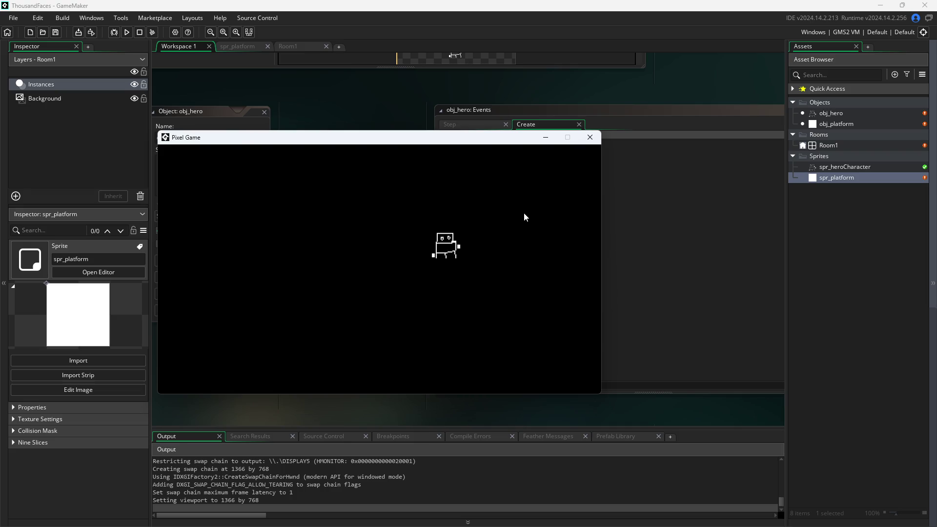
{"action": "key", "text": "Right"}
{"action": "key", "text": "space"}
{"action": "key", "text": "Left"}
{"action": "key", "text": "Right"}
{"action": "key", "text": "Left"}
{"action": "key", "text": "Right"}
{"action": "key", "text": "Left"}
{"action": "key", "text": "Right"}
{"action": "key", "text": "Left"}
{"action": "key", "text": "space"}
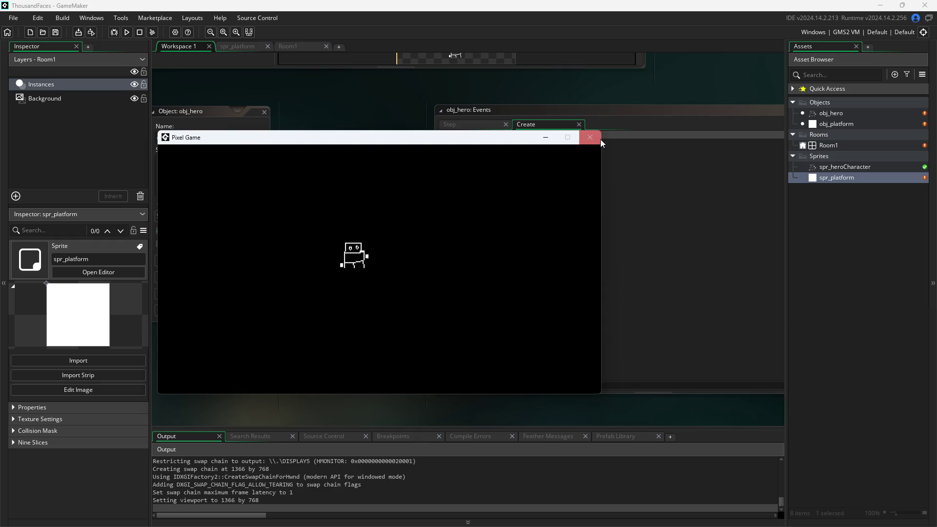
{"action": "left_click", "coordinate": [590, 138]}
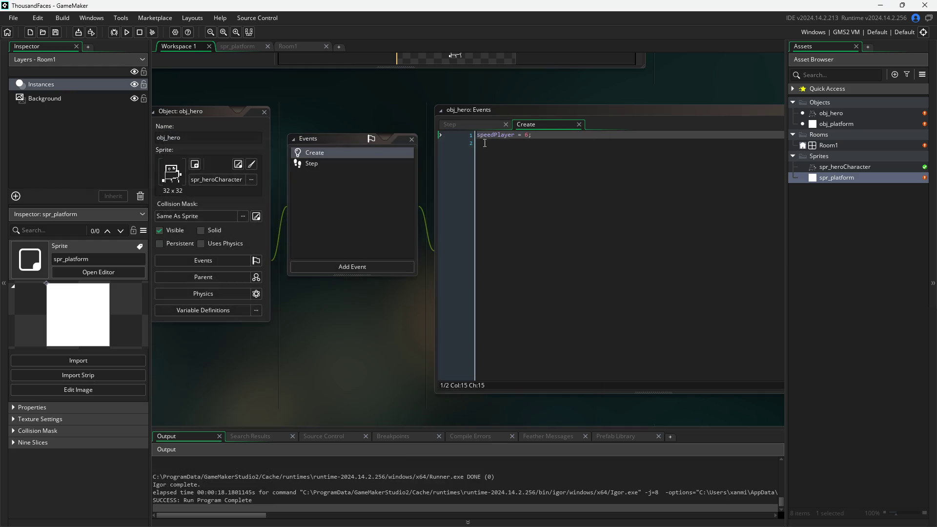
- Insert a new line after x-=speedPlayer; in the A block and type 'sprit', browsing the suggestions
{"action": "left_click", "coordinate": [448, 126]}
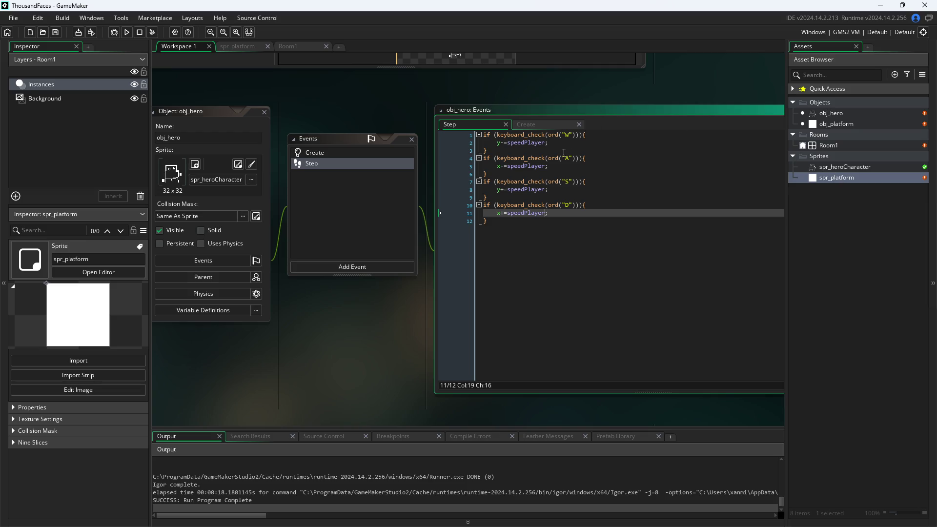
{"action": "left_click", "coordinate": [558, 163]}
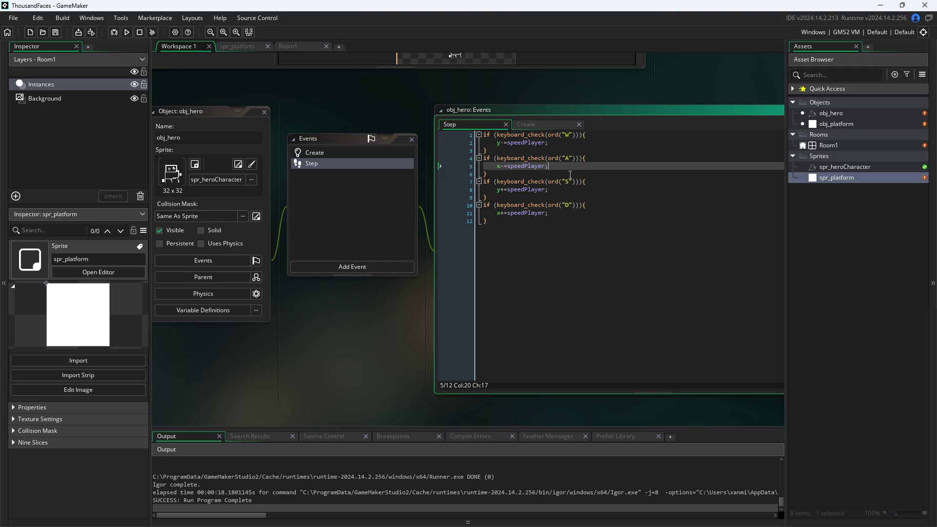
{"action": "key", "text": "Return"}
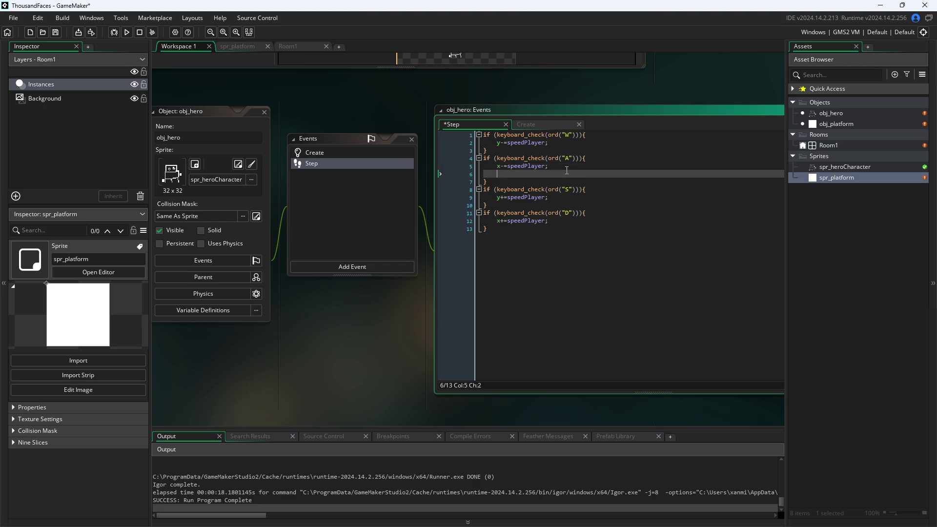
{"action": "type", "text": "sprit"}
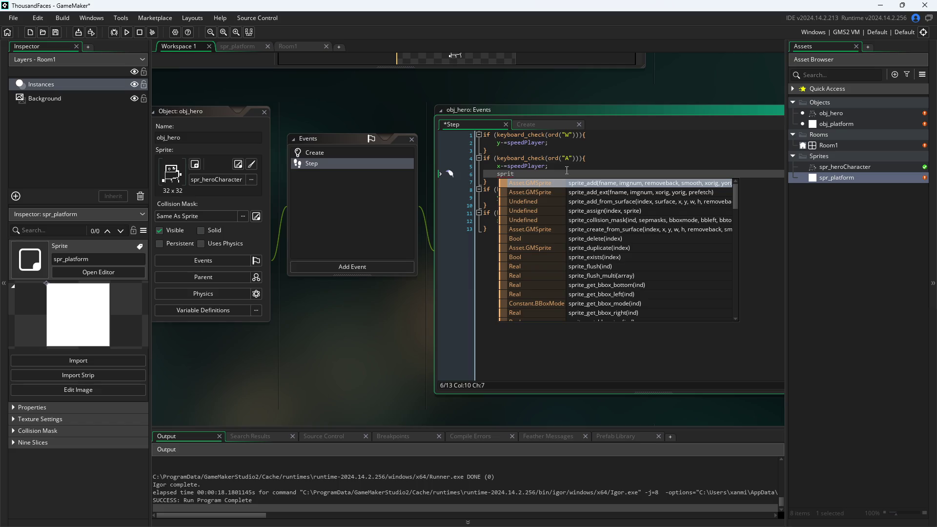
{"action": "scroll", "coordinate": [599, 256], "scroll_direction": "down", "scroll_amount": 9}
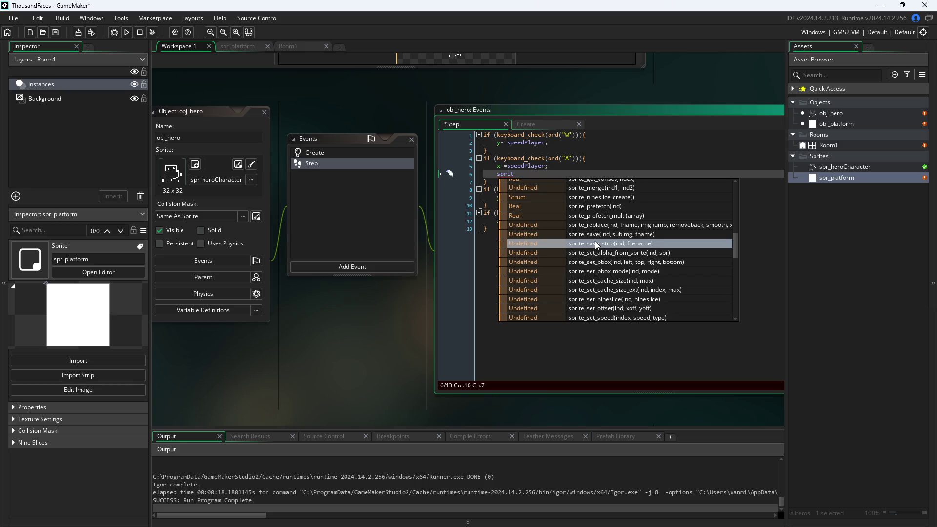
{"action": "left_click", "coordinate": [667, 105]}
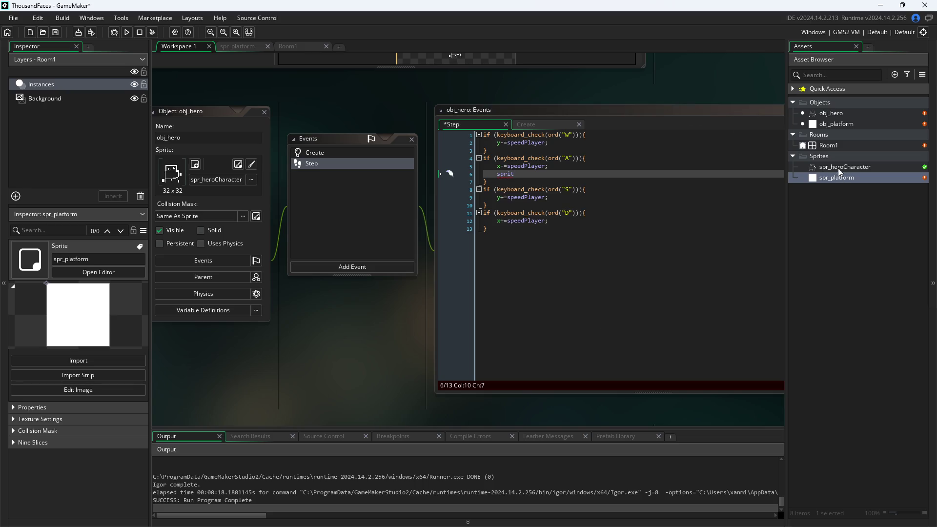
- Open spr_heroCharacter in the Edit Image pixel editor, then return to Workspace 1
{"action": "double_click", "coordinate": [839, 169]}
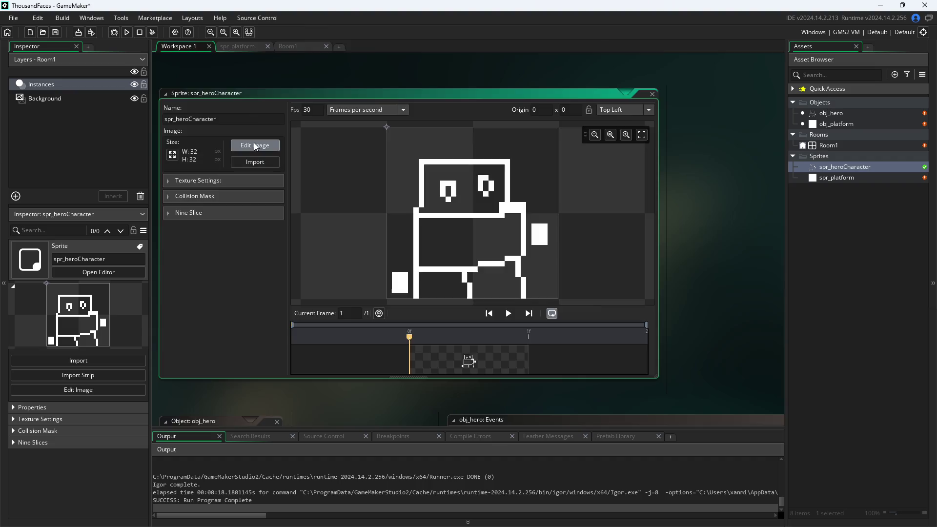
{"action": "left_click", "coordinate": [255, 146]}
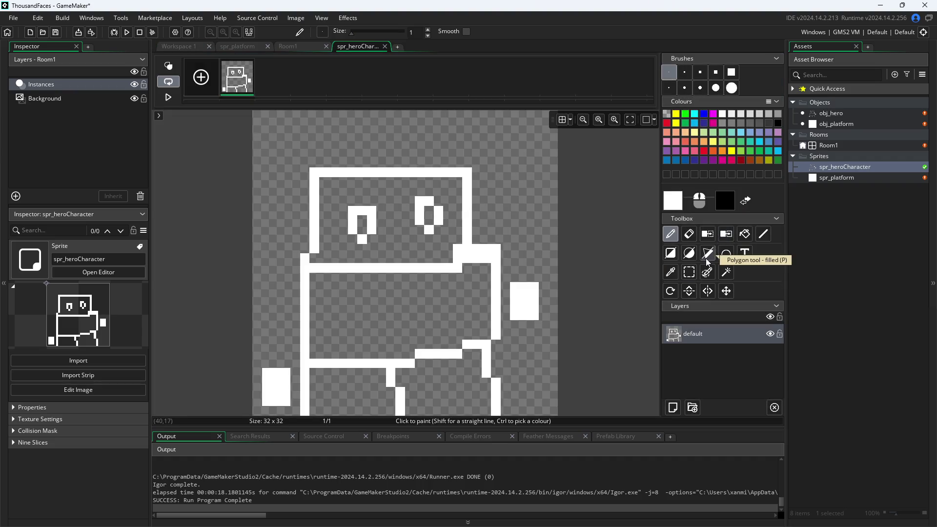
{"action": "left_click", "coordinate": [286, 47]}
{"action": "left_click", "coordinate": [192, 46]}
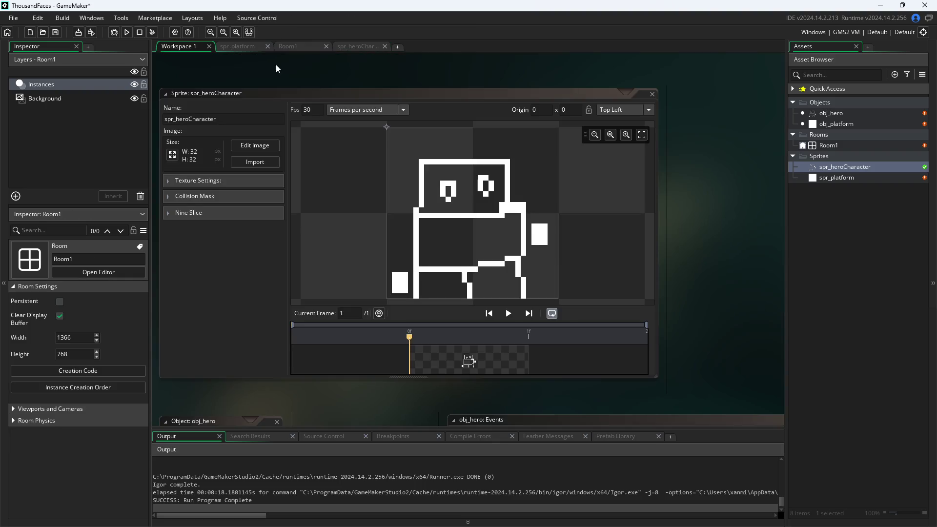
- Pan back to obj_hero's Step code and put the caret on the unfinished line 6
{"action": "mouse_move", "coordinate": [710, 251]}
{"action": "left_mouse_down"}
{"action": "mouse_move", "coordinate": [714, 182]}
{"action": "mouse_move", "coordinate": [733, 222]}
{"action": "left_mouse_up"}
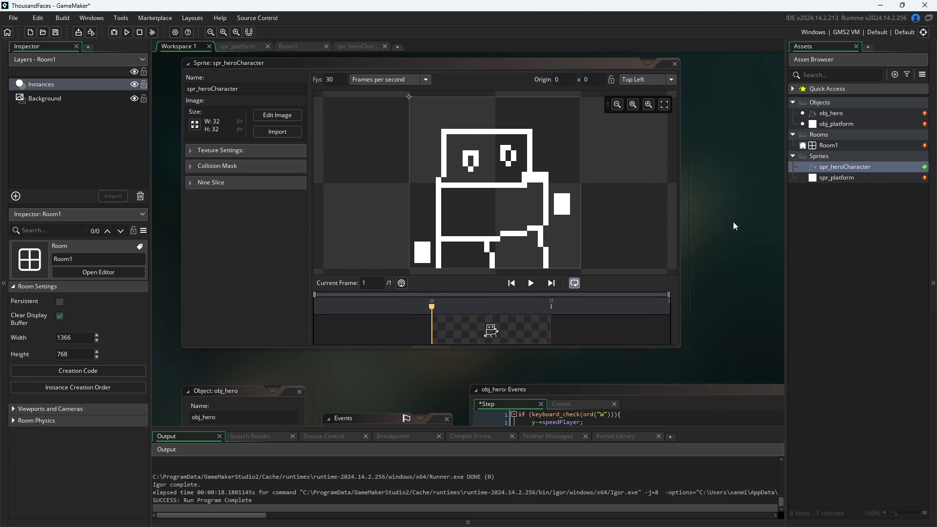
{"action": "scroll", "coordinate": [642, 224], "scroll_direction": "up", "scroll_amount": 3}
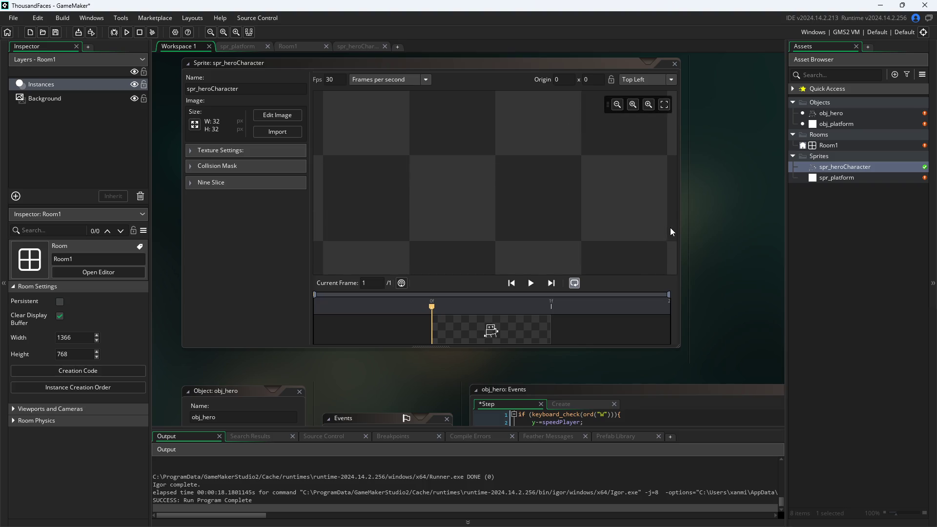
{"action": "scroll", "coordinate": [692, 159], "scroll_direction": "down", "scroll_amount": 5}
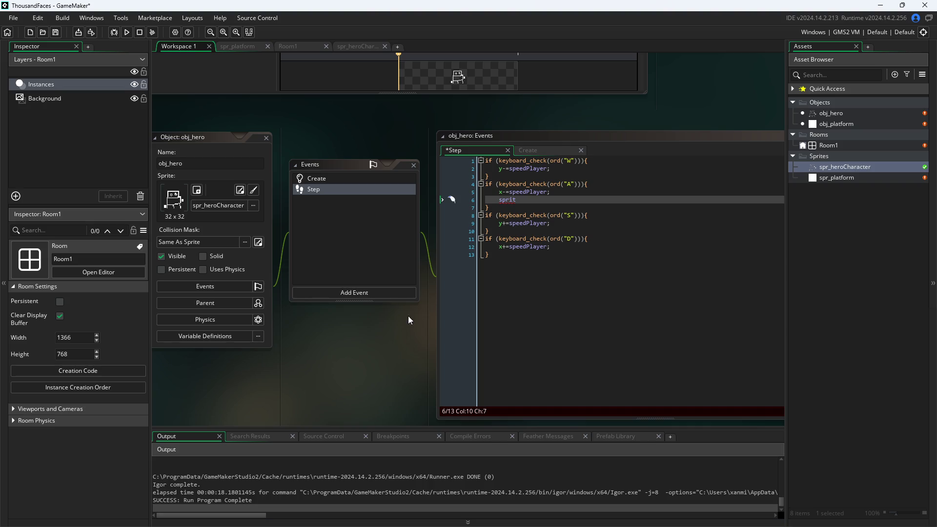
{"action": "left_click", "coordinate": [524, 201]}
{"action": "type", "text": "e"}
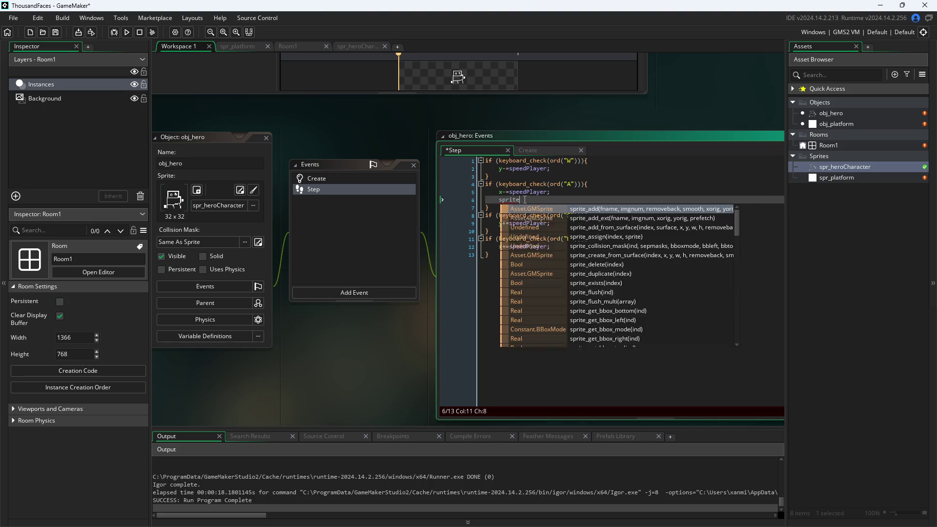
{"action": "key", "text": "Down"}
{"action": "key", "text": "Down"}
{"action": "key", "text": "Down"}
{"action": "key", "text": "Down"}
{"action": "key", "text": "Down"}
{"action": "key", "text": "Down"}
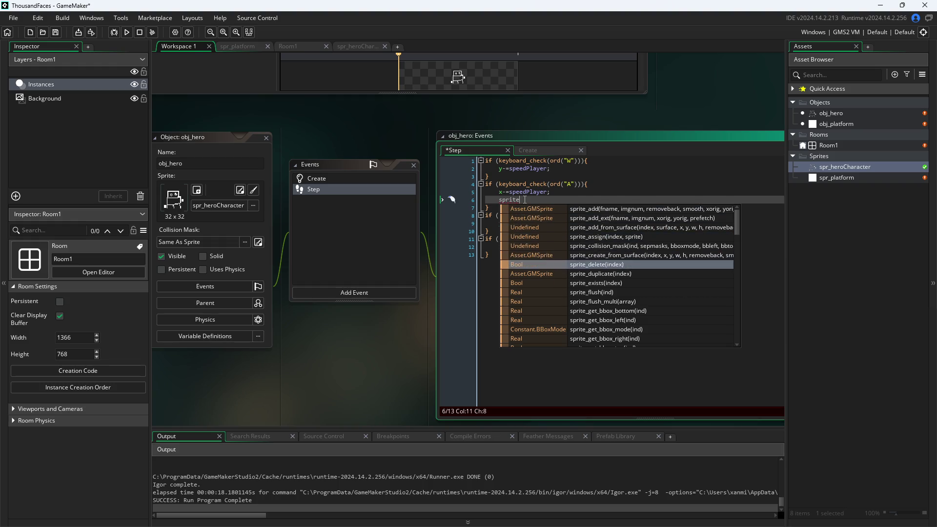
{"action": "key", "text": "Down"}
{"action": "key", "text": "Down"}
{"action": "key", "text": "Down"}
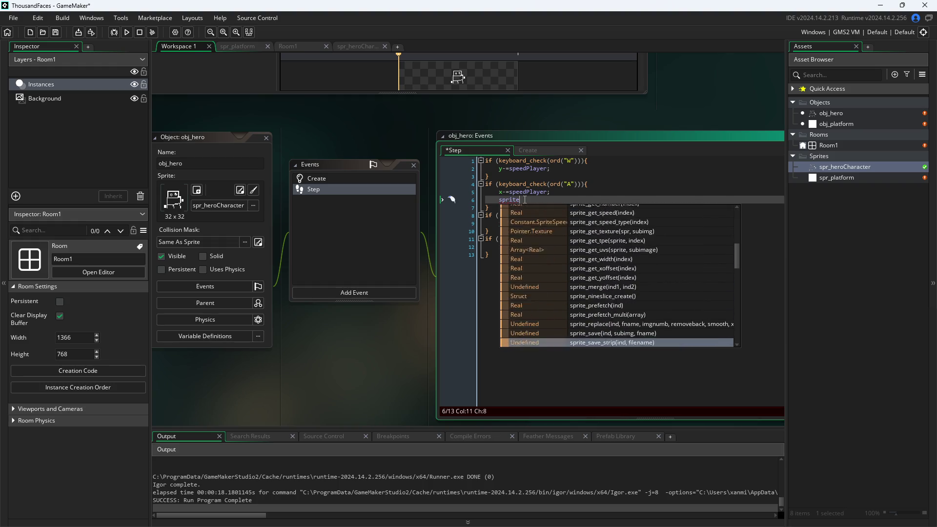
{"action": "key", "text": "Up"}
{"action": "key", "text": "Up"}
{"action": "key", "text": "Up"}
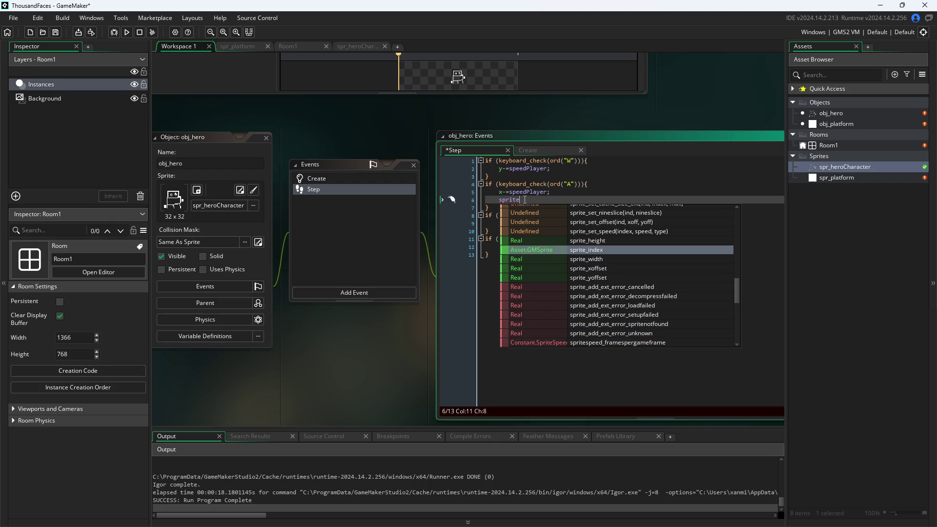
{"action": "key", "text": "Down"}
{"action": "key", "text": "Down"}
{"action": "key", "text": "Down"}
{"action": "key", "text": "Down"}
{"action": "key", "text": "Down"}
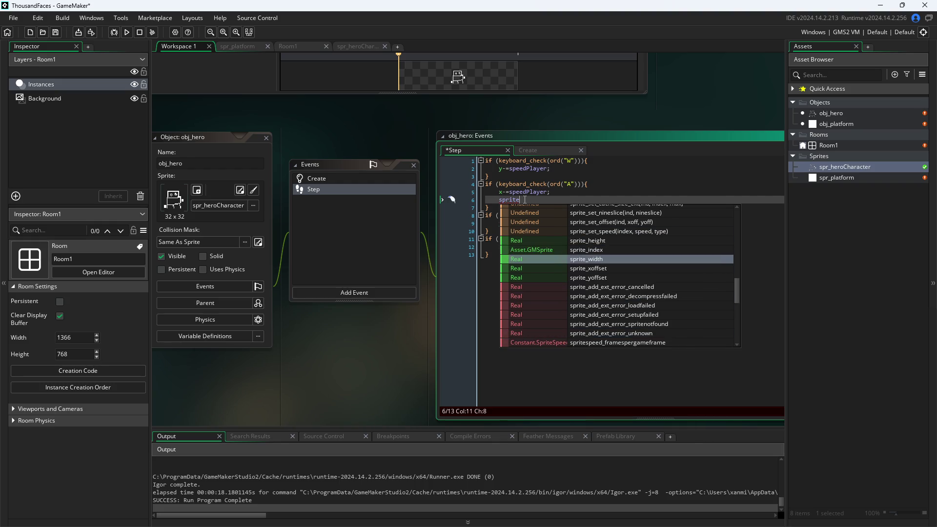
{"action": "key", "text": "Down"}
{"action": "key", "text": "Down"}
{"action": "key", "text": "Down"}
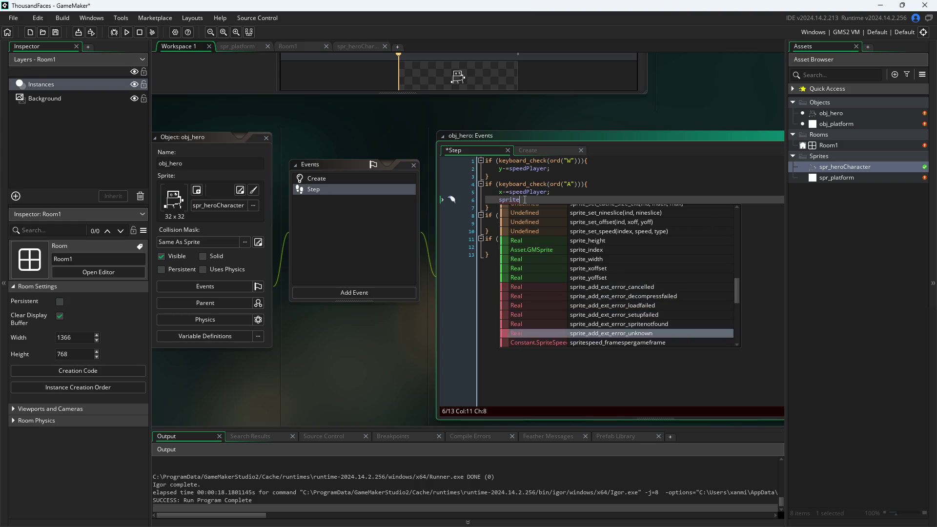
{"action": "key", "text": "Up"}
{"action": "key", "text": "Down"}
{"action": "key", "text": "Down"}
{"action": "key", "text": "Down"}
{"action": "key", "text": "Up"}
{"action": "key", "text": "Up"}
{"action": "key", "text": "Up"}
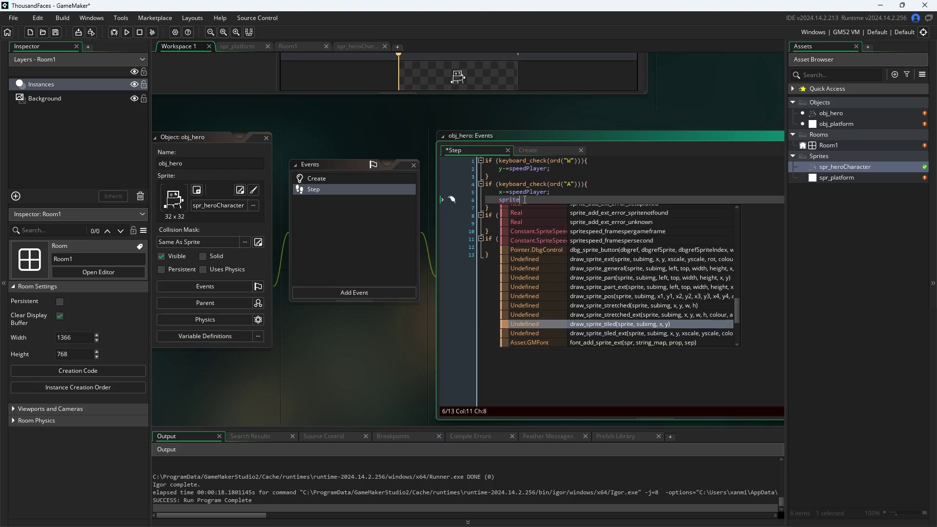
{"action": "key", "text": "Up"}
{"action": "key", "text": "Up"}
{"action": "key", "text": "Up"}
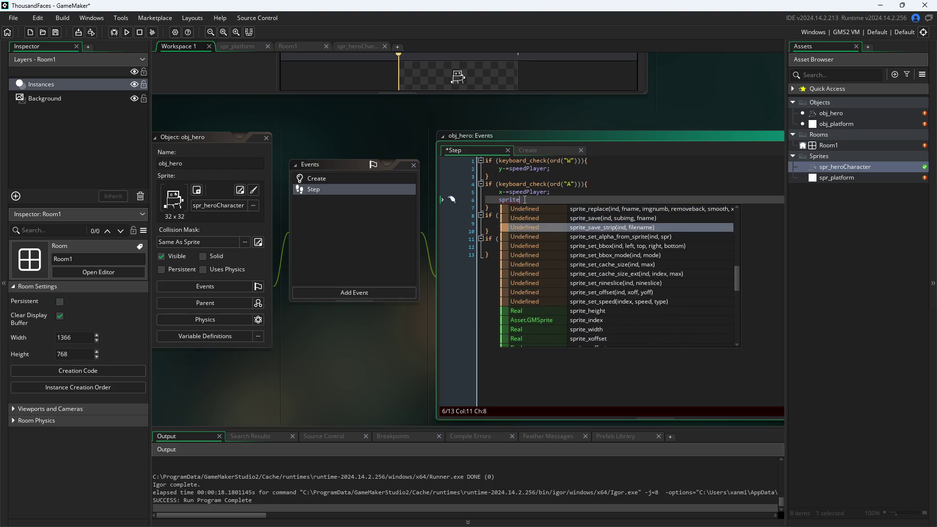
{"action": "key", "text": "Up"}
{"action": "key", "text": "Up"}
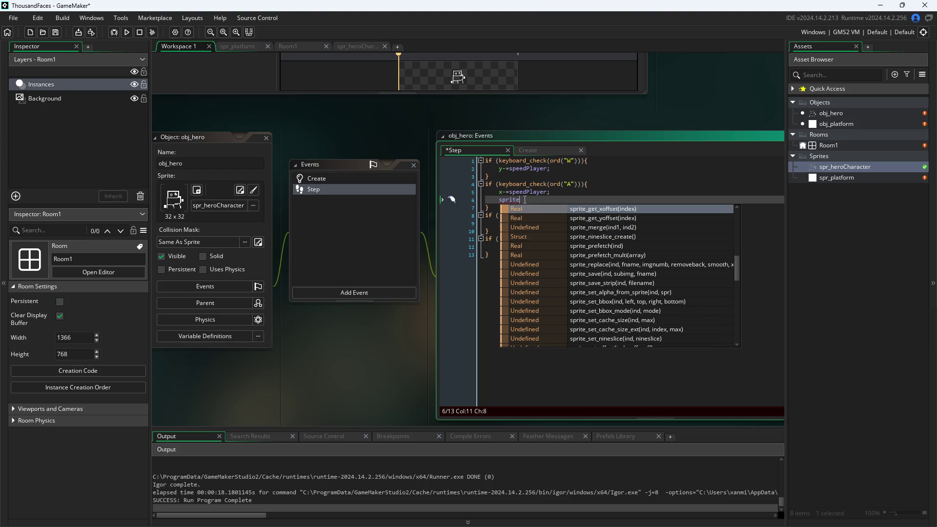
{"action": "key", "text": "Down"}
{"action": "key", "text": "Down"}
{"action": "key", "text": "Down"}
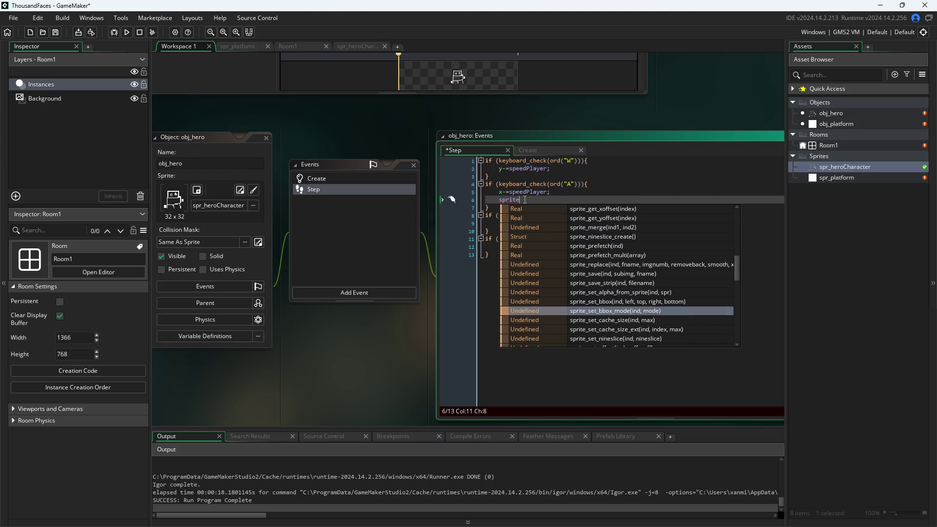
{"action": "key", "text": "Up"}
{"action": "key", "text": "Up"}
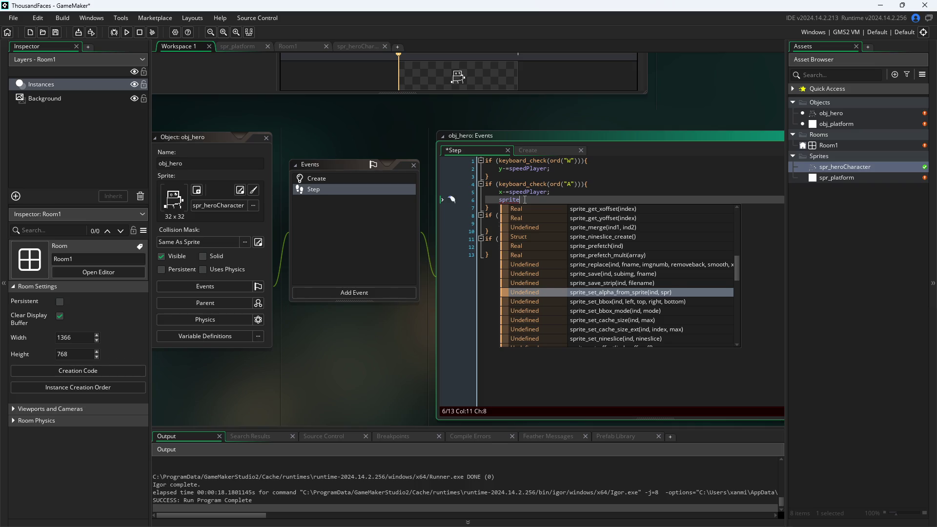
{"action": "key", "text": "Up"}
{"action": "key", "text": "Up"}
{"action": "key", "text": "Up"}
{"action": "key", "text": "Up"}
{"action": "key", "text": "Up"}
{"action": "key", "text": "Up"}
{"action": "key", "text": "Up"}
{"action": "key", "text": "Up"}
{"action": "key", "text": "Up"}
{"action": "key", "text": "Up"}
{"action": "key", "text": "Up"}
{"action": "key", "text": "Up"}
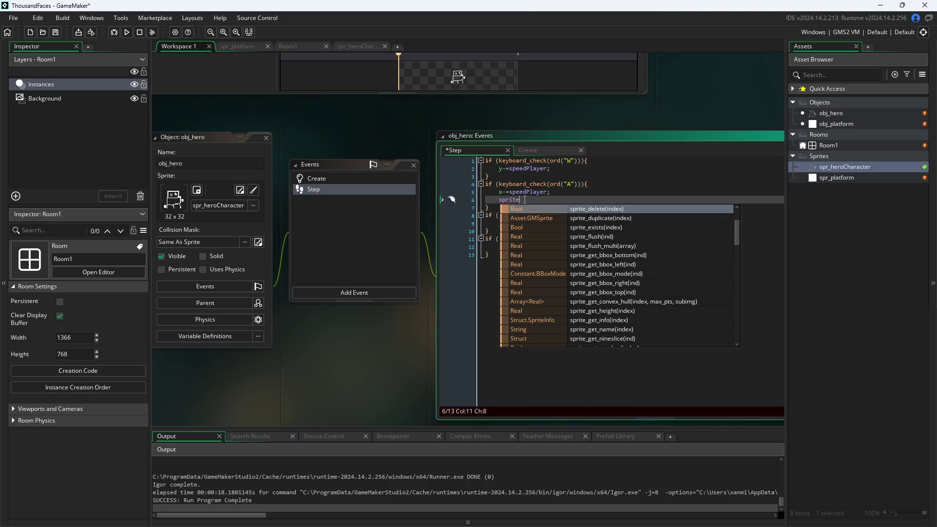
{"action": "key", "text": "Down"}
{"action": "key", "text": "Down"}
{"action": "key", "text": "Down"}
{"action": "key", "text": "Up"}
{"action": "key", "text": "Up"}
{"action": "key", "text": "Up"}
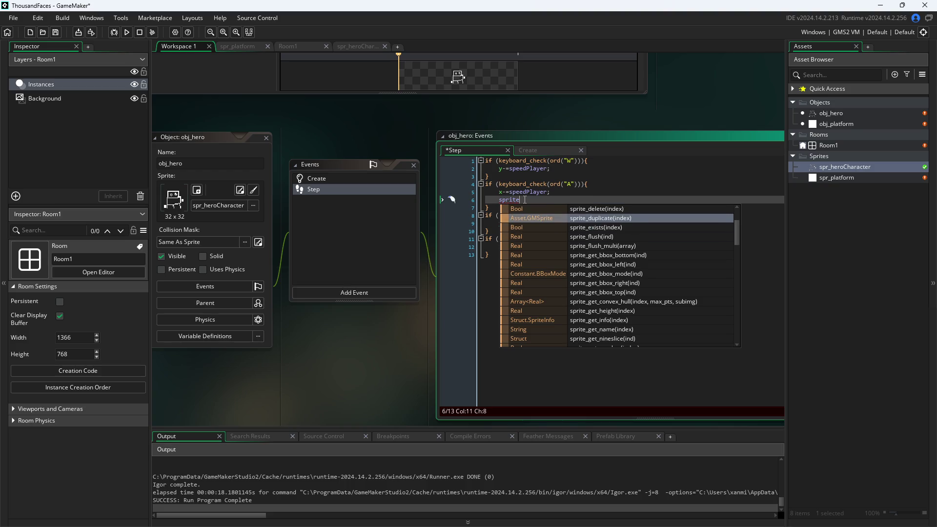
{"action": "key", "text": "Up"}
{"action": "key", "text": "Up"}
{"action": "key", "text": "Up"}
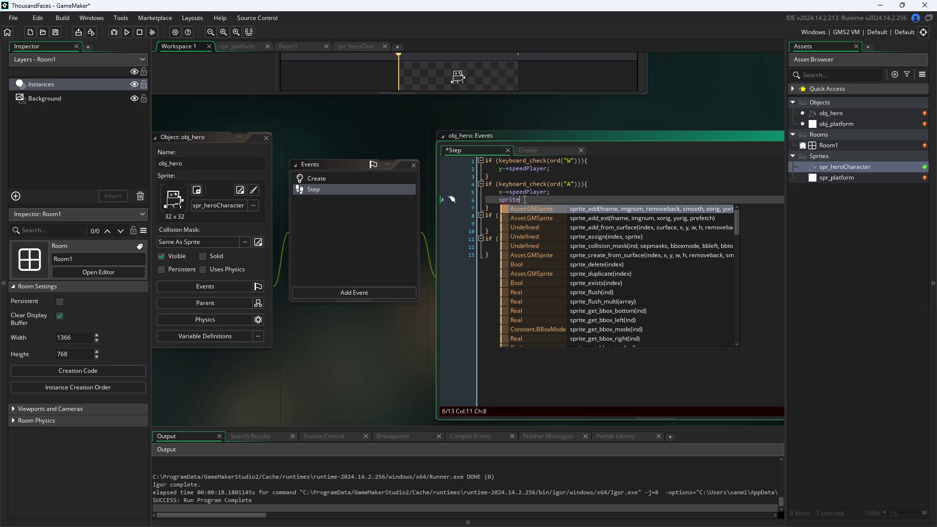
{"action": "key", "text": "Down"}
{"action": "key", "text": "Up"}
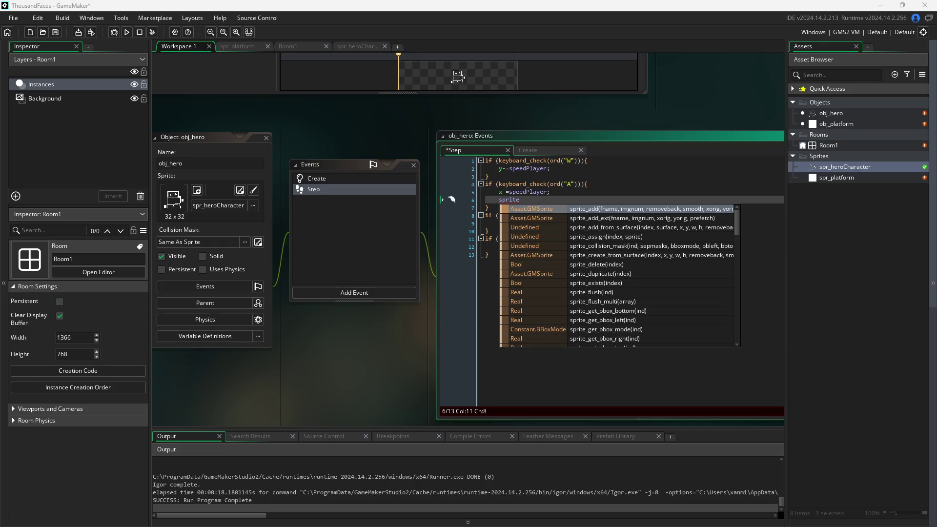
{"action": "left_click", "coordinate": [539, 203]}
- Turn line 6 into image_xscale=-1; using the autocomplete suggestion
{"action": "key", "text": "BackSpace"}
{"action": "key", "text": "BackSpace"}
{"action": "key", "text": "BackSpace"}
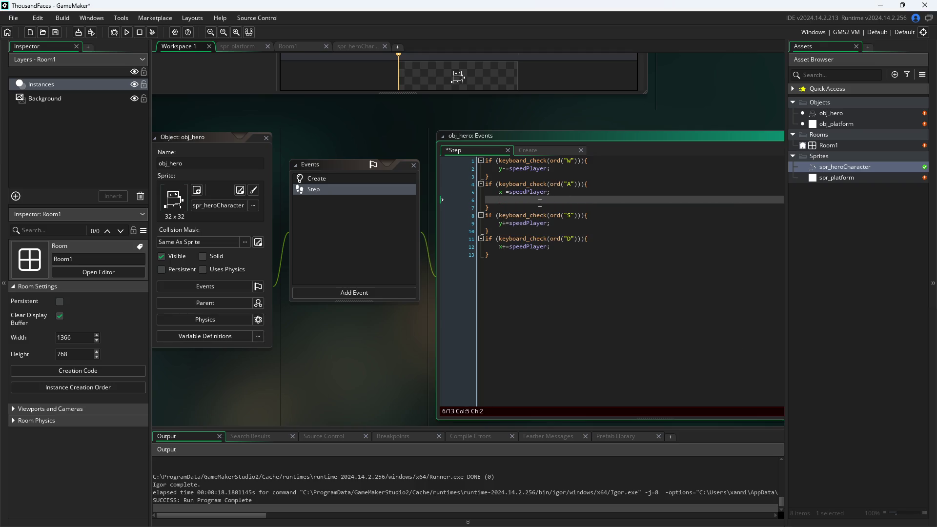
{"action": "type", "text": "image"}
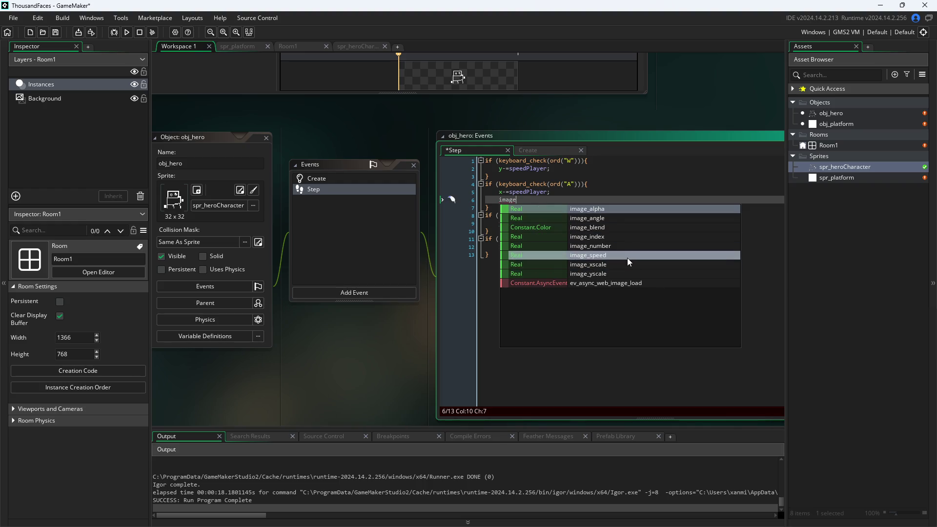
{"action": "left_click", "coordinate": [619, 262]}
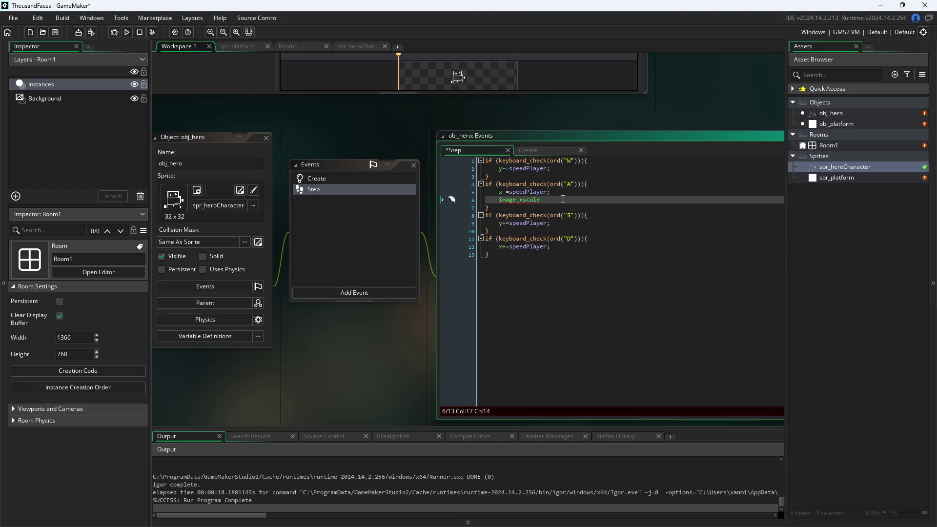
{"action": "type", "text": "1;"}
- Add image_xscale=1; on a new line in the D block and commit the edit
{"action": "key", "text": "Down"}
{"action": "key", "text": "Down"}
{"action": "key", "text": "Down"}
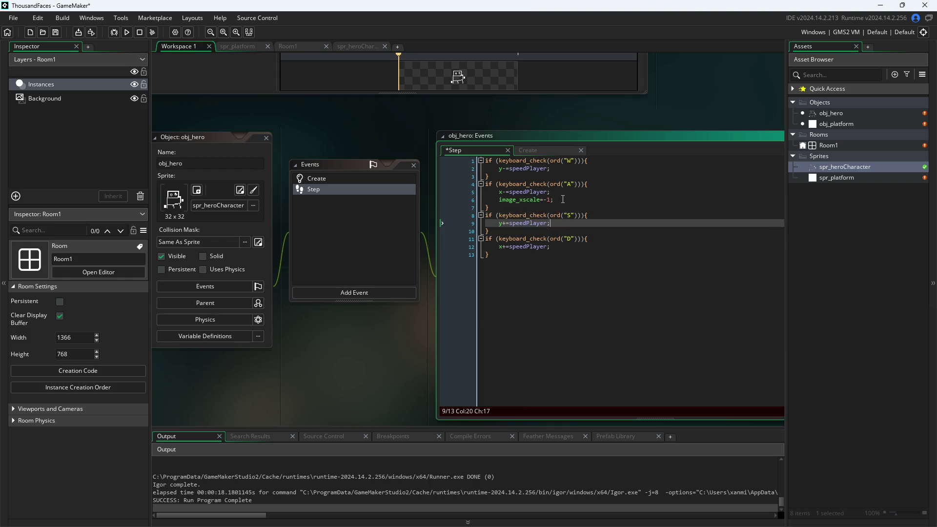
{"action": "key", "text": "Down"}
{"action": "key", "text": "Down"}
{"action": "key", "text": "Down"}
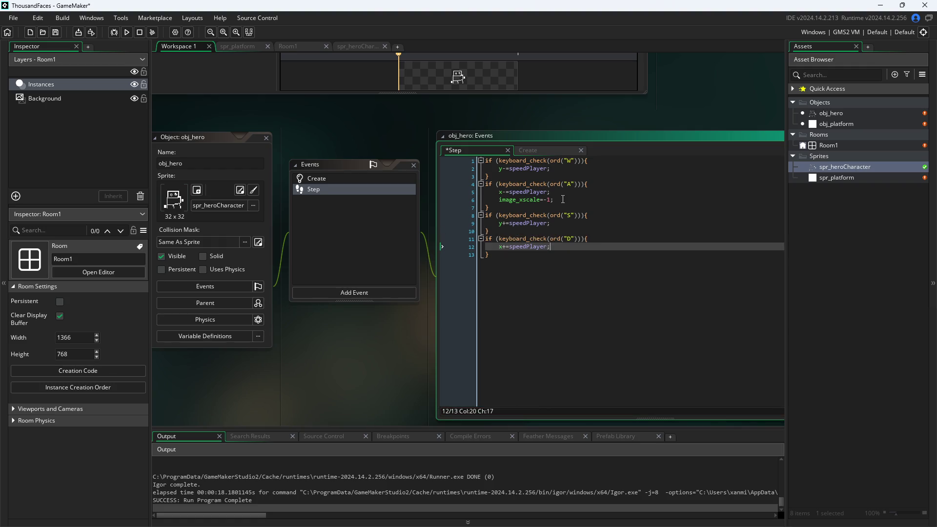
{"action": "key", "text": "Return"}
{"action": "type", "text": "mage"}
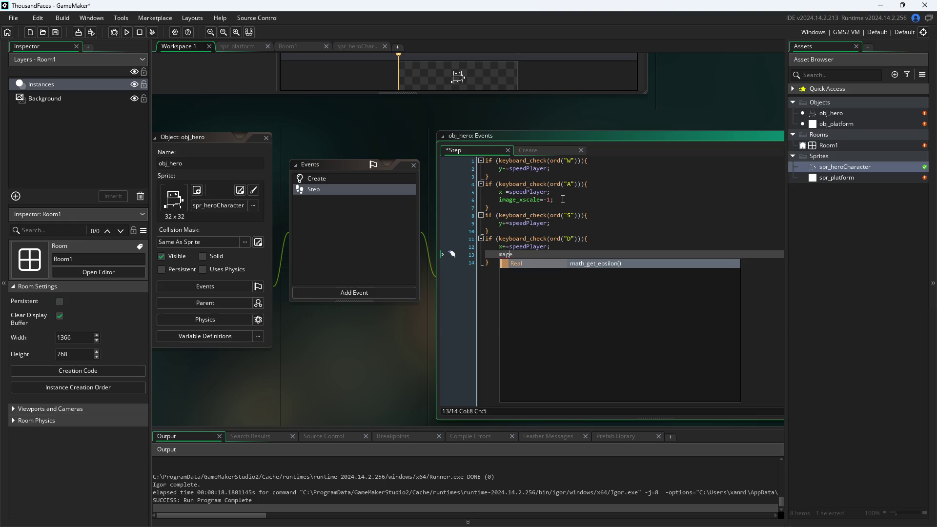
{"action": "key", "text": "Left"}
{"action": "key", "text": "Left"}
{"action": "type", "text": "i"}
{"action": "key", "text": "Right"}
{"action": "key", "text": "Right"}
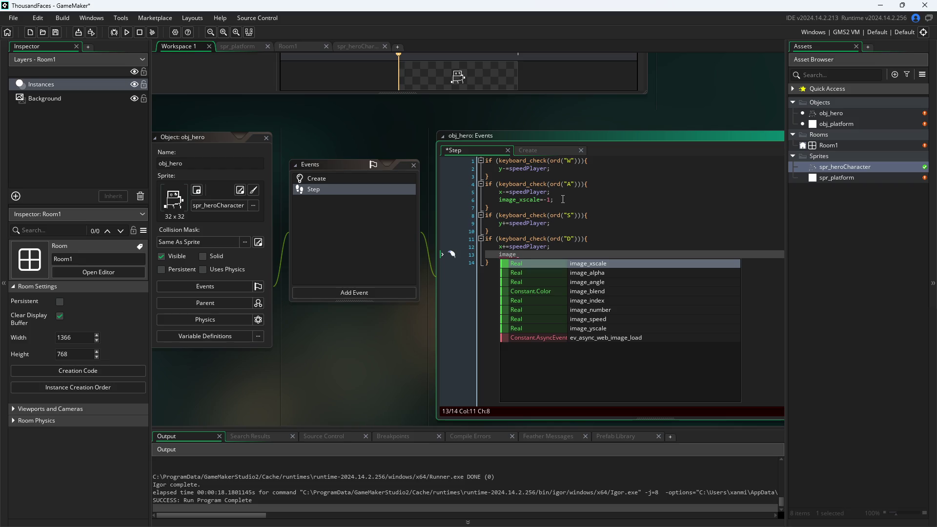
{"action": "type", "text": "c"}
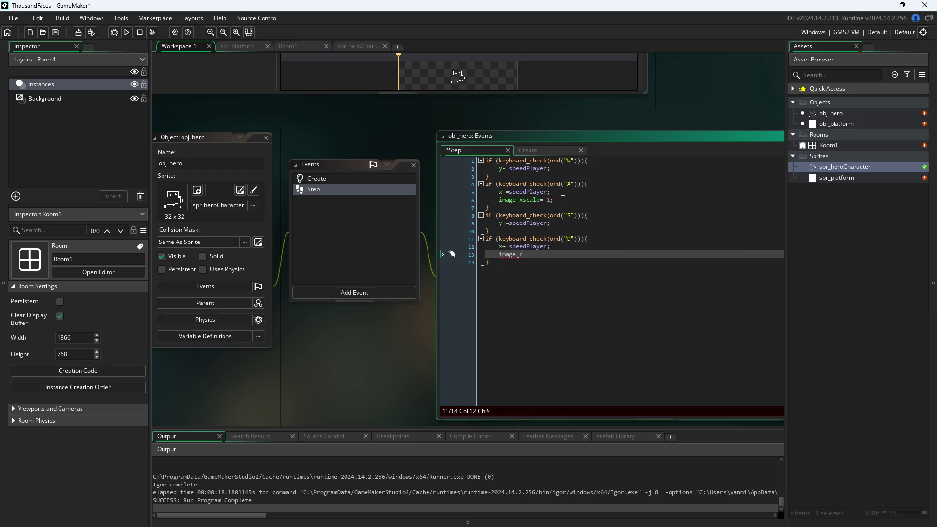
{"action": "key", "text": "Return"}
{"action": "type", "text": "1;"}
{"action": "left_click", "coordinate": [374, 116]}
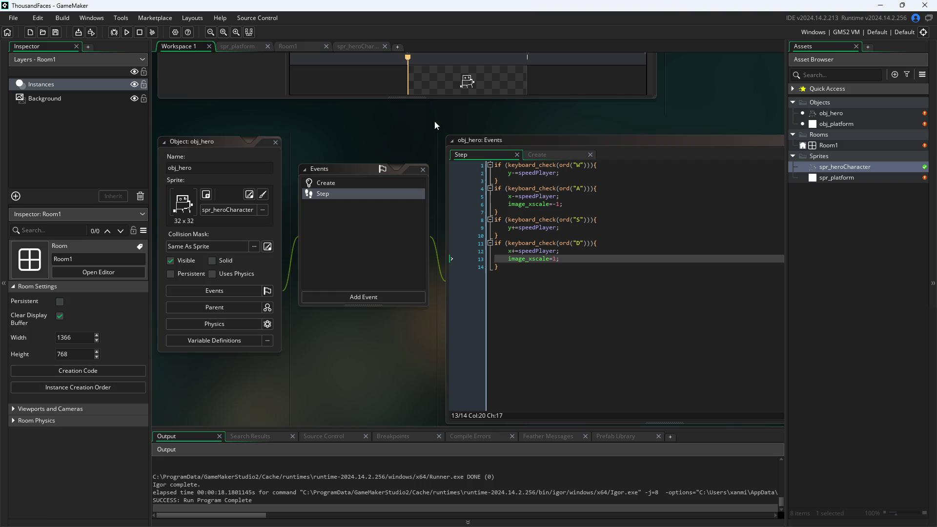
- Run the game and walk the hero with A, D and W to check the flip, then close it
{"action": "left_click", "coordinate": [127, 32]}
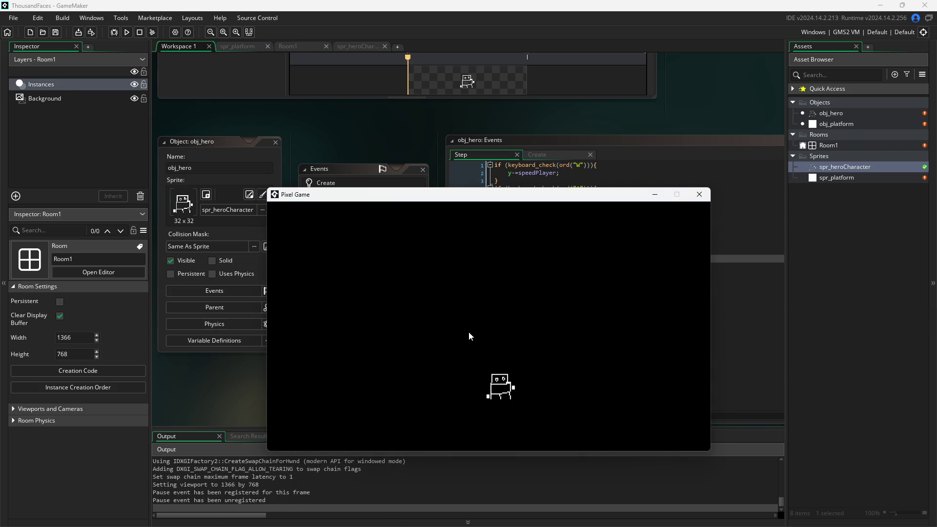
{"action": "key", "text": "a"}
{"action": "key", "text": "d"}
{"action": "key", "text": "a"}
{"action": "key", "text": "d"}
{"action": "key", "text": "w"}
{"action": "key", "text": "a"}
{"action": "left_click", "coordinate": [699, 194]}
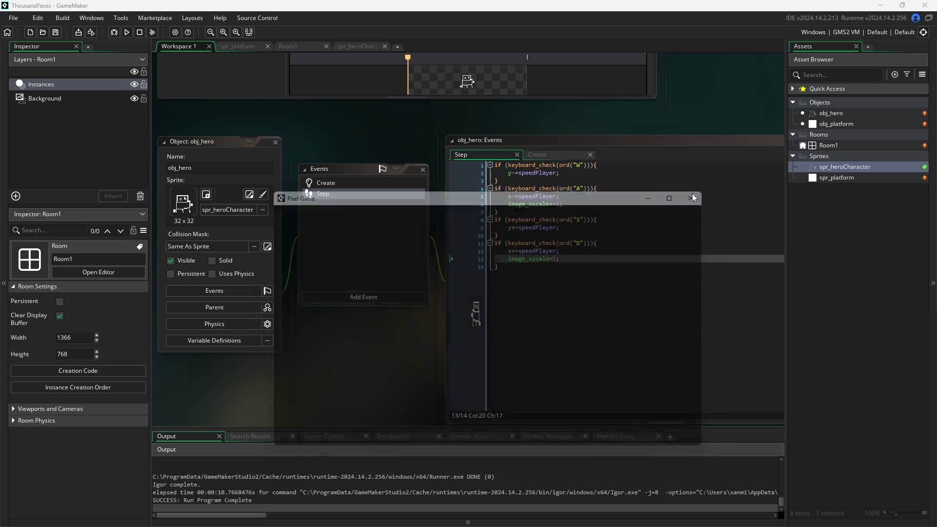
{"action": "left_click", "coordinate": [562, 204]}
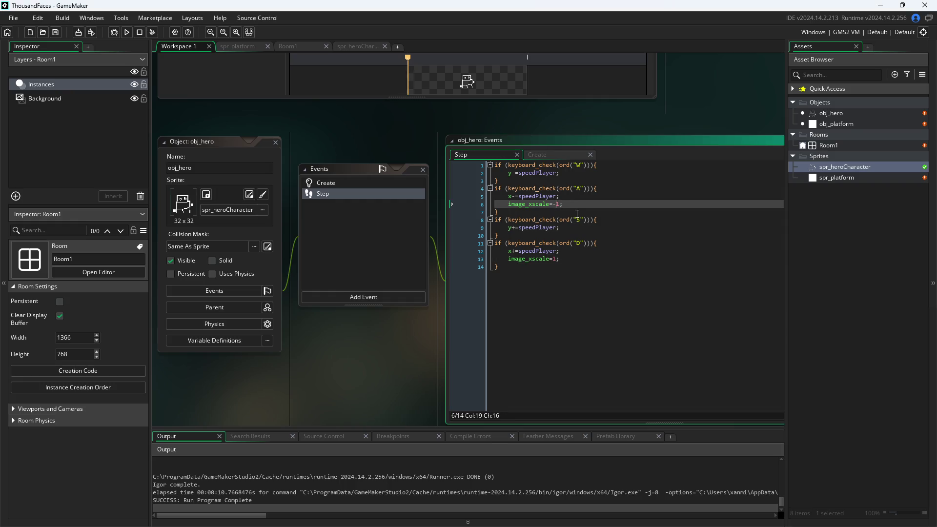
- Set image_xscale to -32 on line 6 and 32 on line 13, and save
{"action": "key", "text": "BackSpace"}
{"action": "type", "text": "32"}
{"action": "key", "text": "Down"}
{"action": "key", "text": "Down"}
{"action": "key", "text": "Down"}
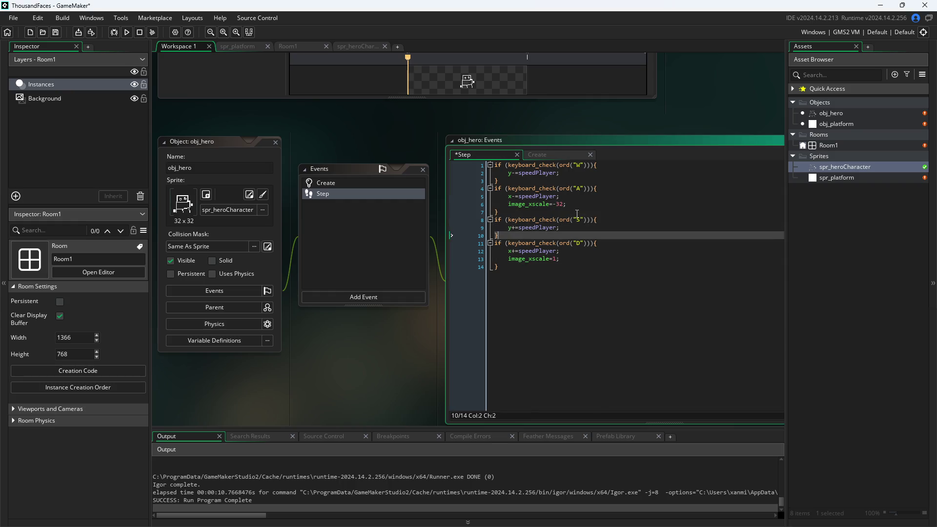
{"action": "key", "text": "BackSpace"}
{"action": "type", "text": "32"}
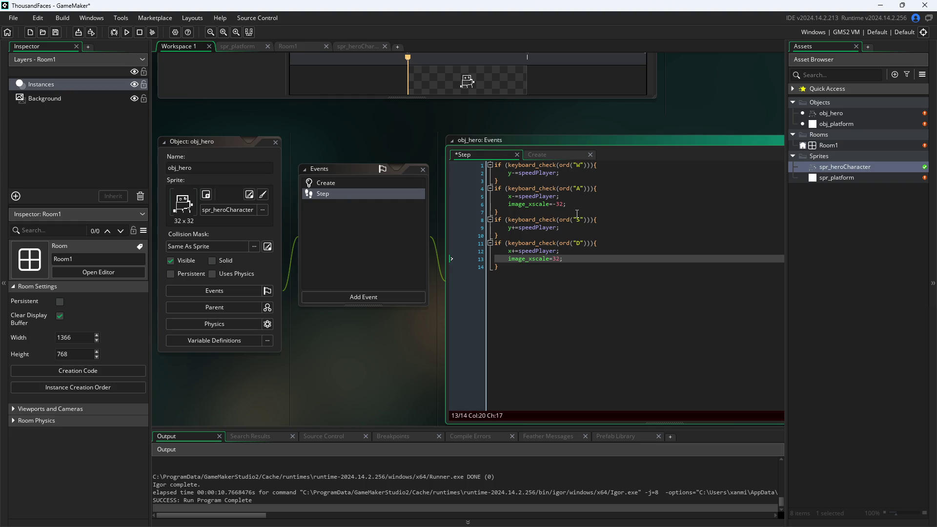
{"action": "key", "text": "ctrl+s"}
- Rerun the game at ±32 scale, close it, and clear the -32 value on line 6
{"action": "left_click", "coordinate": [126, 32]}
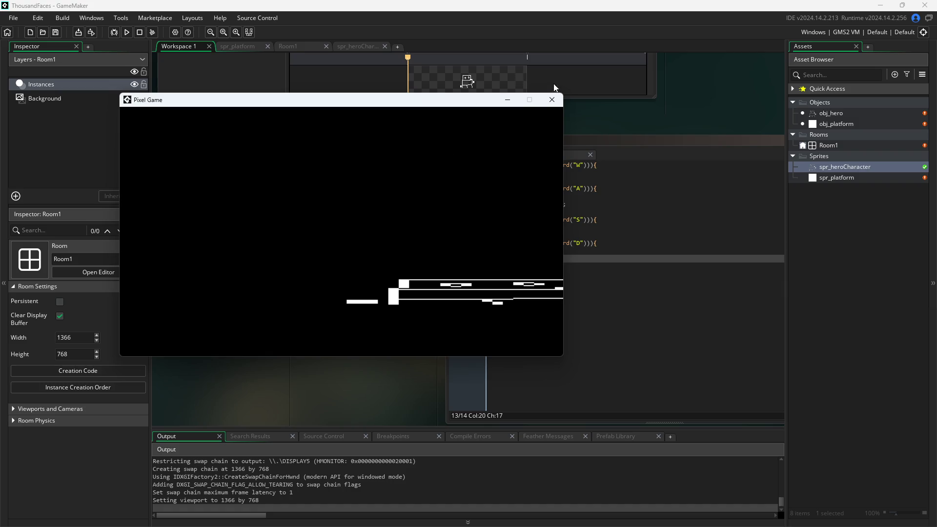
{"action": "left_click", "coordinate": [552, 100]}
{"action": "left_click", "coordinate": [563, 204]}
{"action": "key", "text": "BackSpace"}
{"action": "key", "text": "BackSpace"}
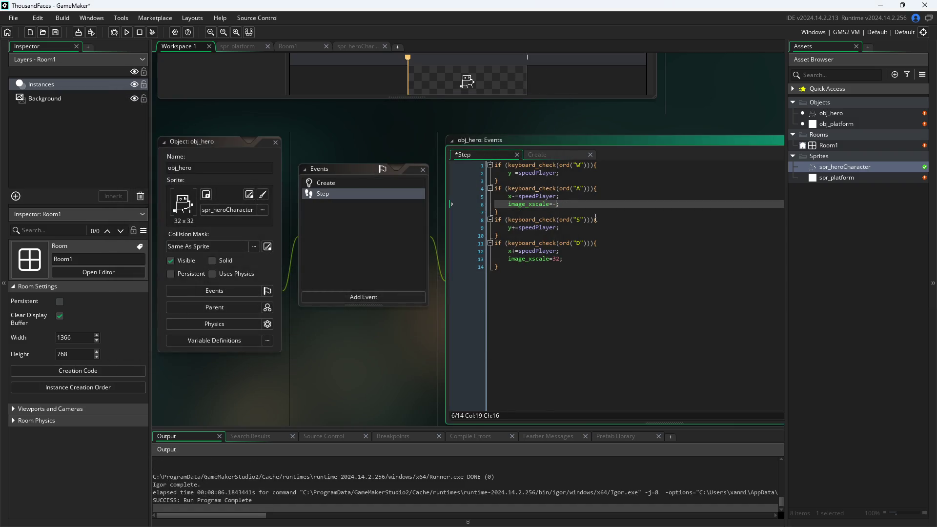
- Try an image_xscale value of 10 on lines 6 and 13, save, and test-run the hero's flip
{"action": "type", "text": "10"}
{"action": "key", "text": "Down"}
{"action": "key", "text": "Down"}
{"action": "key", "text": "Down"}
{"action": "key", "text": "Down"}
{"action": "key", "text": "Down"}
{"action": "key", "text": "Down"}
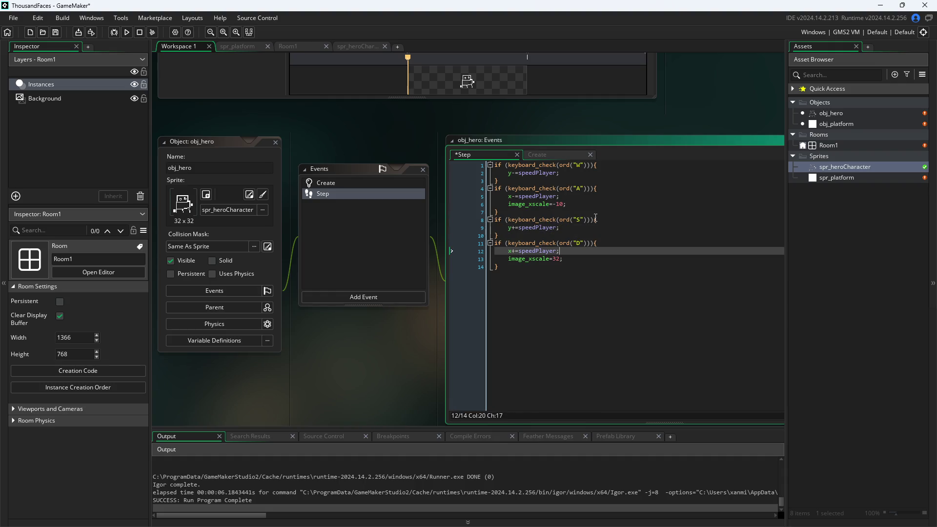
{"action": "key", "text": "BackSpace"}
{"action": "key", "text": "BackSpace"}
{"action": "type", "text": "10"}
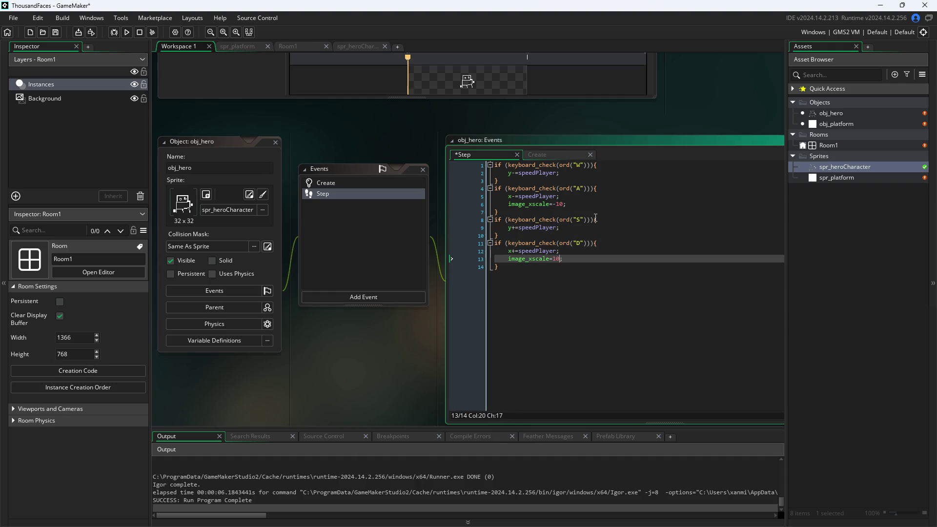
{"action": "key", "text": "ctrl+s"}
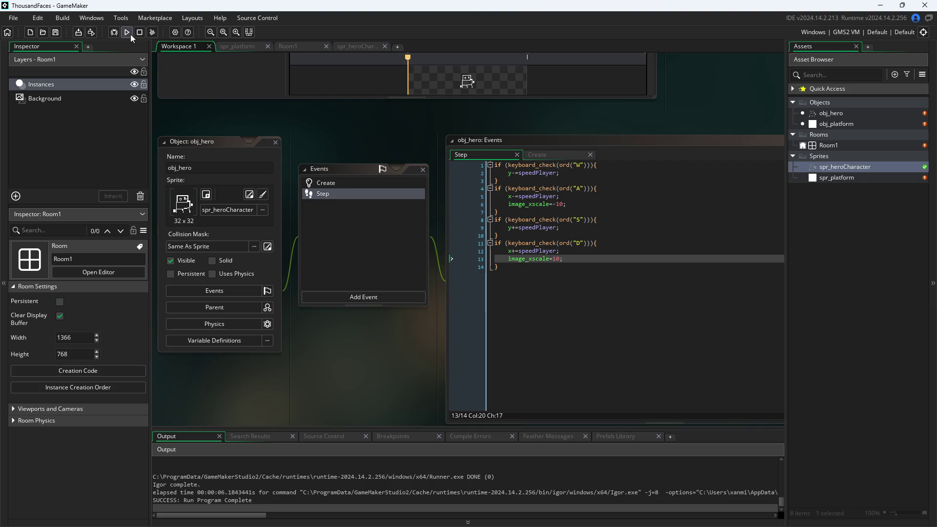
{"action": "left_click", "coordinate": [130, 34]}
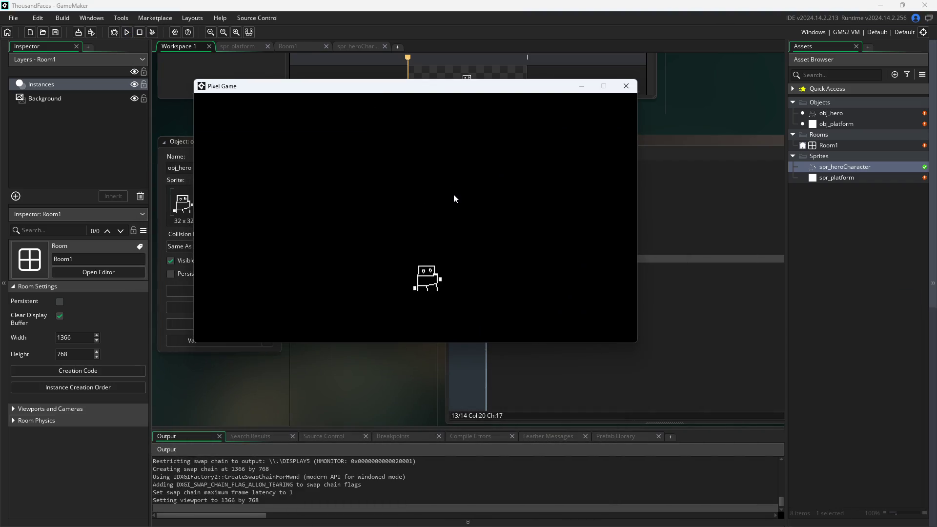
{"action": "key", "text": "a"}
{"action": "key", "text": "d"}
{"action": "left_click", "coordinate": [626, 86]}
{"action": "left_click", "coordinate": [562, 204]}
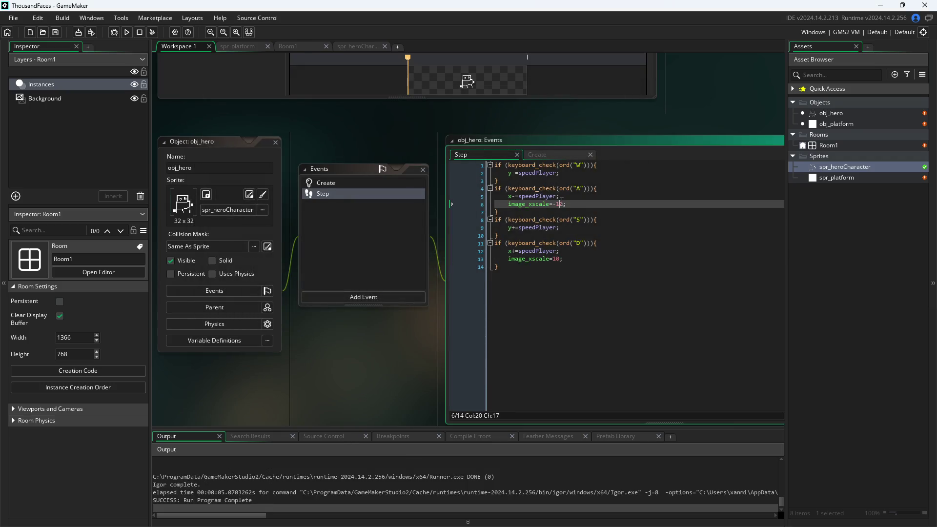
- Change the flip scale values to 5, save, and test-run the game again
{"action": "key", "text": "BackSpace"}
{"action": "key", "text": "BackSpace"}
{"action": "type", "text": "5"}
{"action": "key", "text": "Down"}
{"action": "key", "text": "Down"}
{"action": "key", "text": "Down"}
{"action": "key", "text": "BackSpace"}
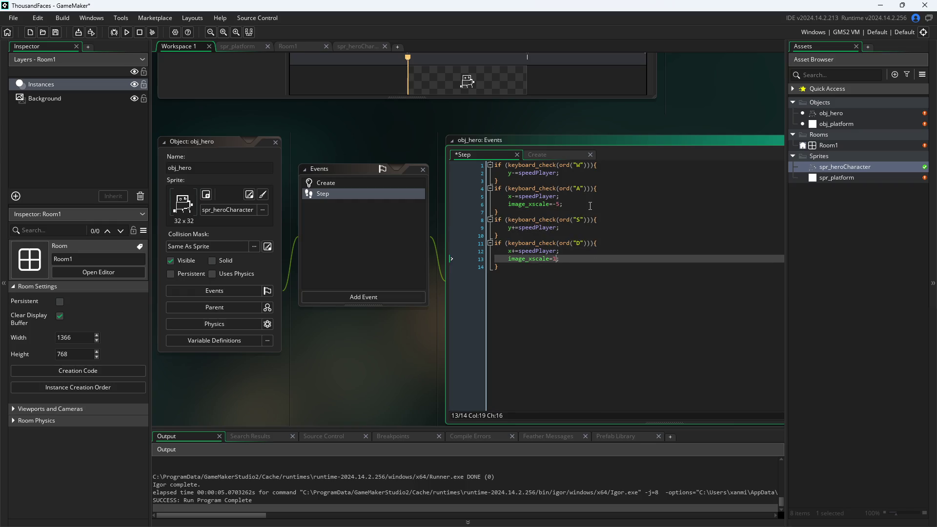
{"action": "key", "text": "ctrl+s"}
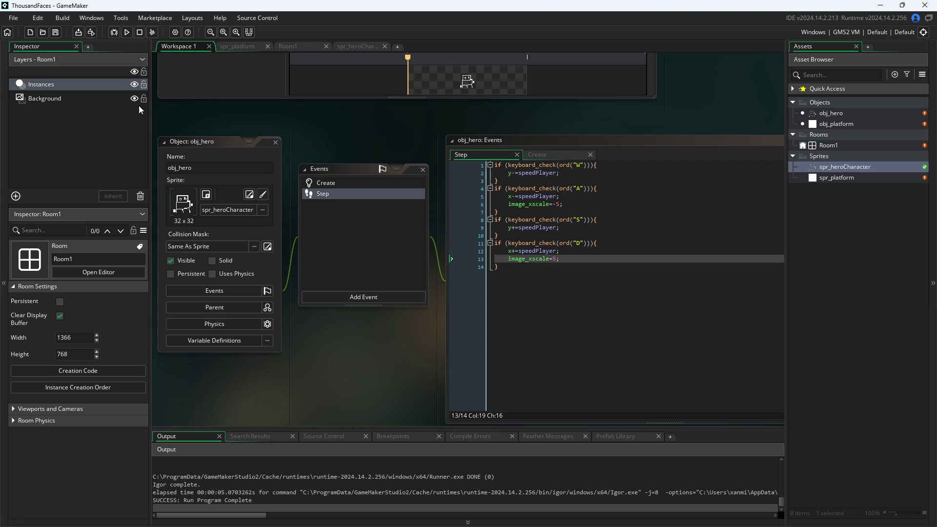
{"action": "left_click", "coordinate": [127, 33]}
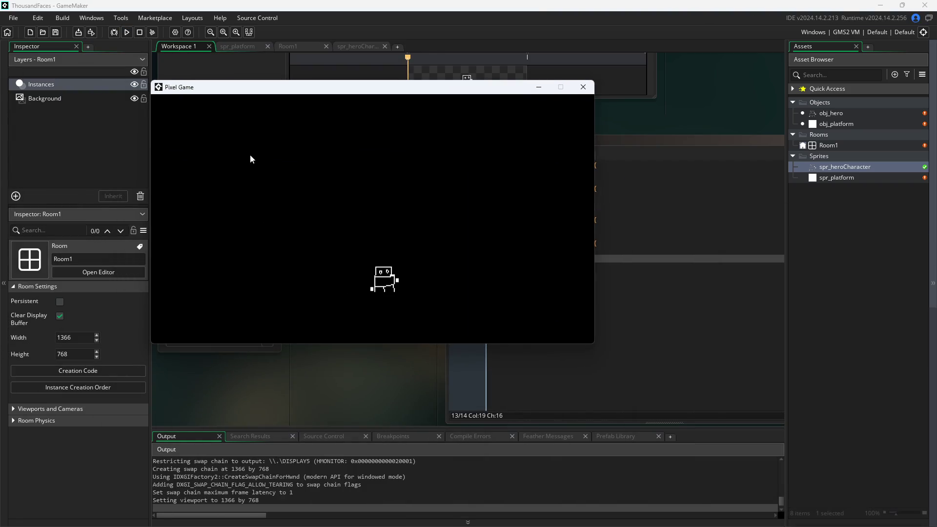
{"action": "key", "text": "d"}
{"action": "key", "text": "a"}
{"action": "key", "text": "d"}
{"action": "left_click", "coordinate": [584, 87]}
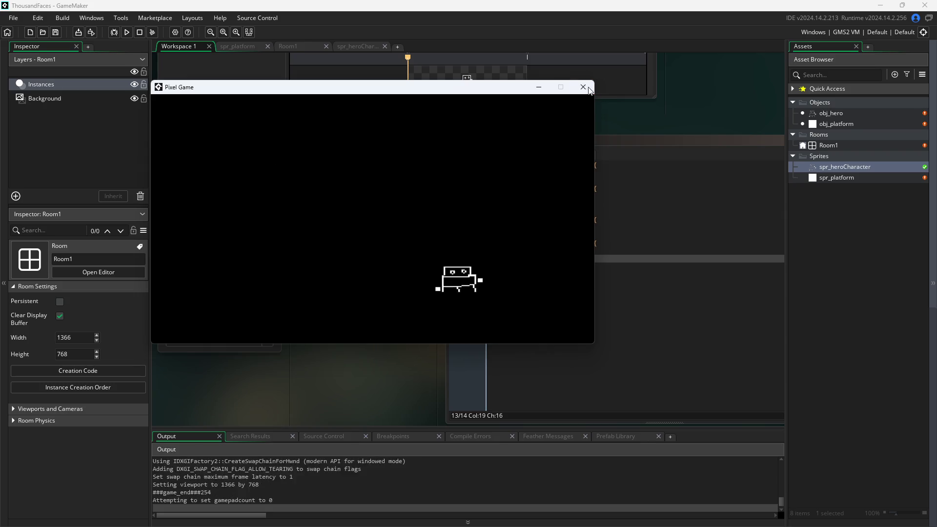
- Reduce the flip scale values to 2, save, and test the game once more
{"action": "left_click", "coordinate": [560, 202]}
{"action": "key", "text": "BackSpace"}
{"action": "type", "text": "2"}
{"action": "key", "text": "Down"}
{"action": "key", "text": "Down"}
{"action": "key", "text": "Down"}
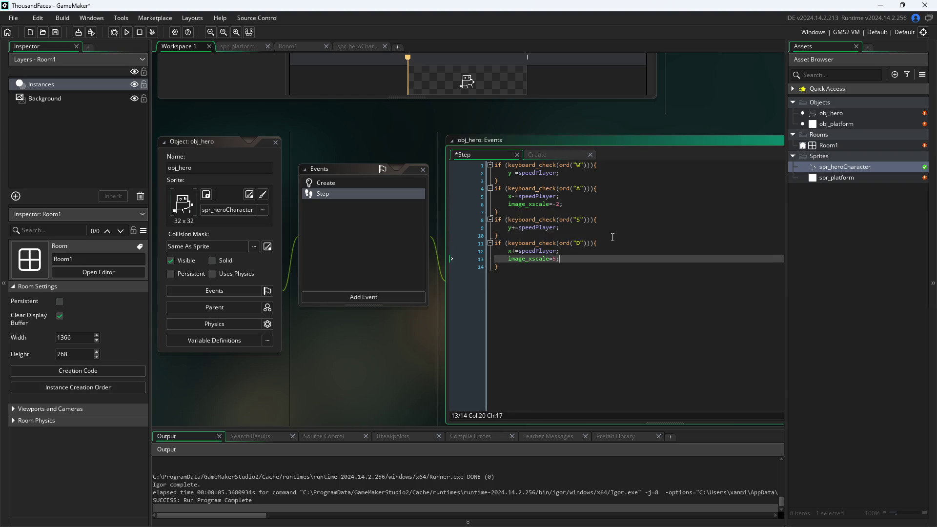
{"action": "key", "text": "ctrl+s"}
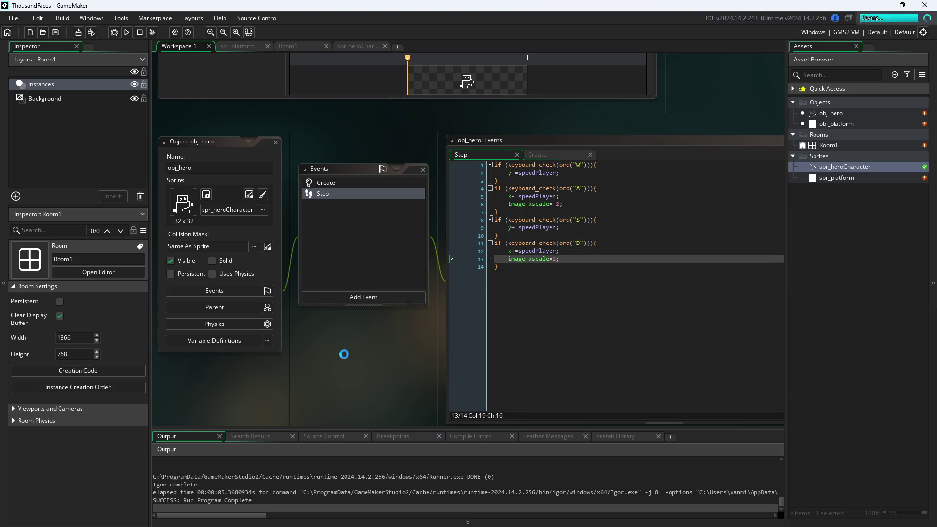
{"action": "left_click", "coordinate": [127, 33]}
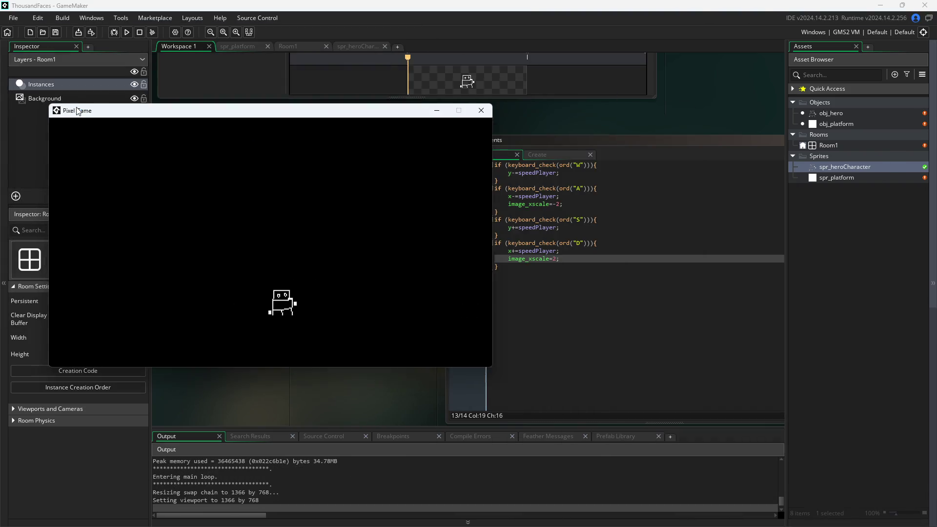
{"action": "key", "text": "a"}
{"action": "key", "text": "d"}
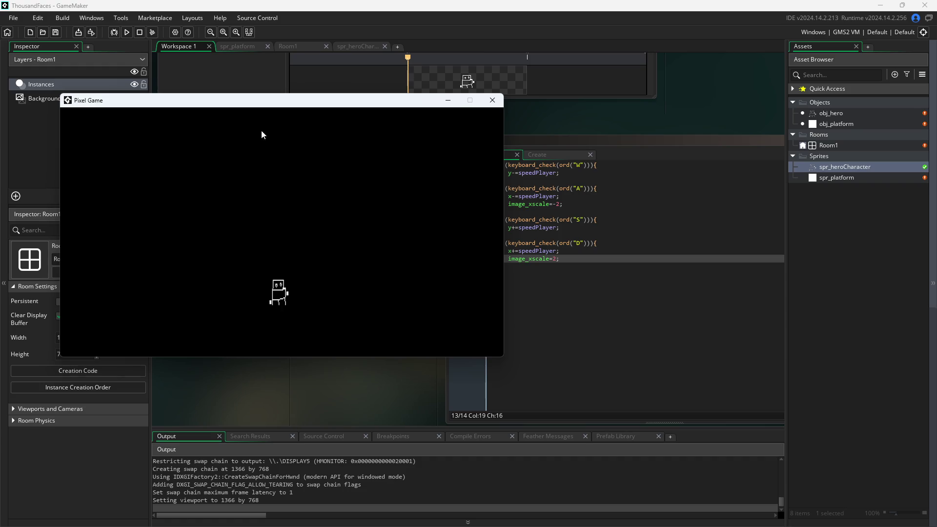
{"action": "left_click", "coordinate": [492, 100]}
- Set lines 6 and 13 to image_xscale=-3 and image_xscale=3 and save the Step code
{"action": "double_click", "coordinate": [559, 204]}
{"action": "type", "text": "2"}
{"action": "key", "text": "Down"}
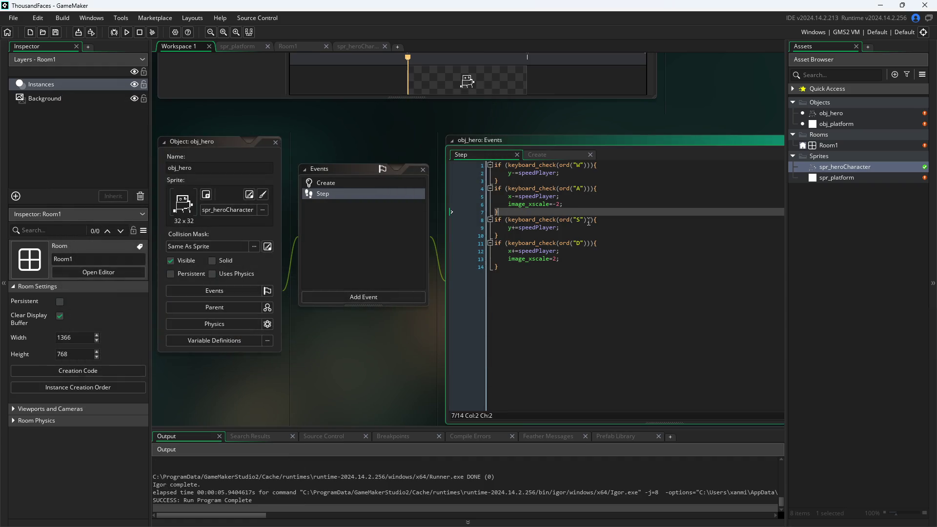
{"action": "key", "text": "Up"}
{"action": "key", "text": "Home"}
{"action": "key", "text": "Right"}
{"action": "key", "text": "Right"}
{"action": "key", "text": "Right"}
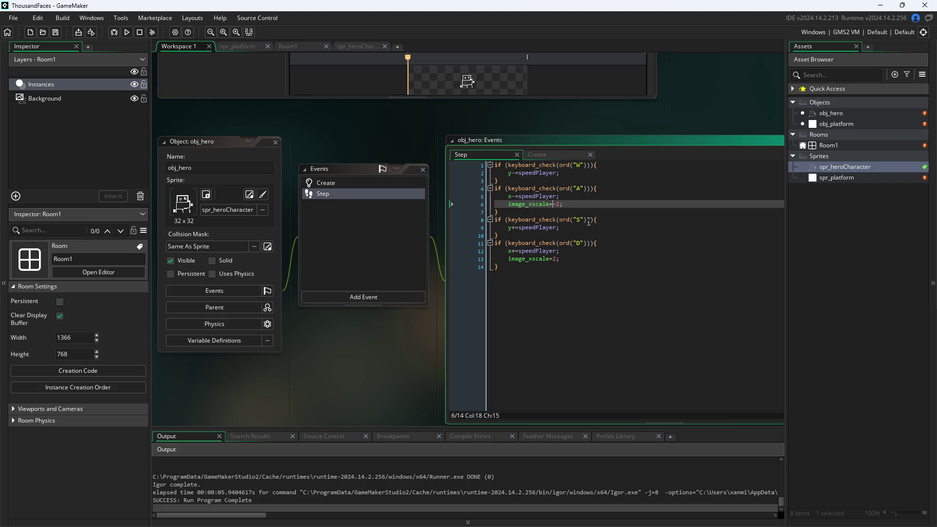
{"action": "key", "text": "BackSpace"}
{"action": "type", "text": "3"}
{"action": "key", "text": "Down"}
{"action": "key", "text": "Down"}
{"action": "key", "text": "Down"}
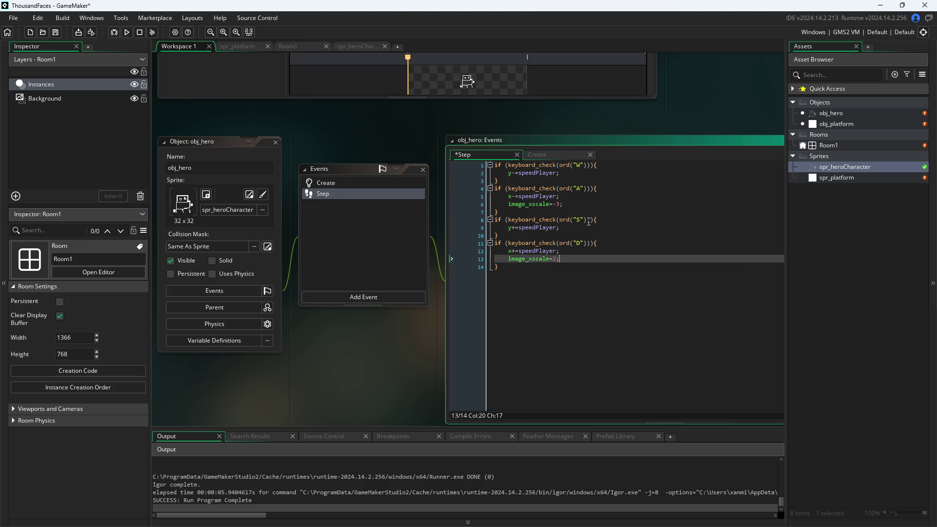
{"action": "type", "text": "3"}
{"action": "key", "text": "ctrl+s"}
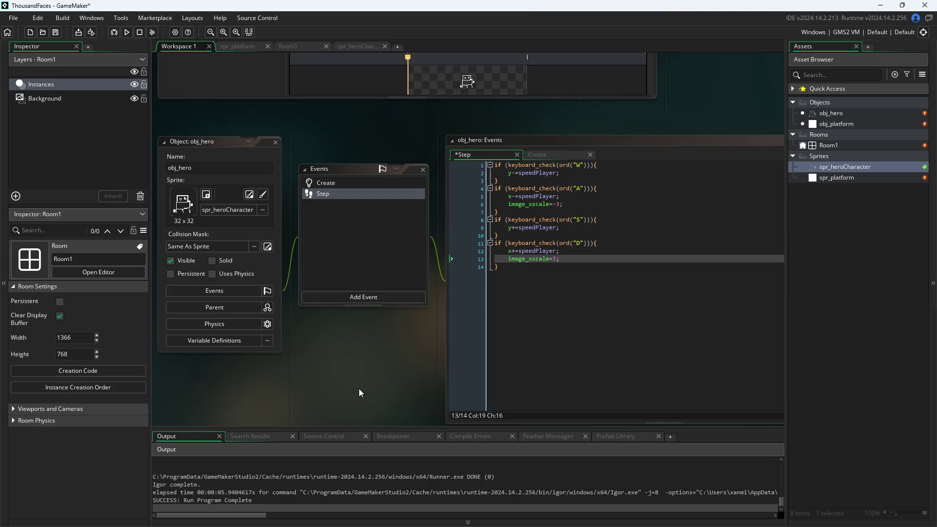
- Play-test the game, walking the hero left and right with A and D to check the flip
{"action": "left_click", "coordinate": [127, 32]}
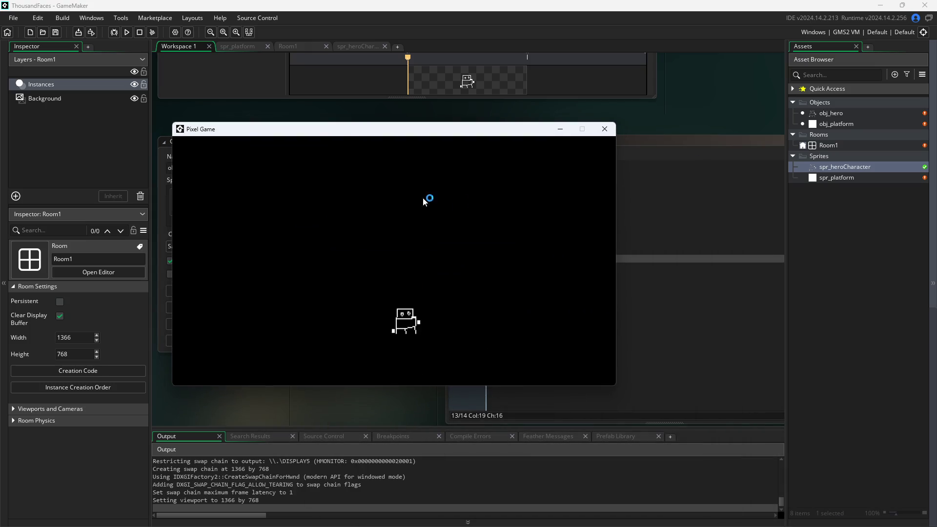
{"action": "key", "text": "d"}
{"action": "key", "text": "d"}
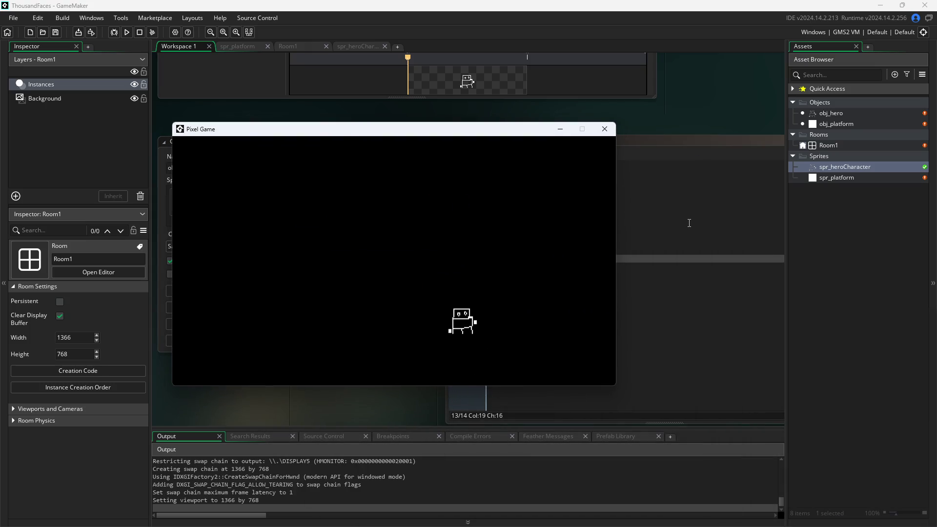
{"action": "key", "text": "a"}
{"action": "key", "text": "d"}
{"action": "key", "text": "a"}
{"action": "key", "text": "d"}
{"action": "left_click", "coordinate": [605, 129]}
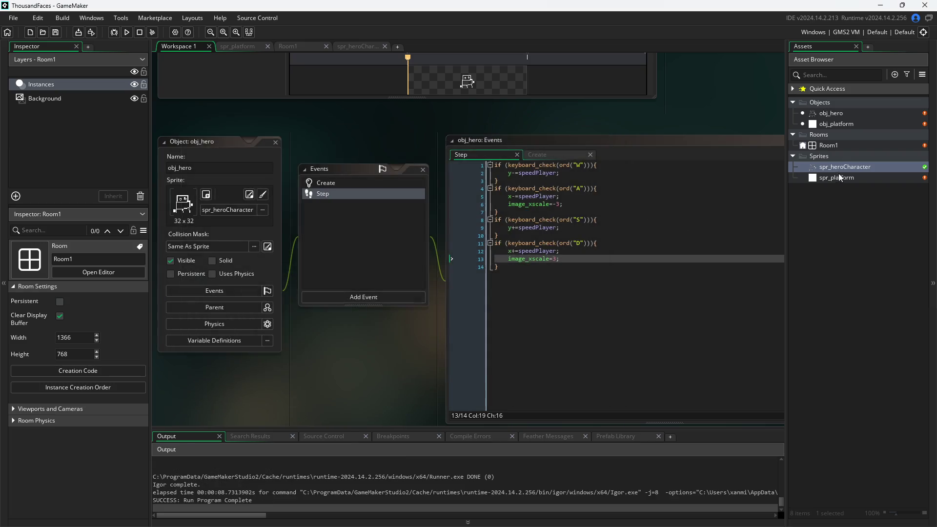
{"action": "double_click", "coordinate": [837, 167]}
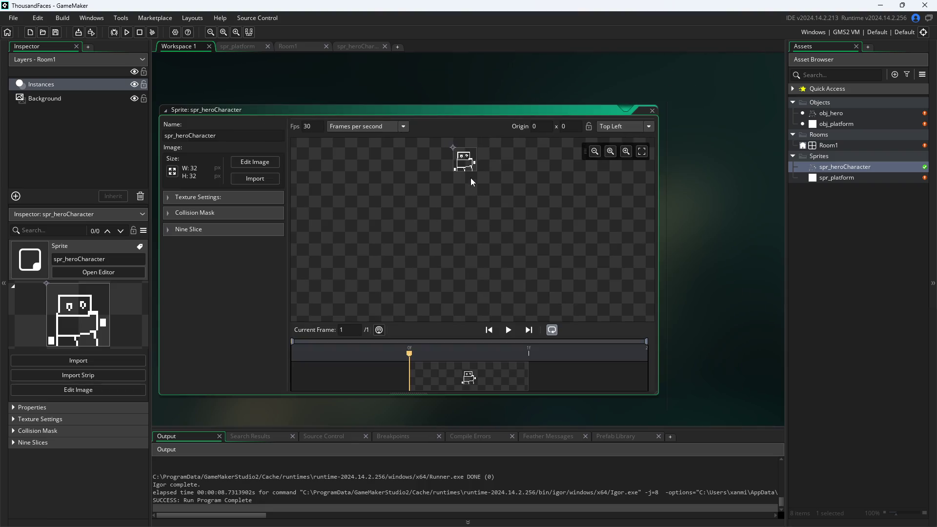
- Drag spr_heroCharacter's origin to the sprite centre and choose the Middle Centre preset (16, 16)
{"action": "scroll", "coordinate": [455, 266], "scroll_direction": "up", "scroll_amount": 5}
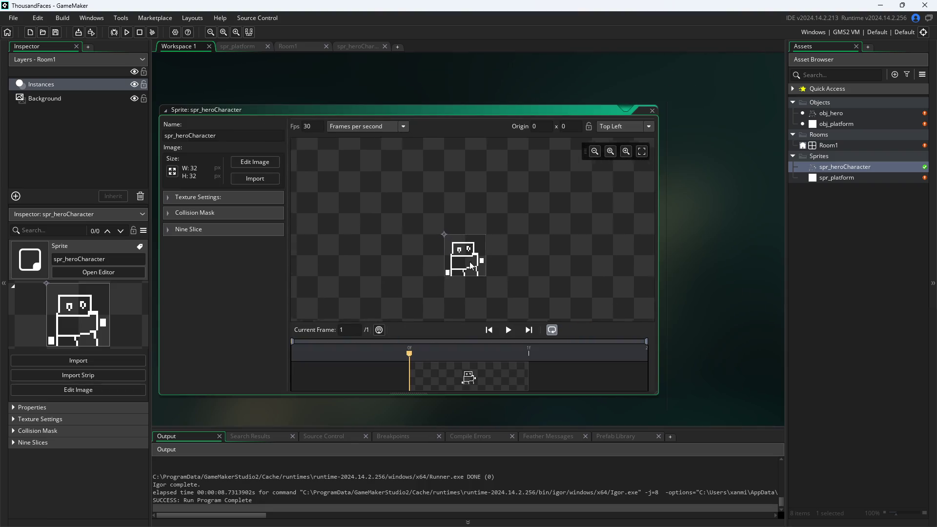
{"action": "scroll", "coordinate": [464, 262], "scroll_direction": "down", "scroll_amount": 2}
{"action": "left_click_drag", "start_coordinate": [398, 186], "coordinate": [462, 249]}
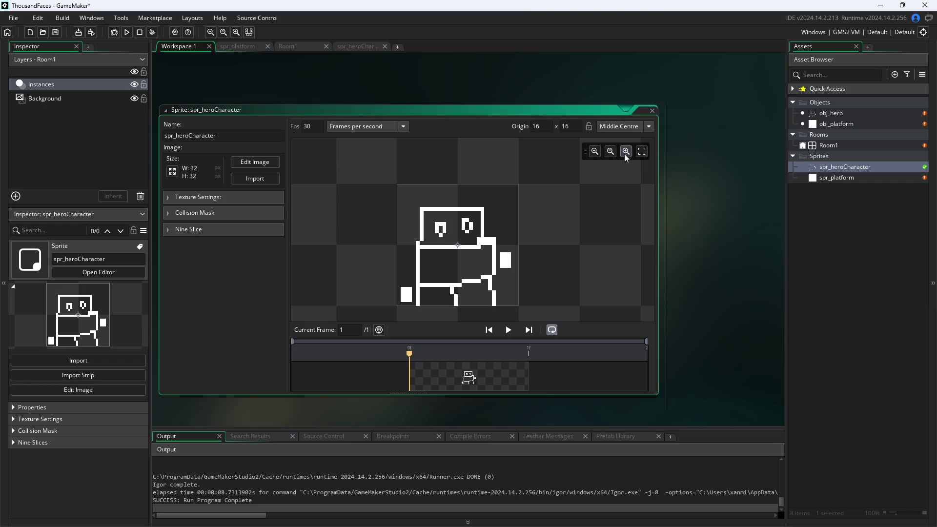
{"action": "left_click", "coordinate": [675, 170]}
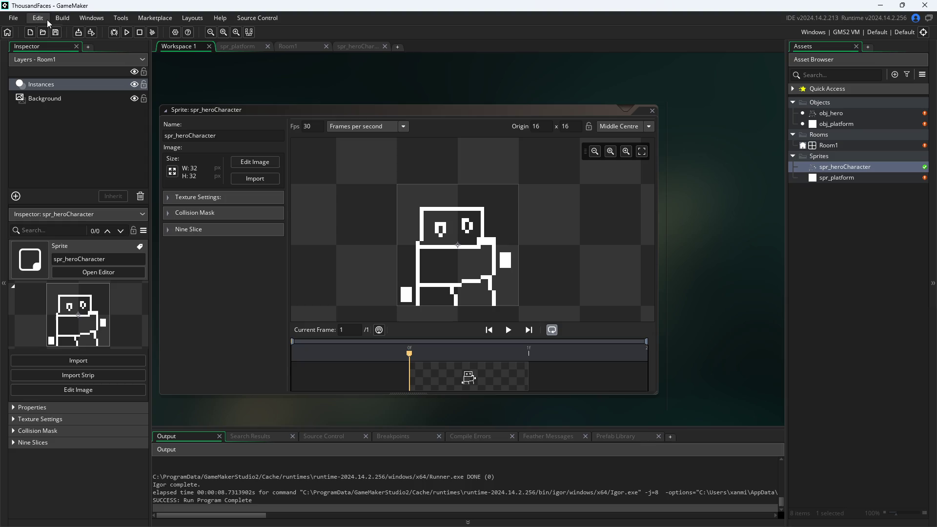
- Lock the centred origin and play-test the game, moving the hero around to confirm it flips in place
{"action": "left_click", "coordinate": [588, 127]}
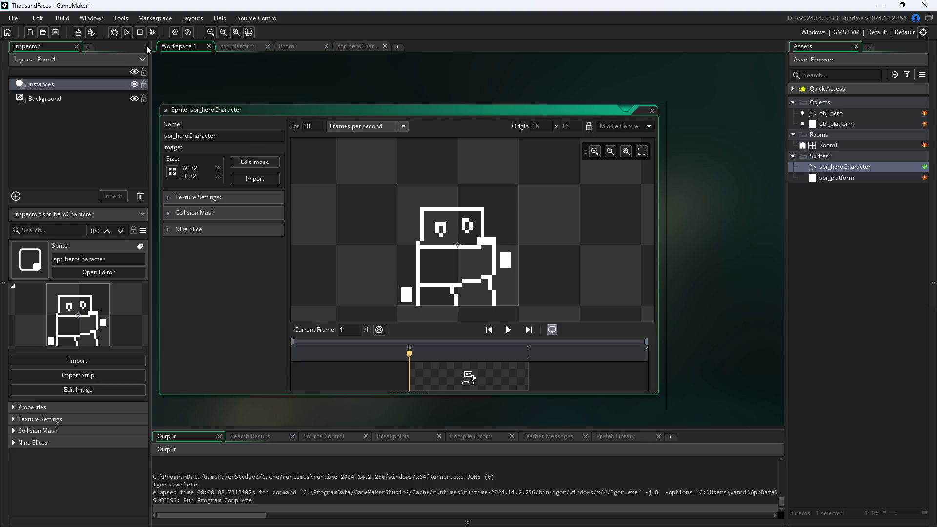
{"action": "left_click", "coordinate": [128, 32]}
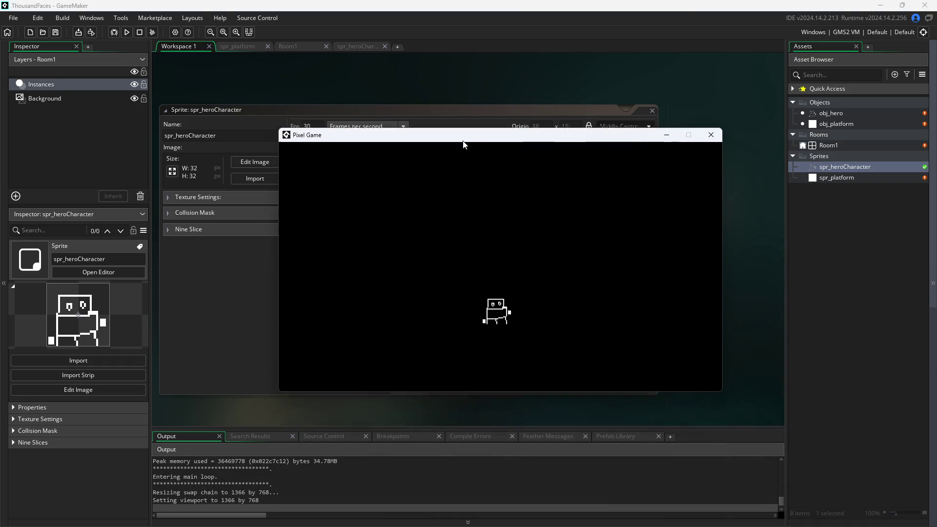
{"action": "key", "text": "Right"}
{"action": "key", "text": "Left"}
{"action": "key", "text": "Right"}
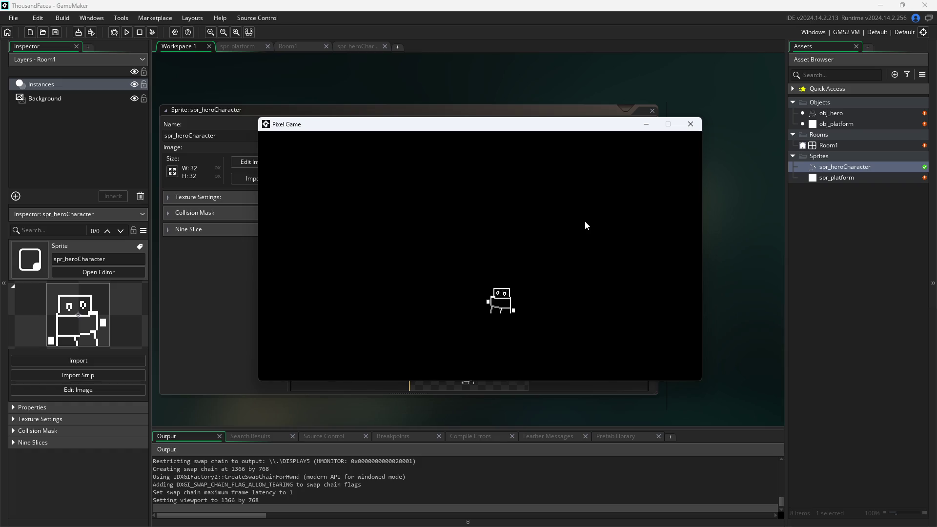
{"action": "key", "text": "space"}
{"action": "key", "text": "Right"}
{"action": "key", "text": "space"}
{"action": "key", "text": "Left"}
{"action": "key", "text": "space"}
{"action": "key", "text": "Right"}
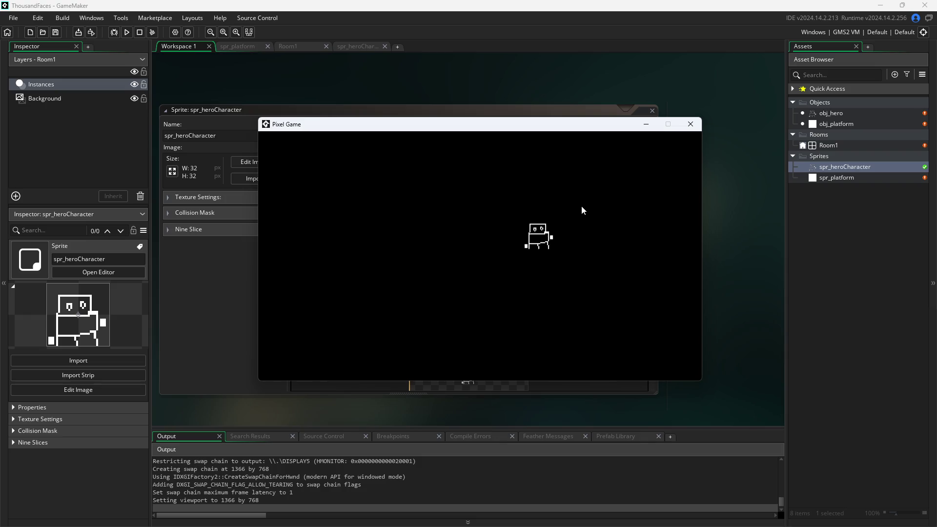
{"action": "key", "text": "Left"}
{"action": "key", "text": "space"}
{"action": "key", "text": "Right"}
{"action": "key", "text": "Left"}
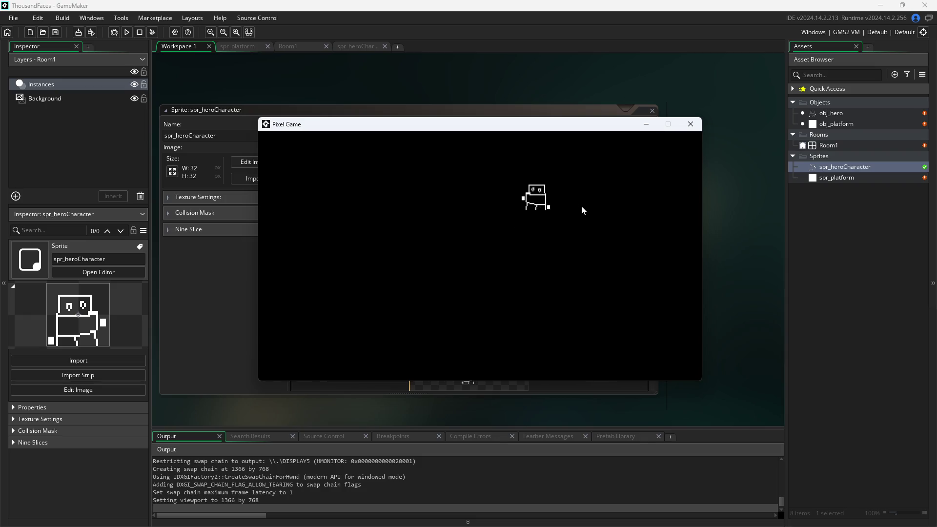
{"action": "key", "text": "space"}
{"action": "key", "text": "Right"}
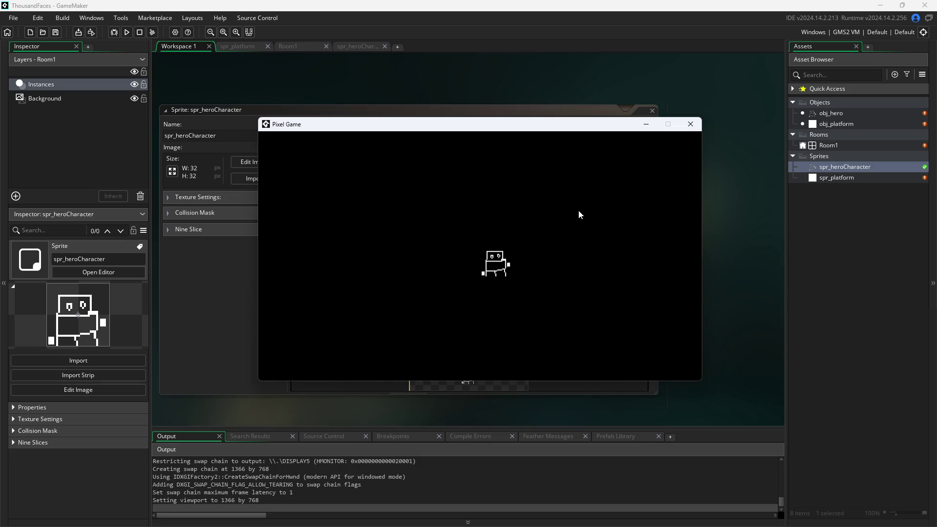
{"action": "key", "text": "space"}
{"action": "key", "text": "Left"}
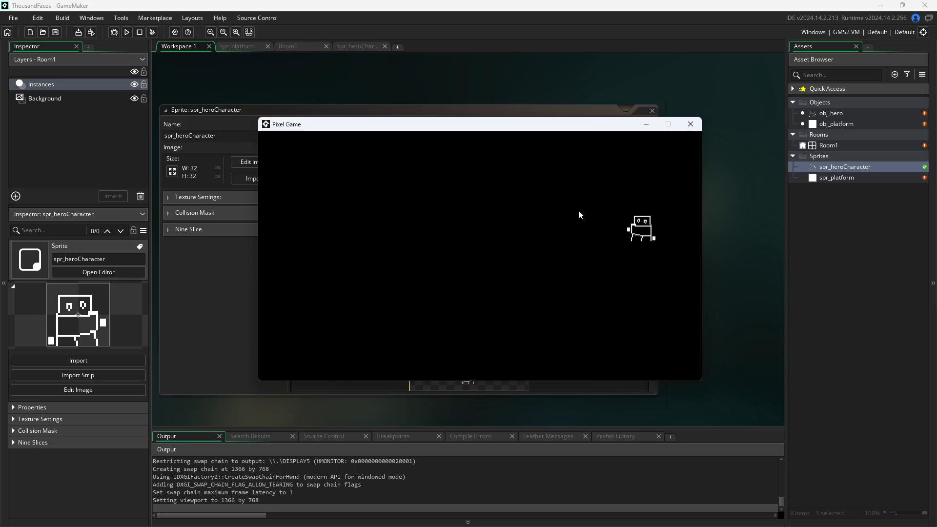
{"action": "key", "text": "space"}
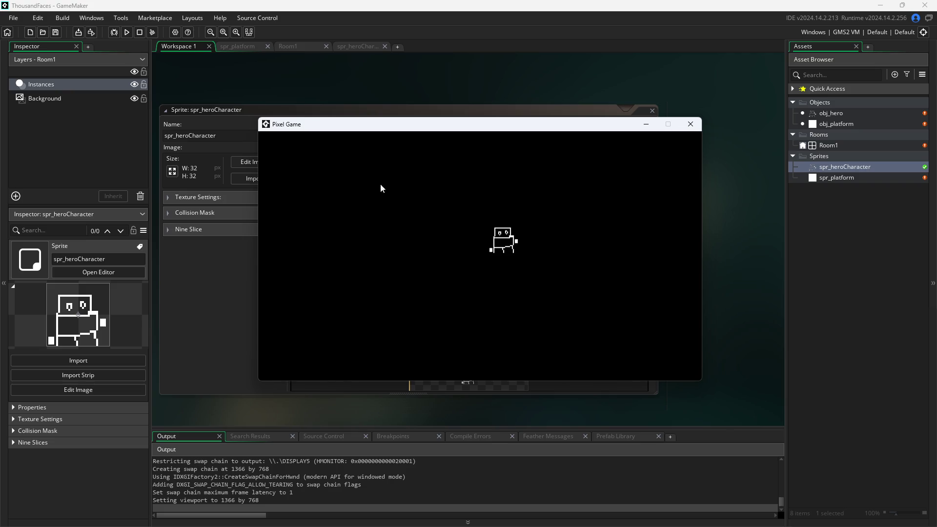
{"action": "left_click", "coordinate": [693, 127]}
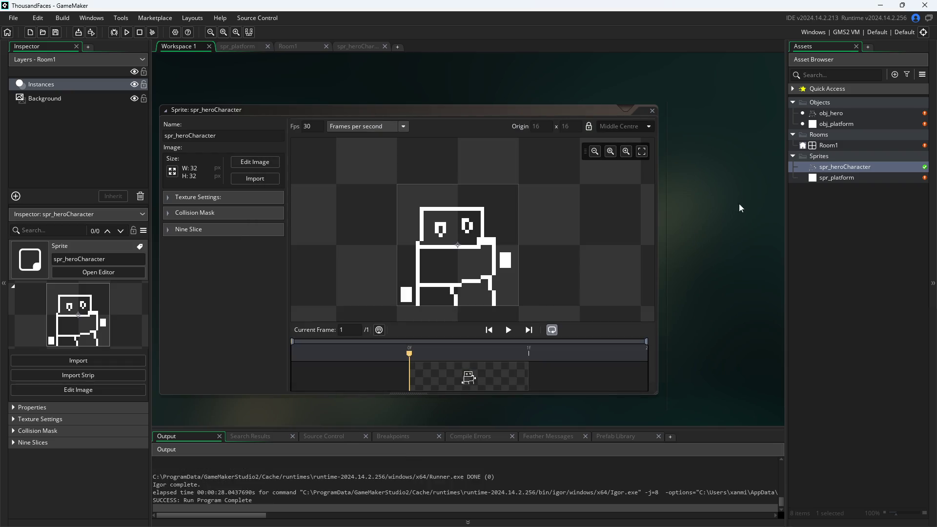
- Pan and scroll the workspace until obj_hero's Step code is visible, placing the cursor at its last line
{"action": "scroll", "coordinate": [725, 231], "scroll_direction": "down", "scroll_amount": 1}
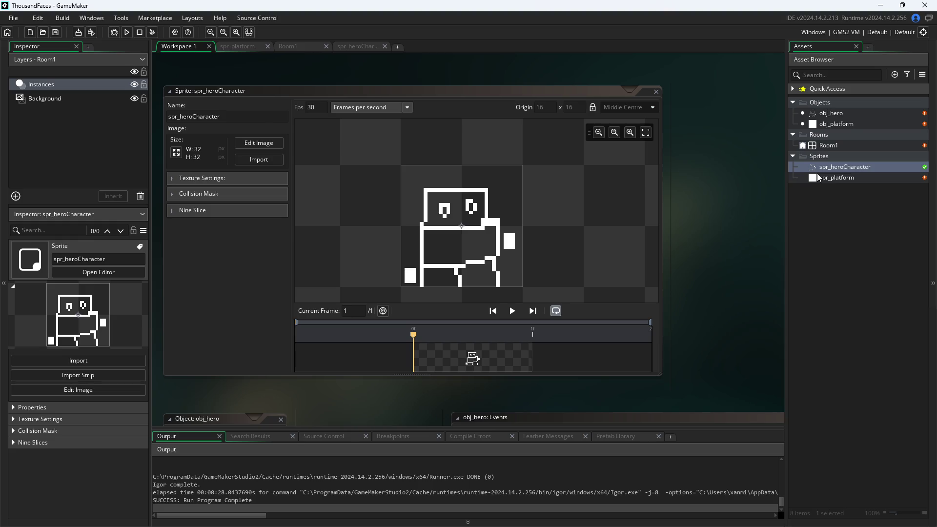
{"action": "scroll", "coordinate": [711, 95], "scroll_direction": "down", "scroll_amount": 1}
{"action": "mouse_move", "coordinate": [737, 92]}
{"action": "left_mouse_down"}
{"action": "mouse_move", "coordinate": [737, 78]}
{"action": "mouse_move", "coordinate": [729, 136]}
{"action": "left_mouse_up"}
{"action": "mouse_move", "coordinate": [713, 173]}
{"action": "left_mouse_down"}
{"action": "mouse_move", "coordinate": [714, 124]}
{"action": "mouse_move", "coordinate": [658, 134]}
{"action": "left_mouse_up"}
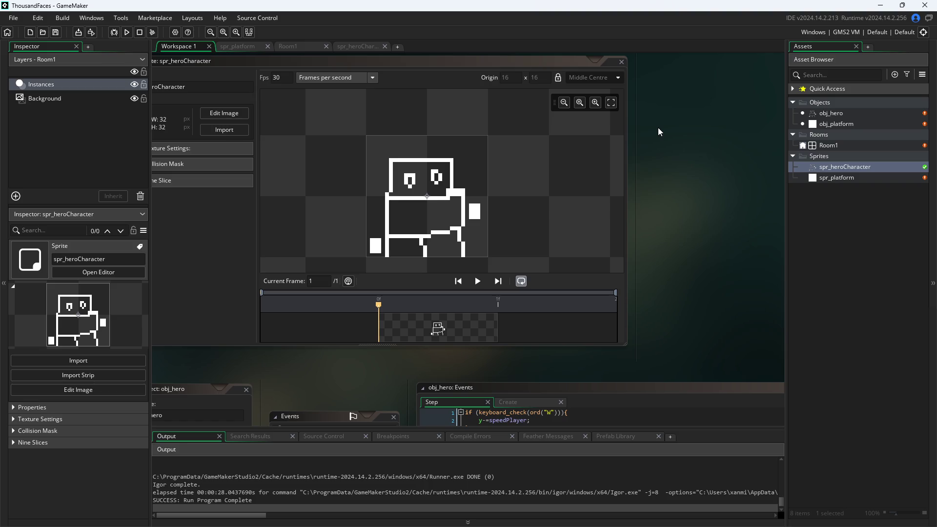
{"action": "mouse_move", "coordinate": [687, 207]}
{"action": "left_mouse_down"}
{"action": "mouse_move", "coordinate": [660, 163]}
{"action": "mouse_move", "coordinate": [700, 161]}
{"action": "mouse_move", "coordinate": [761, 244]}
{"action": "mouse_move", "coordinate": [724, 179]}
{"action": "left_mouse_up"}
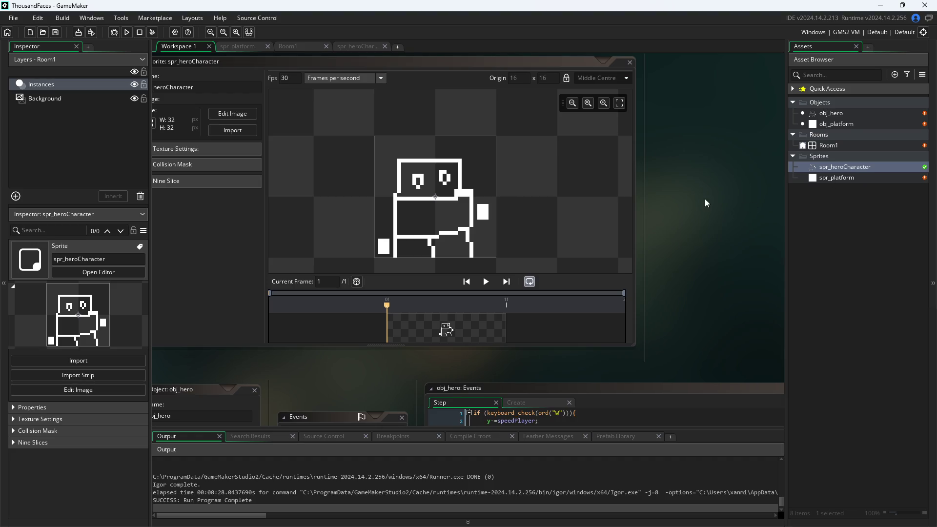
{"action": "scroll", "coordinate": [744, 189], "scroll_direction": "down", "scroll_amount": 1}
{"action": "scroll", "coordinate": [681, 201], "scroll_direction": "down", "scroll_amount": 3}
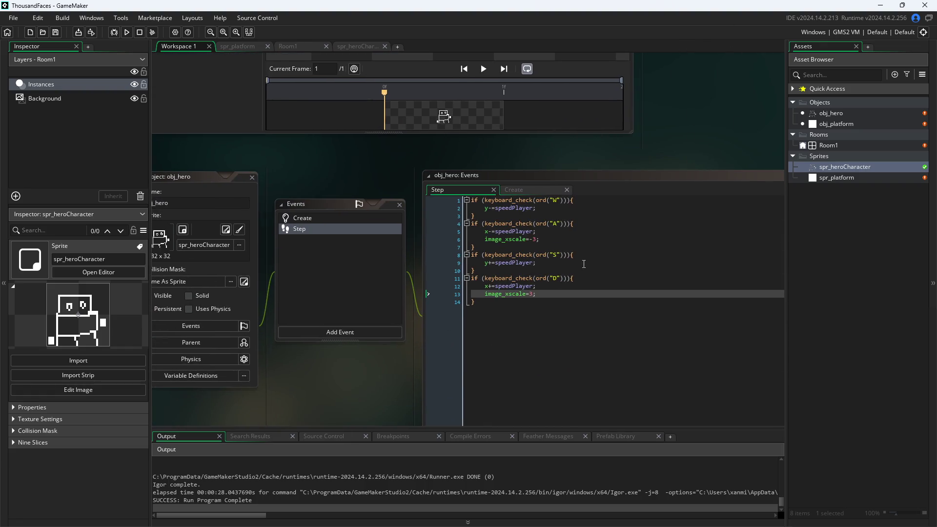
{"action": "left_click", "coordinate": [539, 309]}
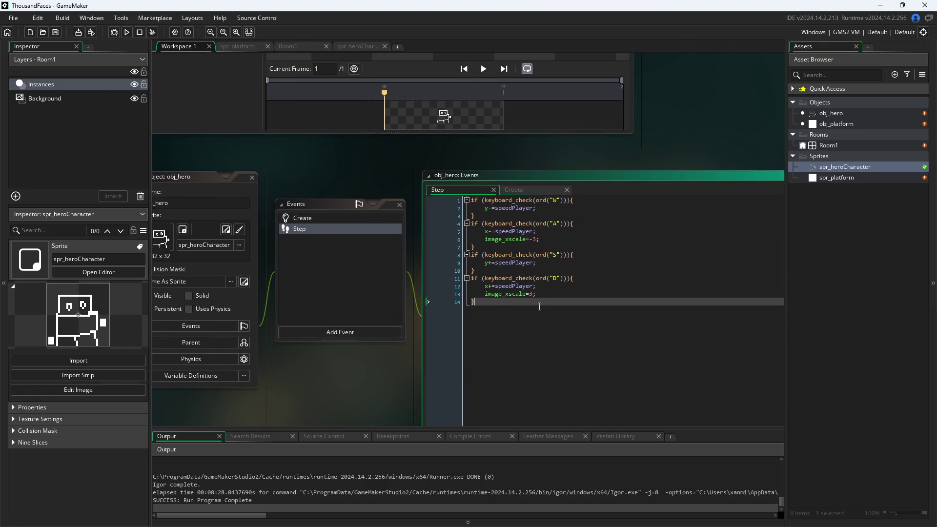
- Insert a new first line in the Step code starting 'if(x', then open the obj_platform object
{"action": "key", "text": "Up"}
{"action": "key", "text": "Up"}
{"action": "key", "text": "Up"}
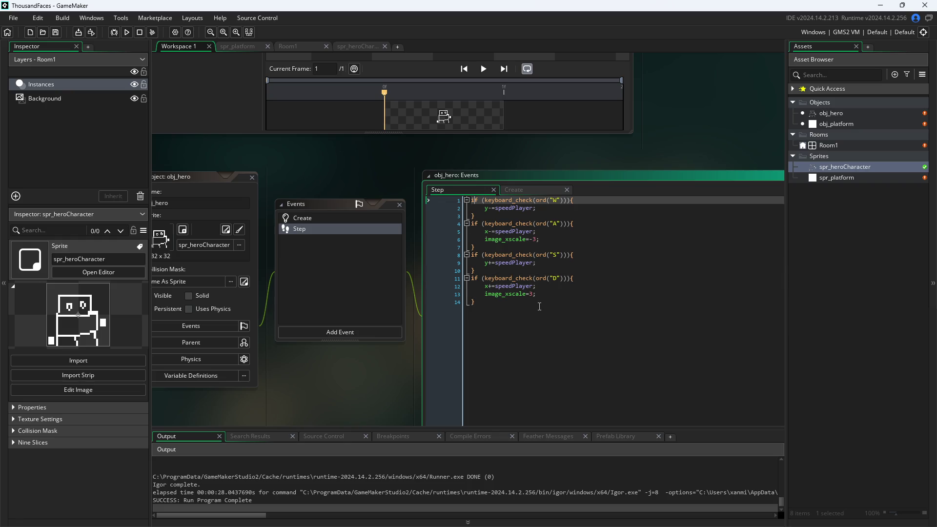
{"action": "key", "text": "Return"}
{"action": "key", "text": "Up"}
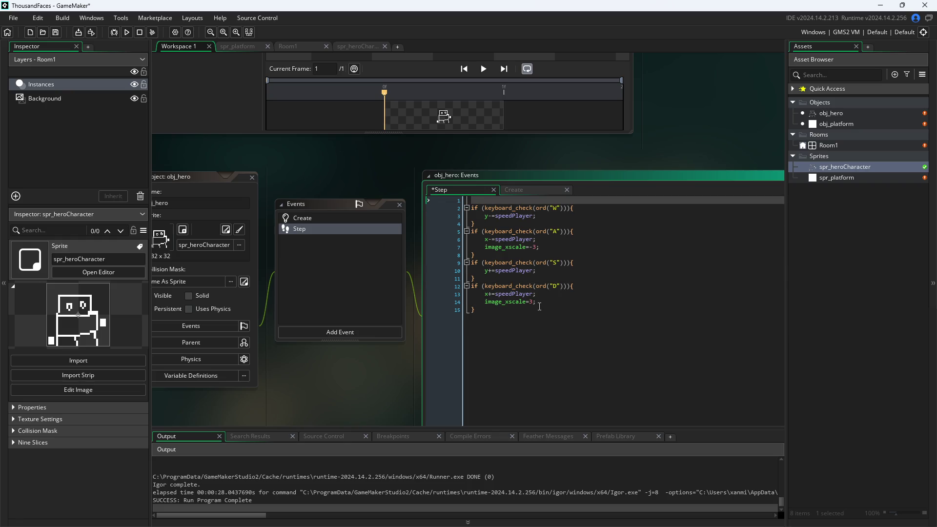
{"action": "type", "text": "if"}
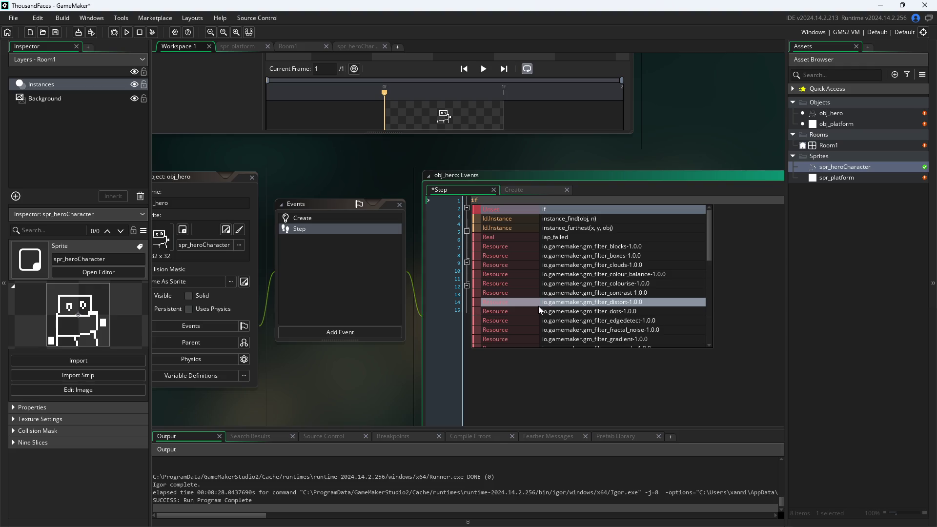
{"action": "type", "text": "("}
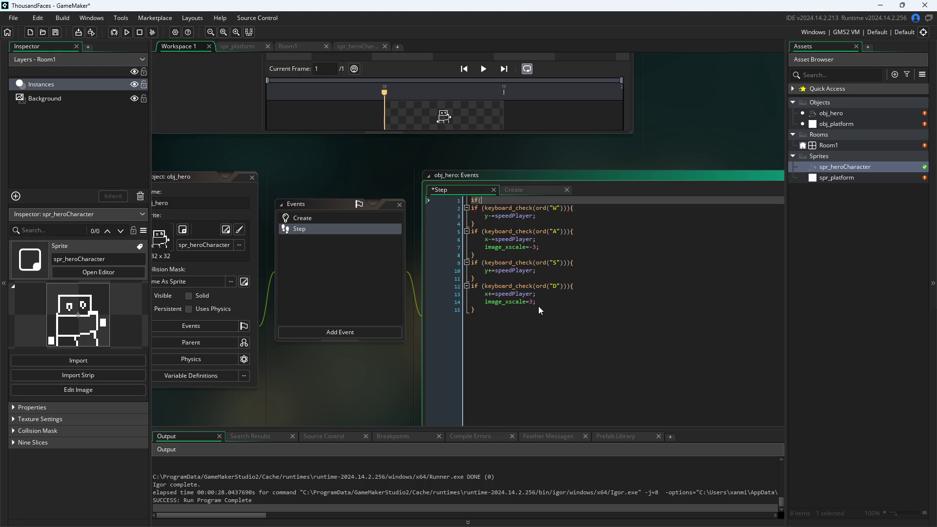
{"action": "type", "text": "x"}
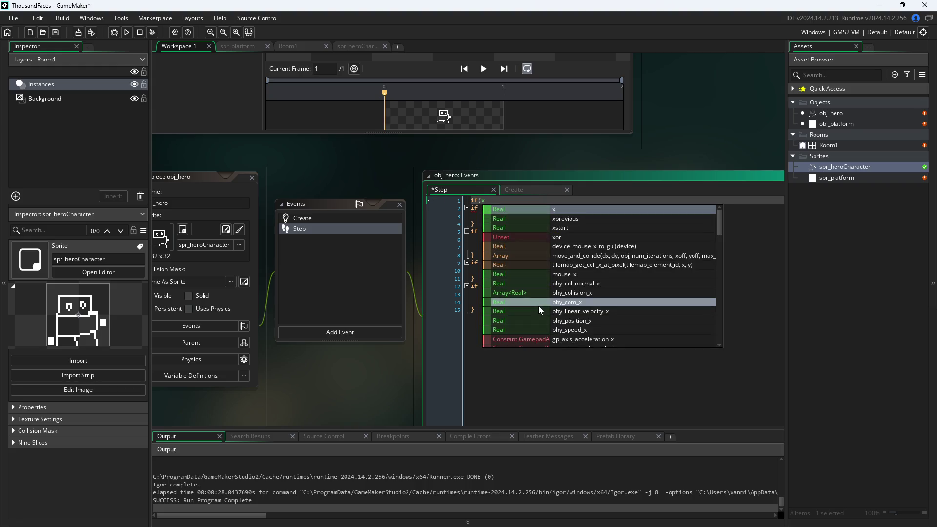
{"action": "double_click", "coordinate": [832, 145]}
{"action": "double_click", "coordinate": [827, 122]}
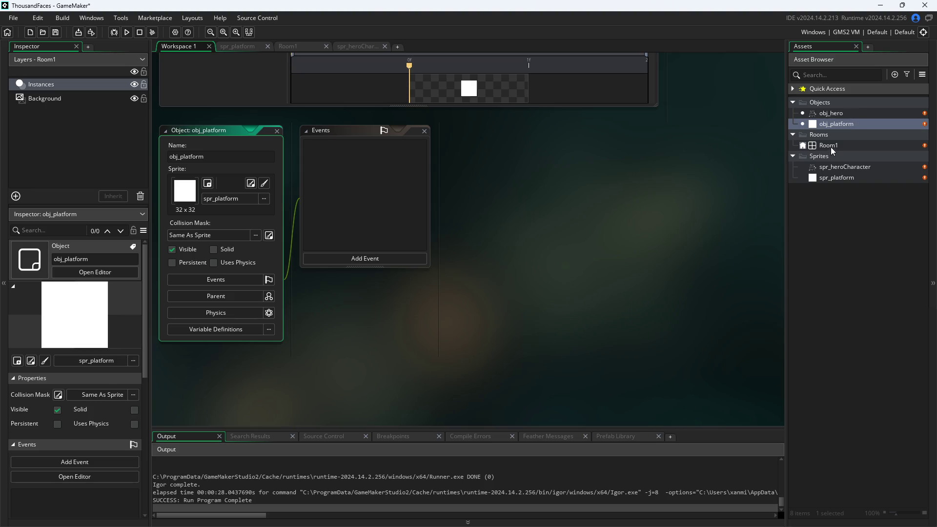
- In Room1, nudge and stretch the platform instance into a wide, short block and shift the hero
{"action": "double_click", "coordinate": [830, 146]}
{"action": "mouse_move", "coordinate": [836, 123]}
{"action": "left_mouse_down"}
{"action": "mouse_move", "coordinate": [566, 293]}
{"action": "mouse_move", "coordinate": [564, 236]}
{"action": "mouse_move", "coordinate": [589, 370]}
{"action": "left_mouse_up"}
{"action": "left_click", "coordinate": [570, 239]}
{"action": "key", "text": "Down"}
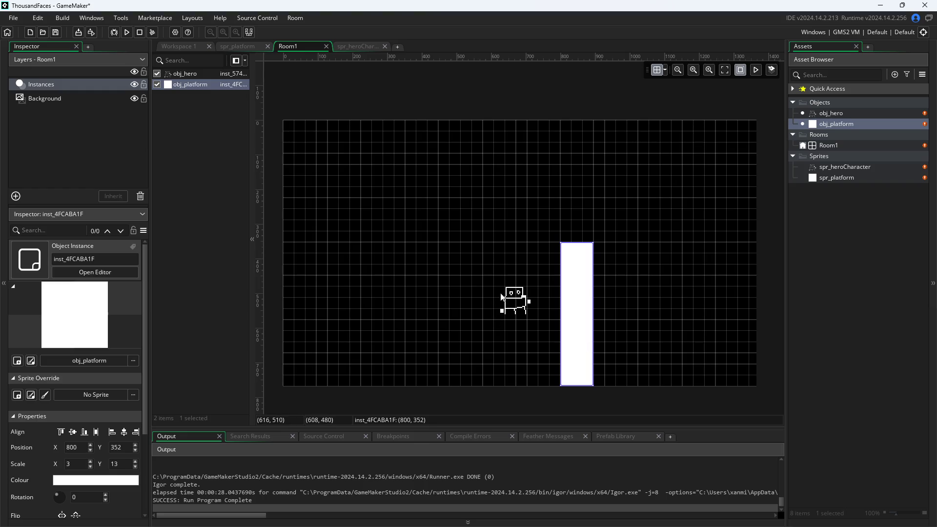
{"action": "left_click", "coordinate": [514, 300]}
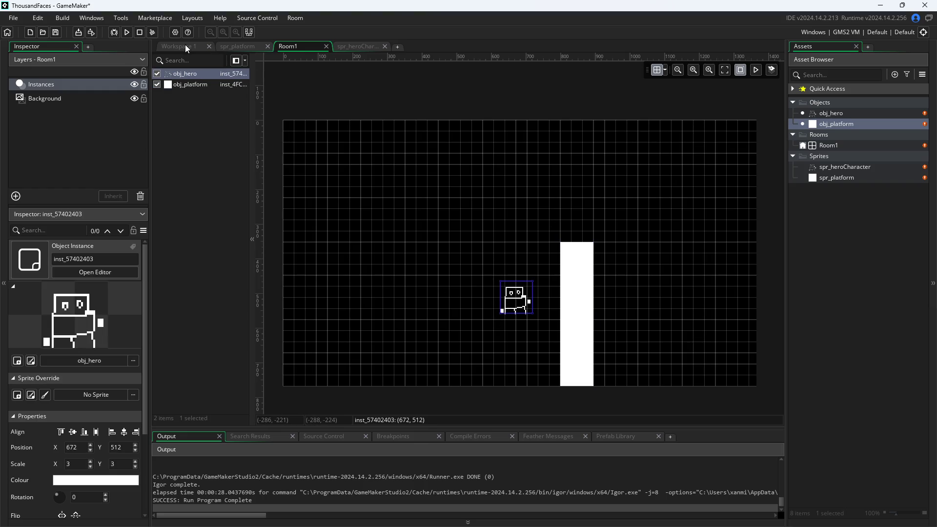
{"action": "left_click", "coordinate": [579, 307]}
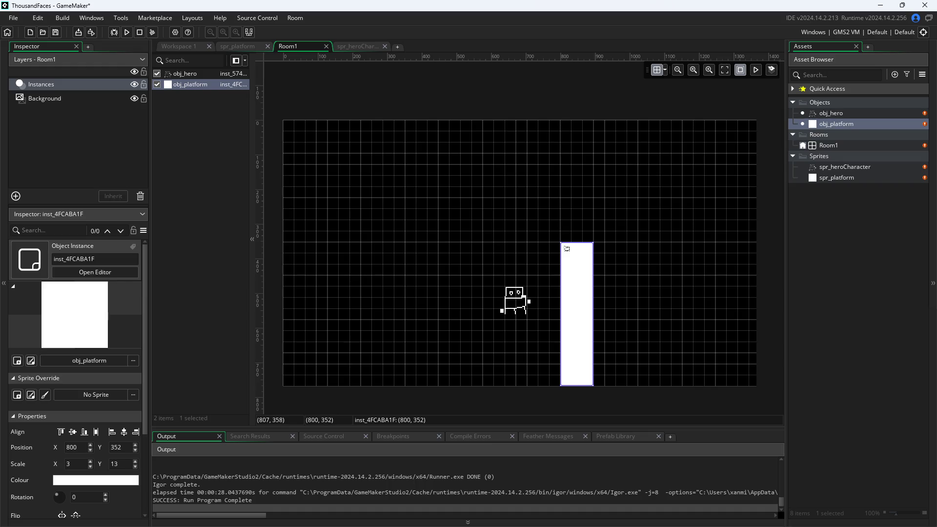
{"action": "mouse_move", "coordinate": [554, 298]}
{"action": "left_mouse_down"}
{"action": "mouse_move", "coordinate": [539, 321]}
{"action": "mouse_move", "coordinate": [549, 313]}
{"action": "left_mouse_up"}
{"action": "mouse_move", "coordinate": [548, 240]}
{"action": "left_mouse_down"}
{"action": "mouse_move", "coordinate": [470, 377]}
{"action": "mouse_move", "coordinate": [387, 329]}
{"action": "mouse_move", "coordinate": [384, 313]}
{"action": "left_mouse_up"}
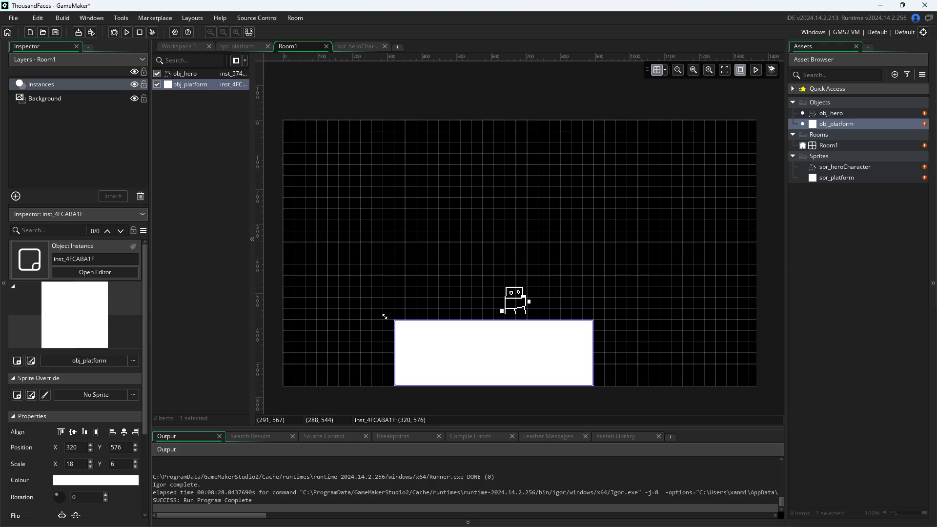
{"action": "mouse_move", "coordinate": [516, 307]}
{"action": "left_mouse_down"}
{"action": "mouse_move", "coordinate": [505, 148]}
{"action": "mouse_move", "coordinate": [483, 307]}
{"action": "left_mouse_up"}
- Set the platform's rotation to 0, reshape it into a tall narrow pillar, and move the hero beside it
{"action": "left_click", "coordinate": [404, 339]}
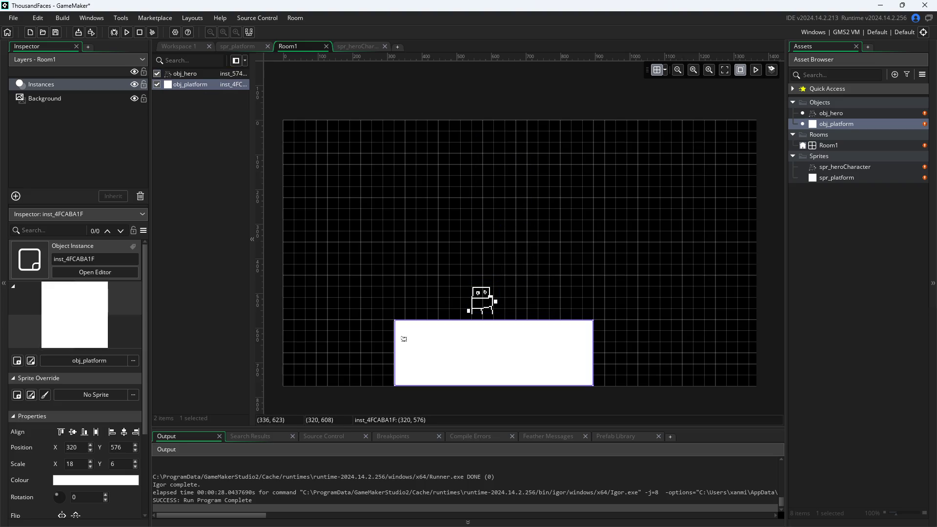
{"action": "mouse_move", "coordinate": [396, 323]}
{"action": "left_mouse_down"}
{"action": "mouse_move", "coordinate": [551, 327]}
{"action": "mouse_move", "coordinate": [552, 276]}
{"action": "mouse_move", "coordinate": [417, 319]}
{"action": "mouse_move", "coordinate": [404, 315]}
{"action": "left_mouse_up"}
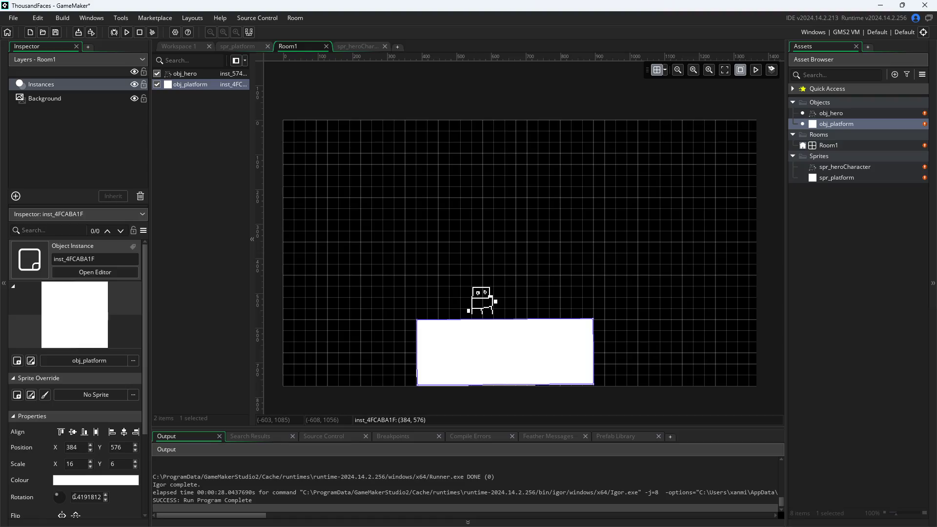
{"action": "left_click", "coordinate": [74, 497]}
{"action": "type", "text": "0"}
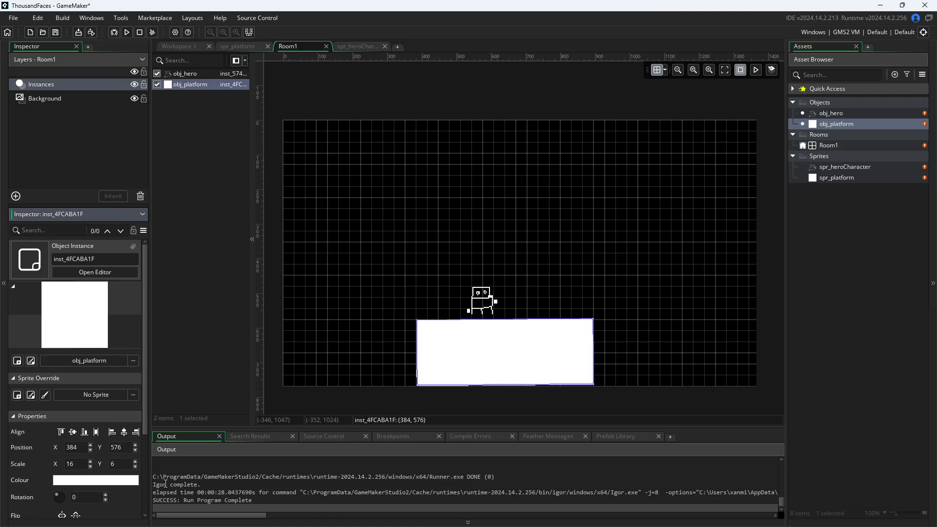
{"action": "key", "text": "Return"}
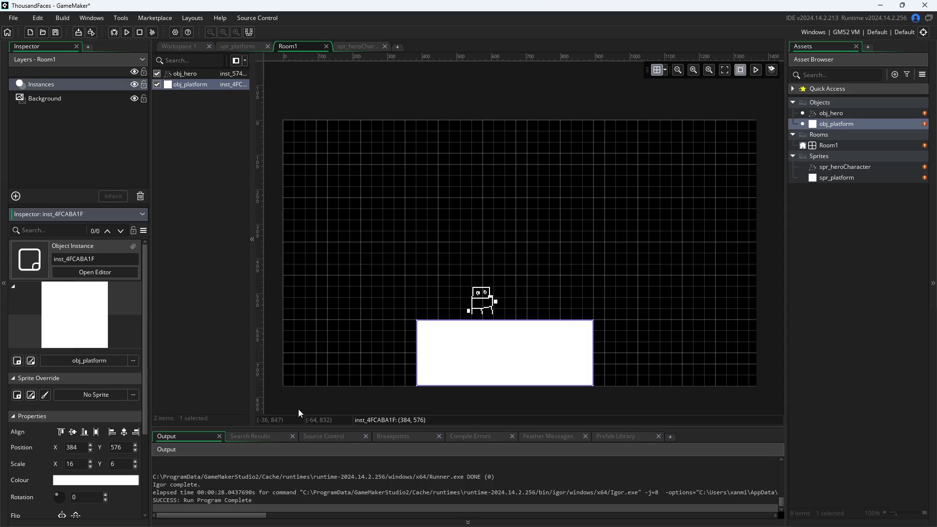
{"action": "left_click_drag", "start_coordinate": [490, 353], "coordinate": [580, 354]}
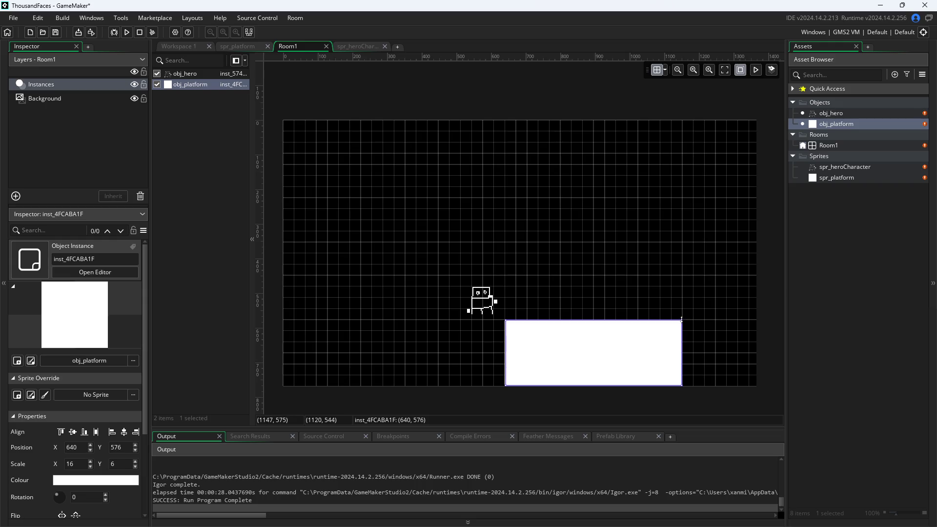
{"action": "mouse_move", "coordinate": [682, 320]}
{"action": "left_mouse_down"}
{"action": "mouse_move", "coordinate": [593, 274]}
{"action": "mouse_move", "coordinate": [541, 185]}
{"action": "mouse_move", "coordinate": [546, 220]}
{"action": "left_mouse_up"}
{"action": "left_click", "coordinate": [477, 295]}
{"action": "mouse_move", "coordinate": [477, 294]}
{"action": "left_mouse_down"}
{"action": "mouse_move", "coordinate": [488, 296]}
{"action": "mouse_move", "coordinate": [469, 296]}
{"action": "mouse_move", "coordinate": [519, 299]}
{"action": "mouse_move", "coordinate": [485, 306]}
{"action": "left_mouse_up"}
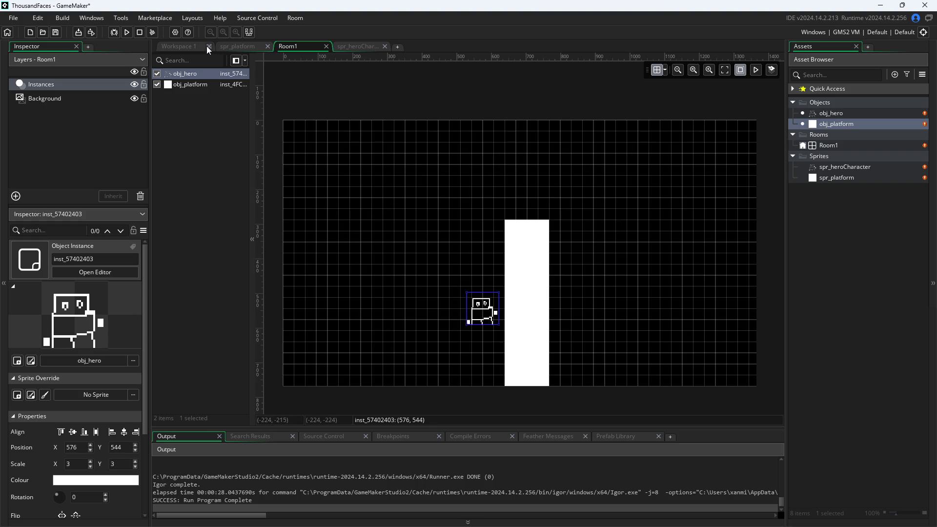
{"action": "left_click", "coordinate": [225, 46]}
{"action": "left_click", "coordinate": [175, 46]}
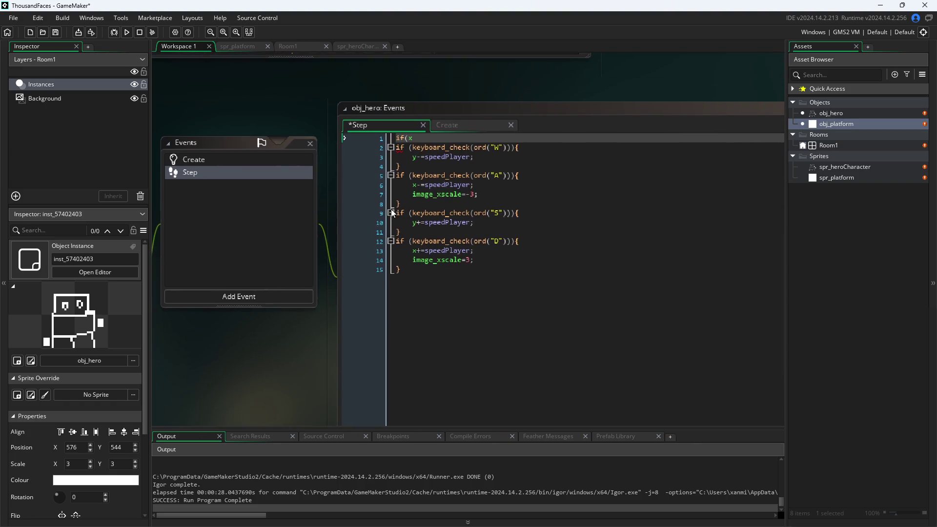
- Complete line 1 as 'if(distance_to_object(obj_platform)<5){' using autocomplete for the function and object
{"action": "left_click", "coordinate": [432, 140]}
{"action": "type", "text": ")"}
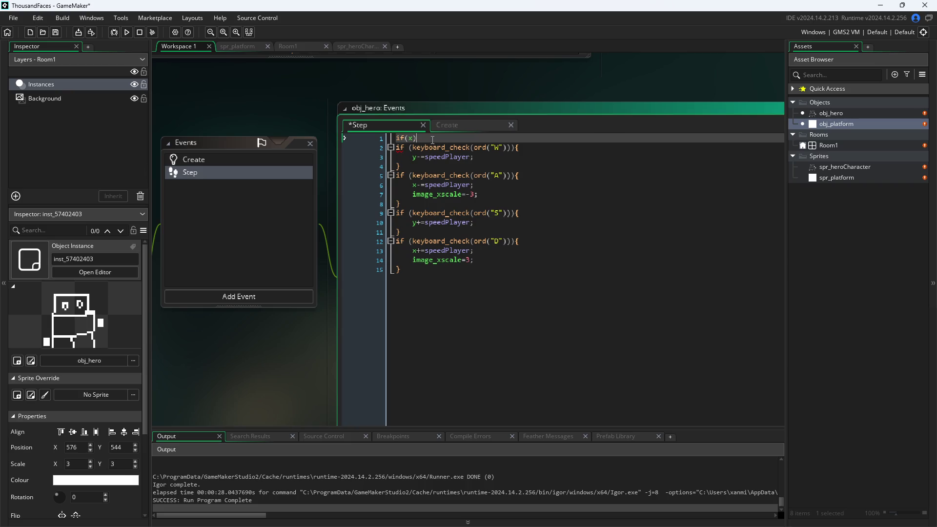
{"action": "key", "text": "BackSpace"}
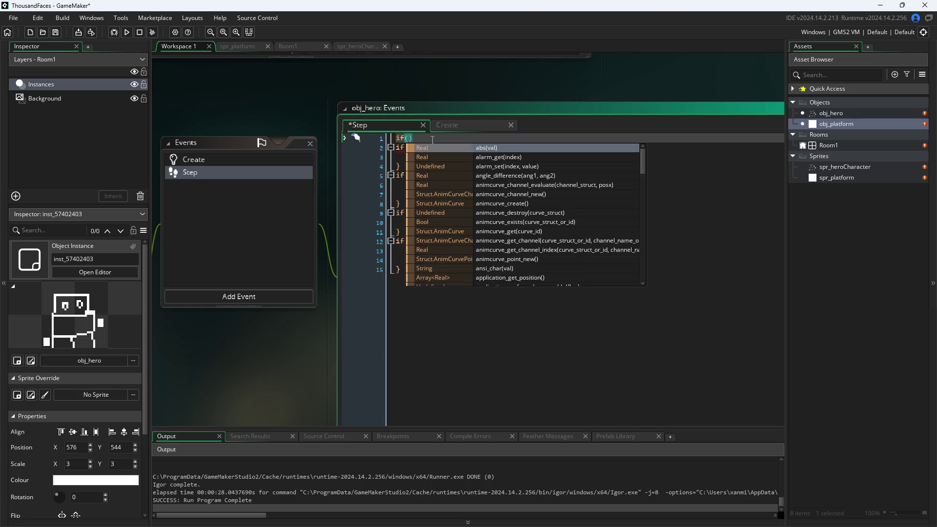
{"action": "key", "text": "Escape"}
{"action": "type", "text": "dist"}
{"action": "key", "text": "Return"}
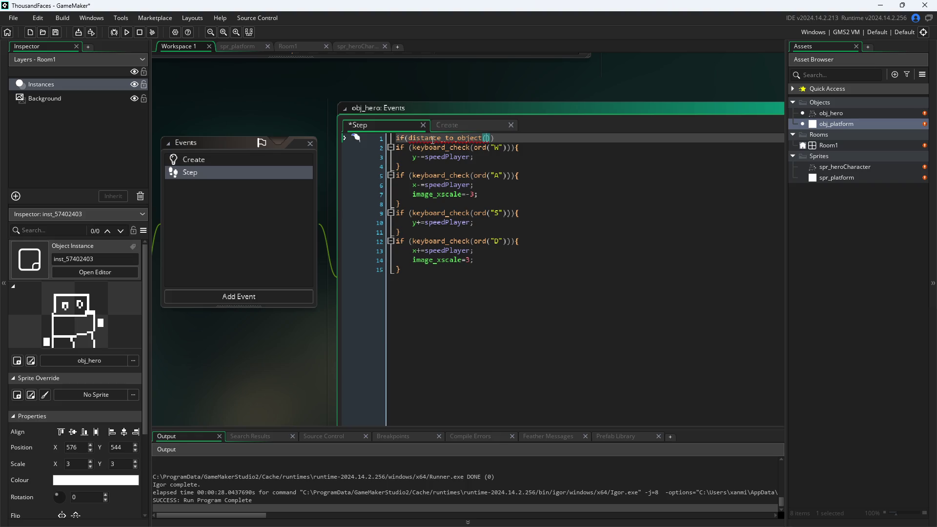
{"action": "type", "text": "obj_p"}
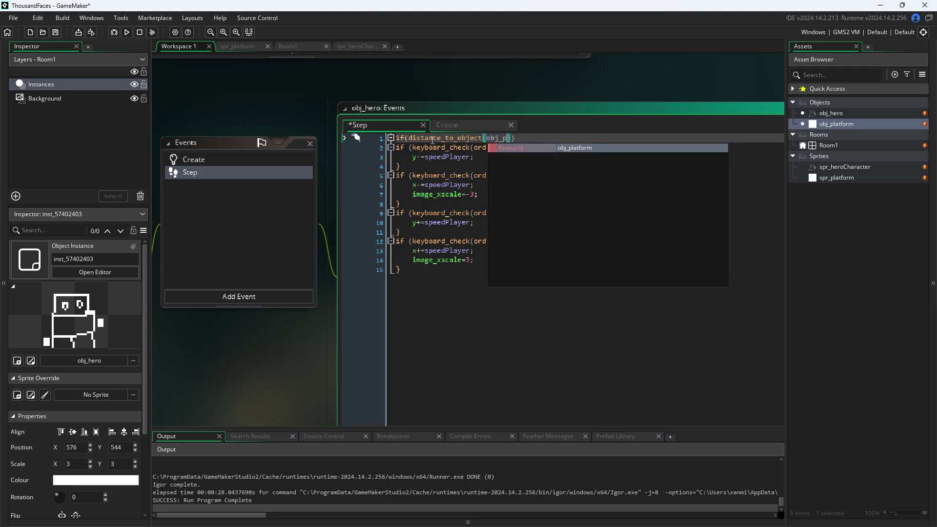
{"action": "key", "text": "Return"}
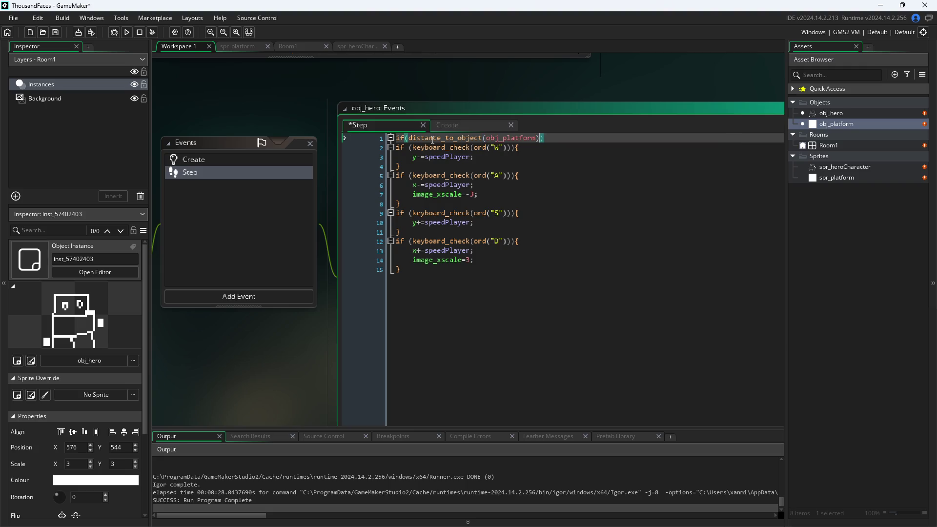
{"action": "type", "text": "<"}
{"action": "type", "text": "5){"}
- Add an empty line and a closing '}' below to finish the if block
{"action": "key", "text": "Return"}
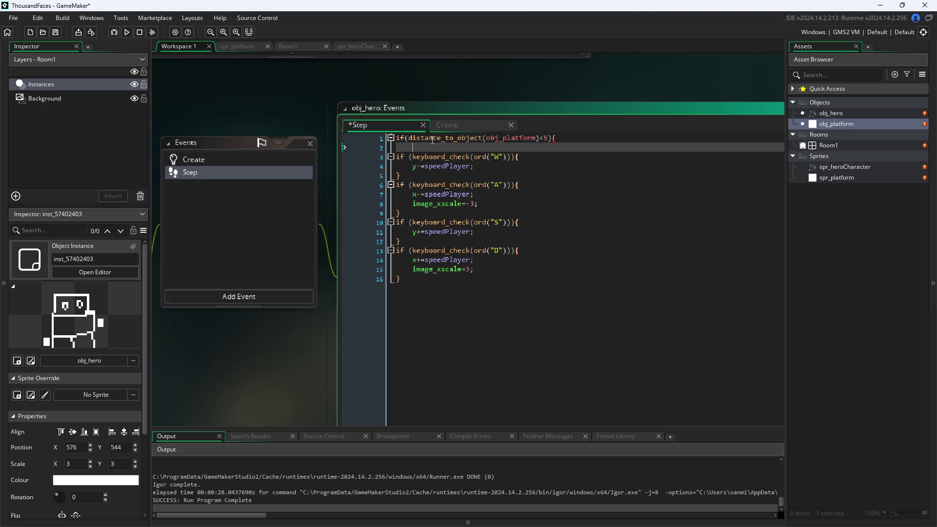
{"action": "key", "text": "Return"}
{"action": "type", "text": "}"}
{"action": "key", "text": "Up"}
{"action": "key", "text": "Down"}
{"action": "key", "text": "Up"}
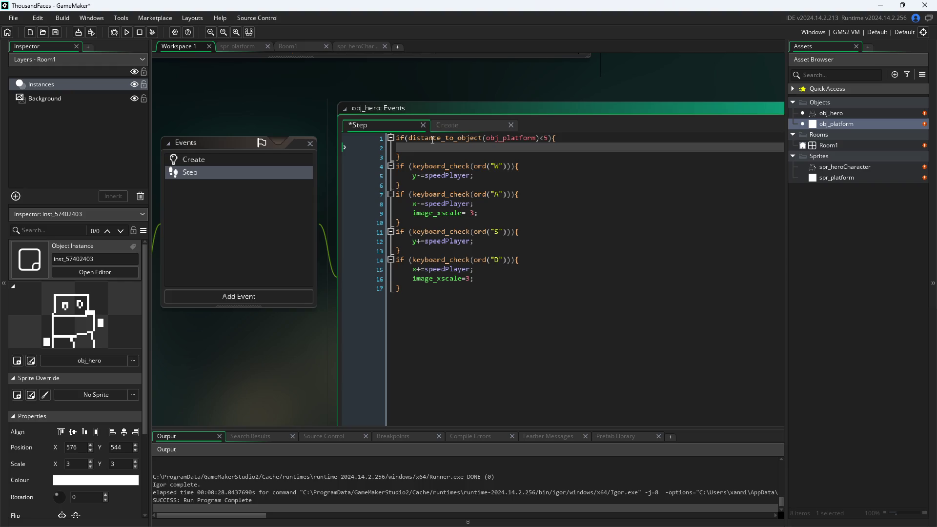
{"action": "mouse_move", "coordinate": [437, 162]}
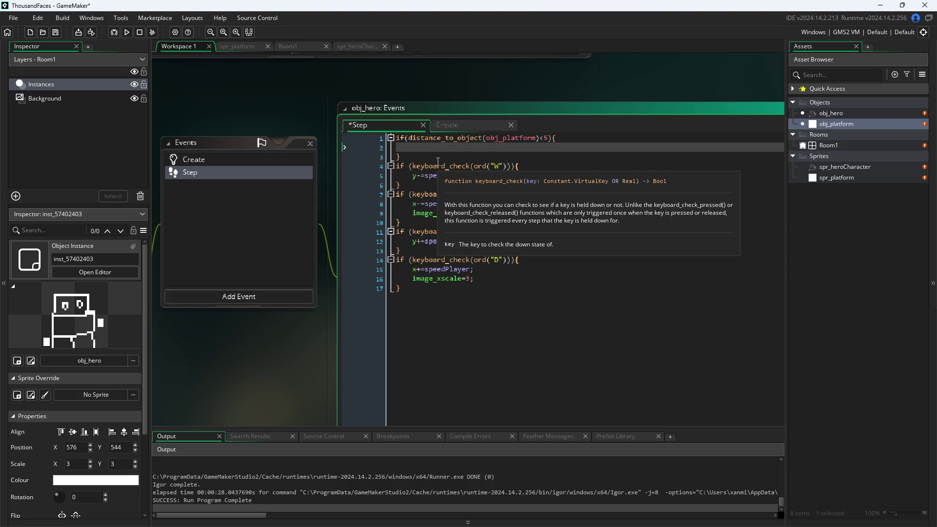
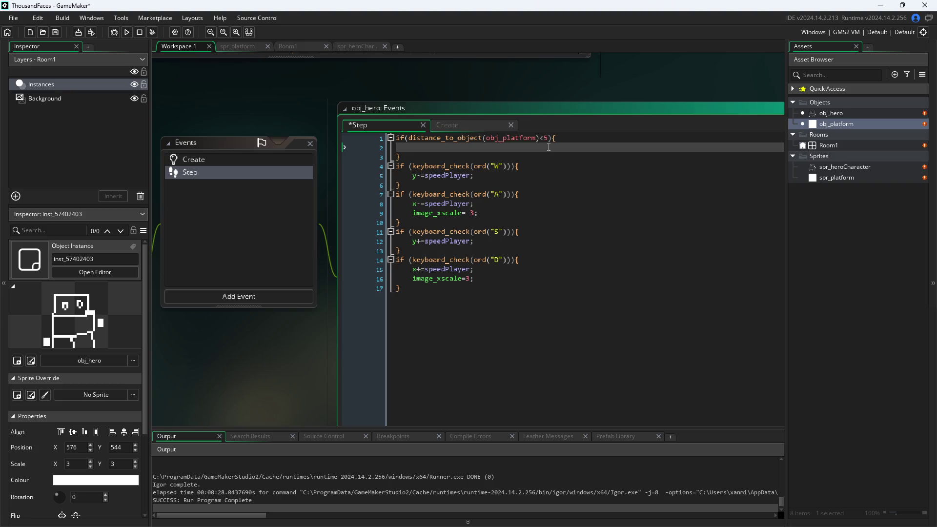
- Open the spr_platform sprite to check it while in the Step code
{"action": "left_click", "coordinate": [519, 296]}
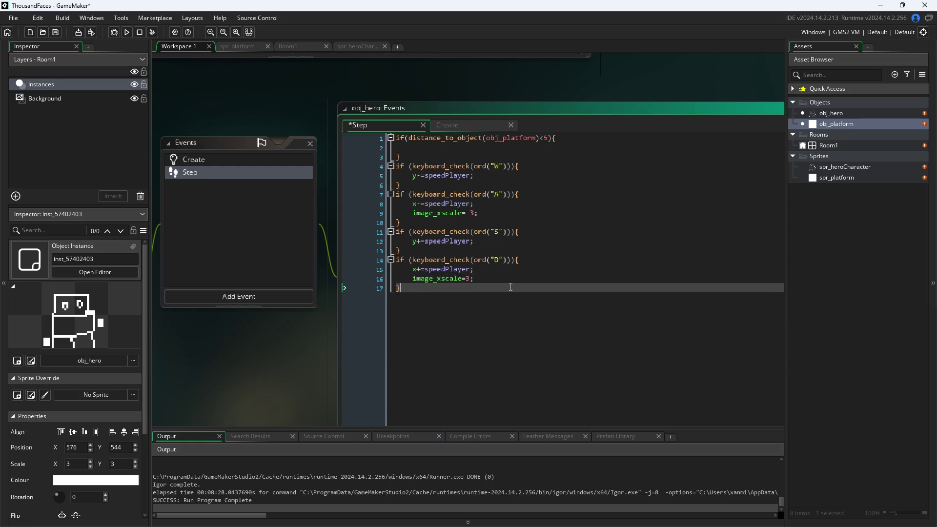
{"action": "left_click", "coordinate": [526, 151]}
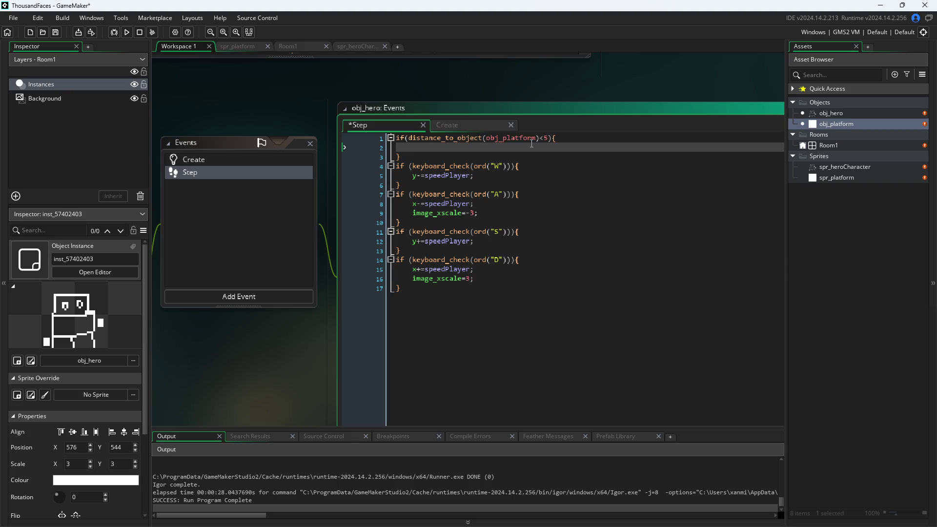
{"action": "double_click", "coordinate": [840, 179]}
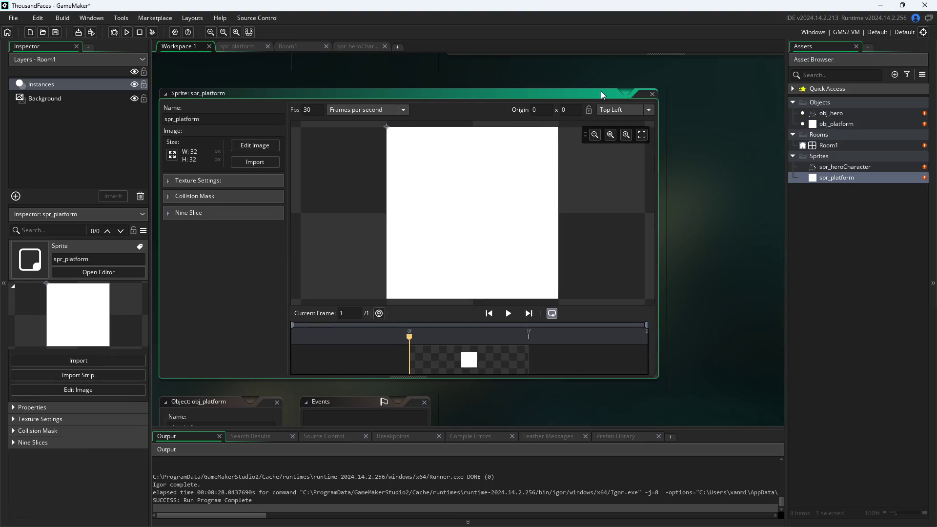
{"action": "scroll", "coordinate": [648, 291], "scroll_direction": "down", "scroll_amount": 10}
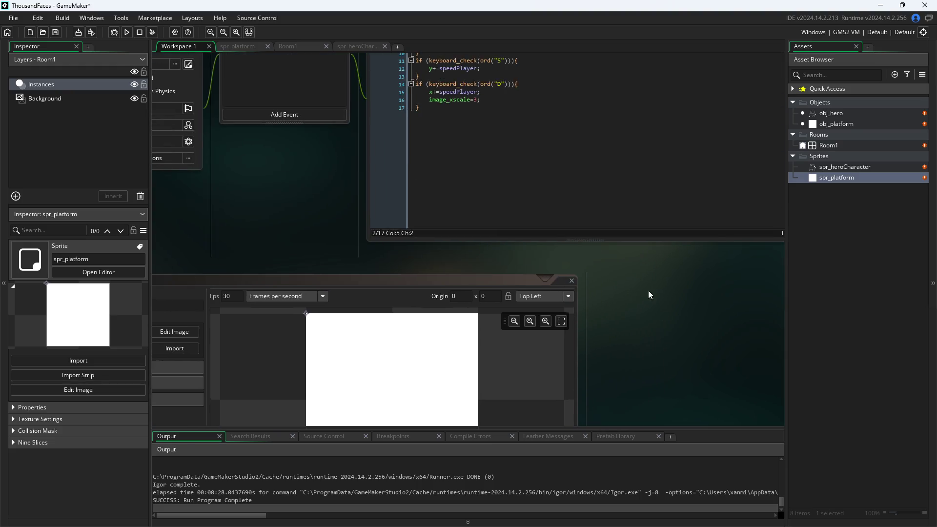
{"action": "scroll", "coordinate": [236, 385], "scroll_direction": "up", "scroll_amount": 2}
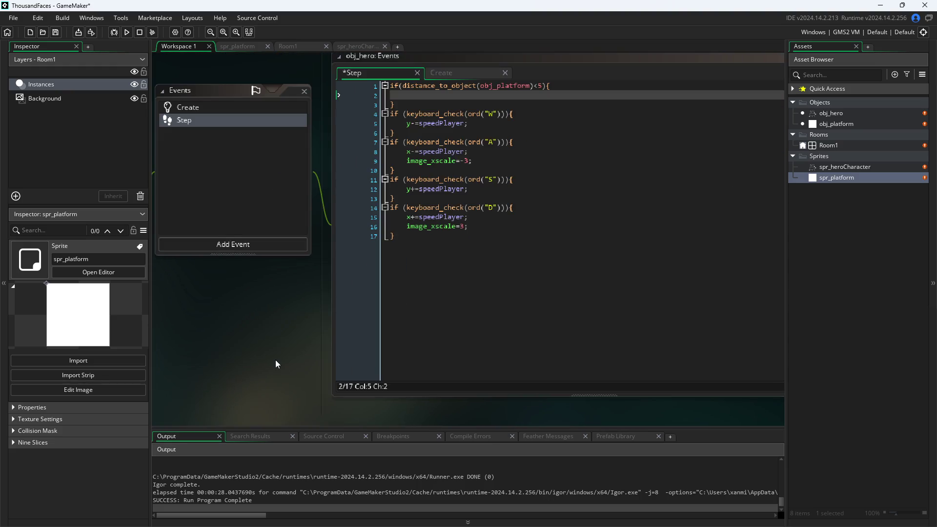
{"action": "scroll", "coordinate": [215, 385], "scroll_direction": "up", "scroll_amount": 3}
- Write speedPlayer=0; on line 2 inside the platform-distance check and save
{"action": "left_click_drag", "start_coordinate": [490, 163], "coordinate": [353, 166]}
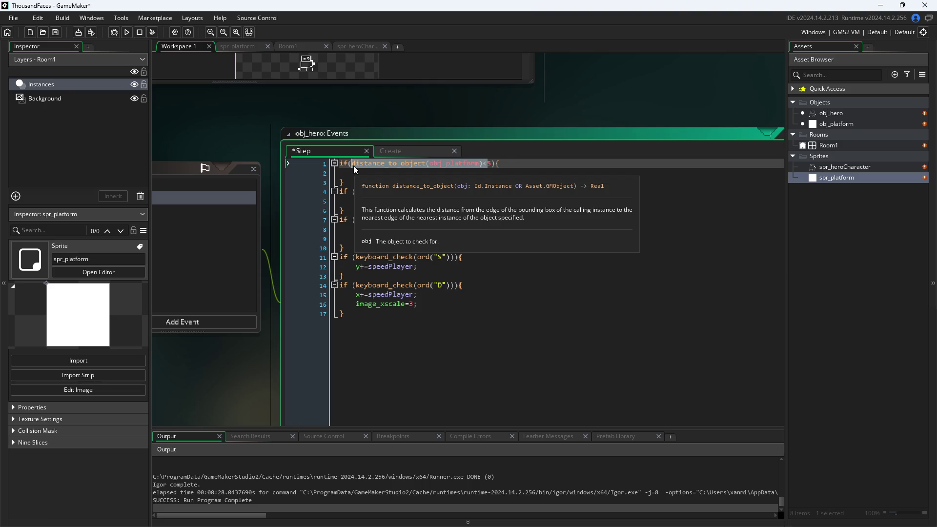
{"action": "left_click", "coordinate": [354, 166]}
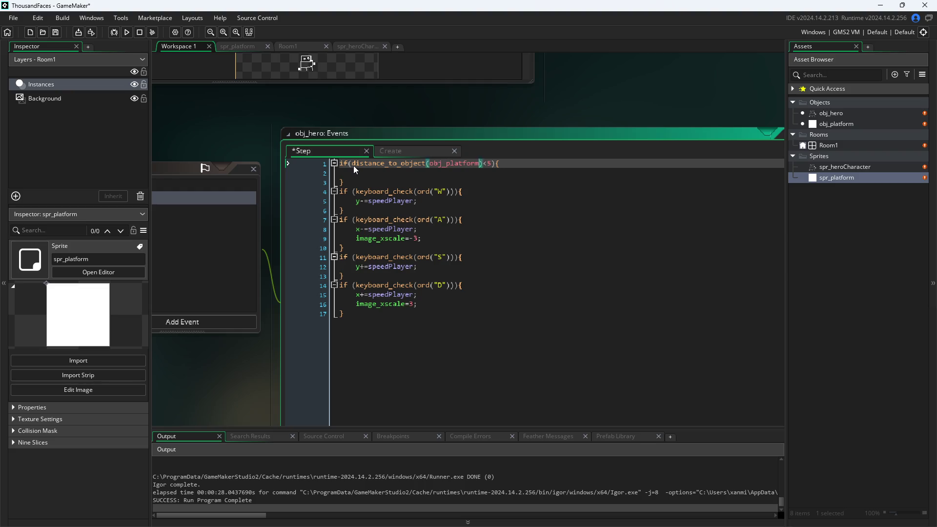
{"action": "key", "text": "Down"}
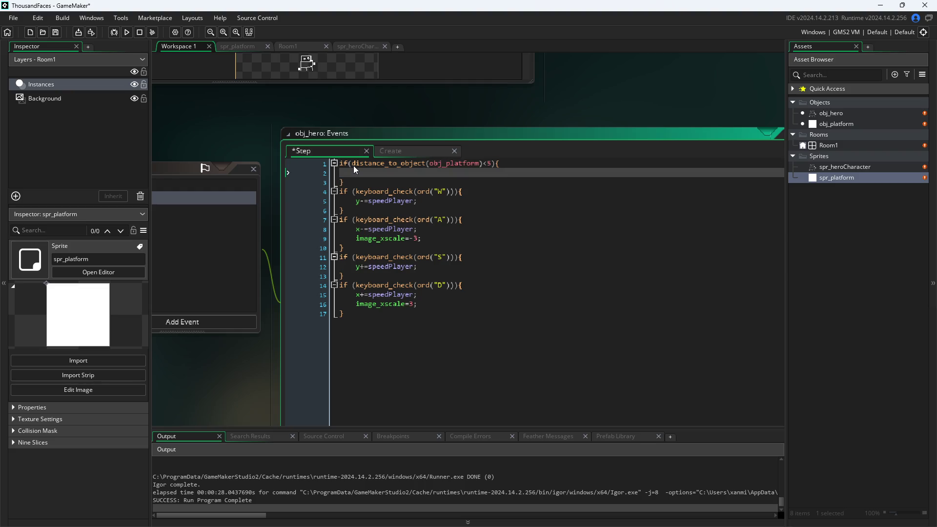
{"action": "type", "text": "speed"}
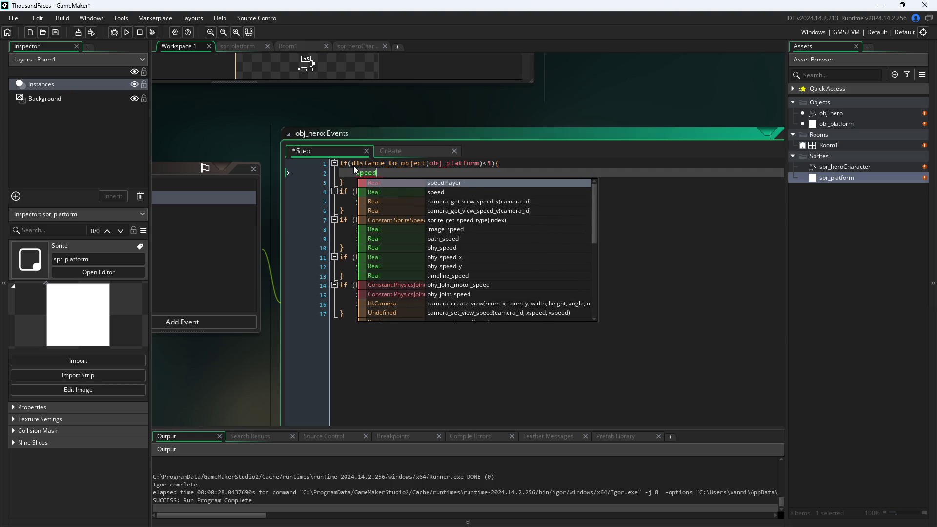
{"action": "key", "text": "BackSpace"}
{"action": "key", "text": "BackSpace"}
{"action": "key", "text": "BackSpace"}
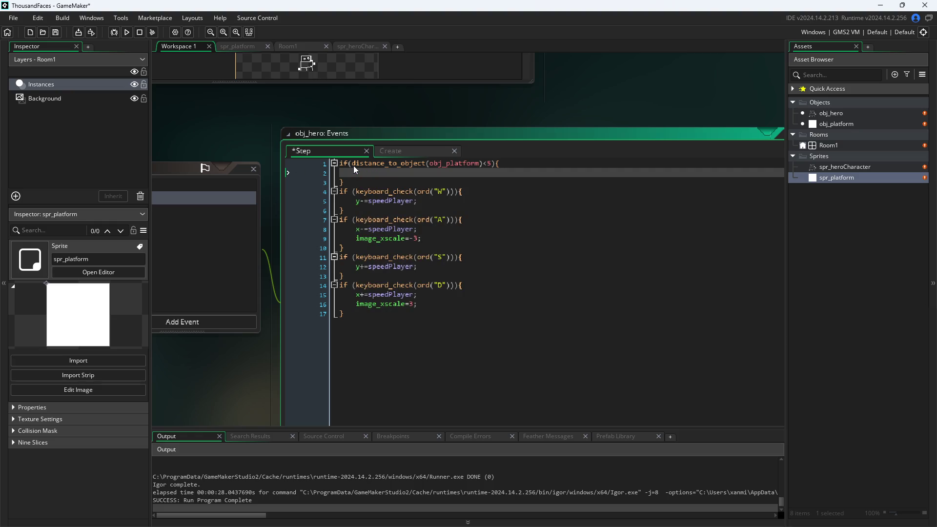
{"action": "type", "text": "speed"}
{"action": "key", "text": "Return"}
{"action": "type", "text": "=0;"}
{"action": "left_click", "coordinate": [357, 124]}
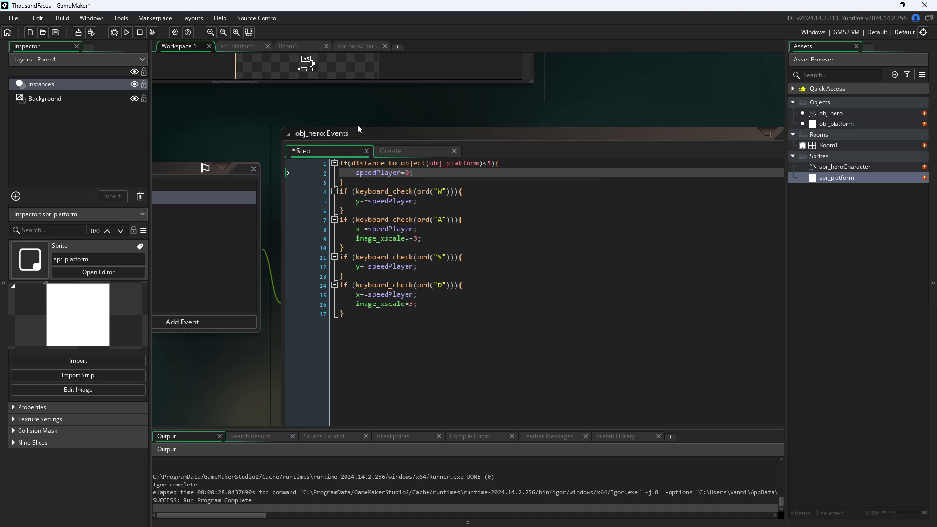
{"action": "left_click", "coordinate": [126, 32]}
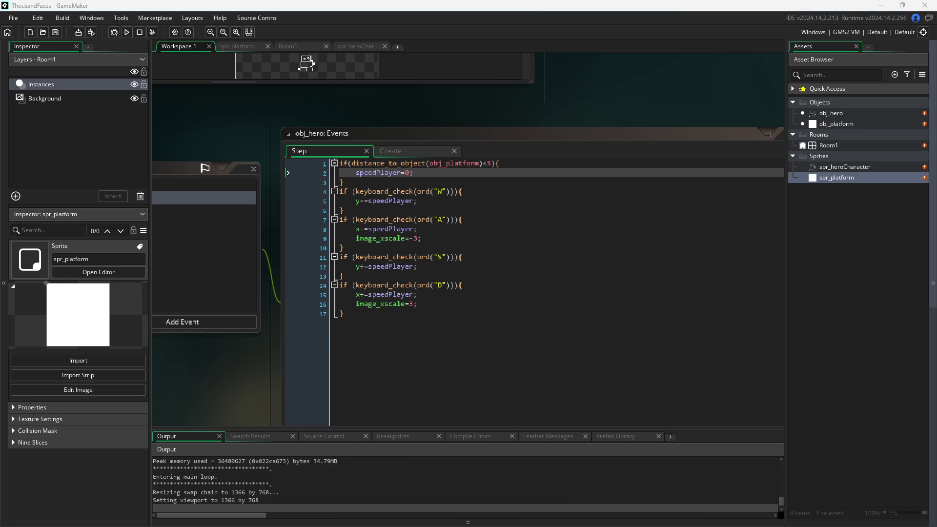
{"action": "key", "text": "a"}
{"action": "key", "text": "d"}
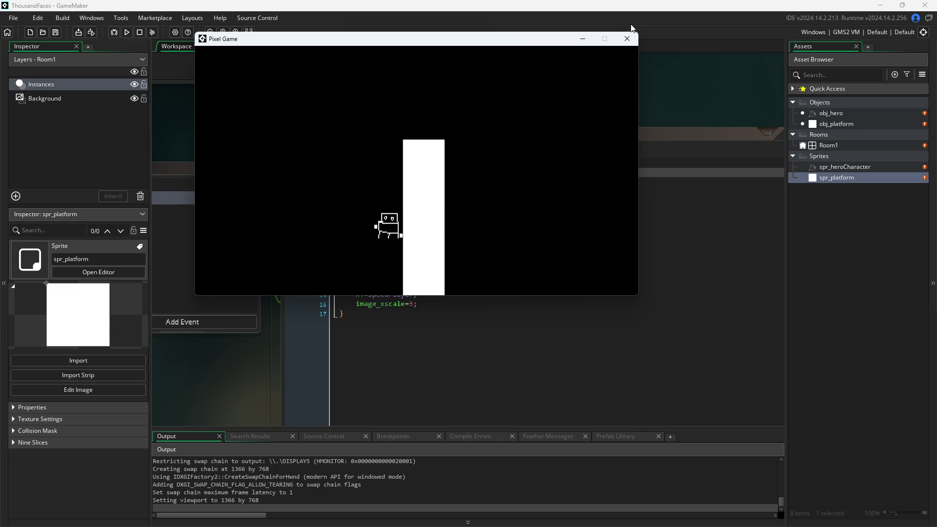
{"action": "left_click", "coordinate": [623, 42]}
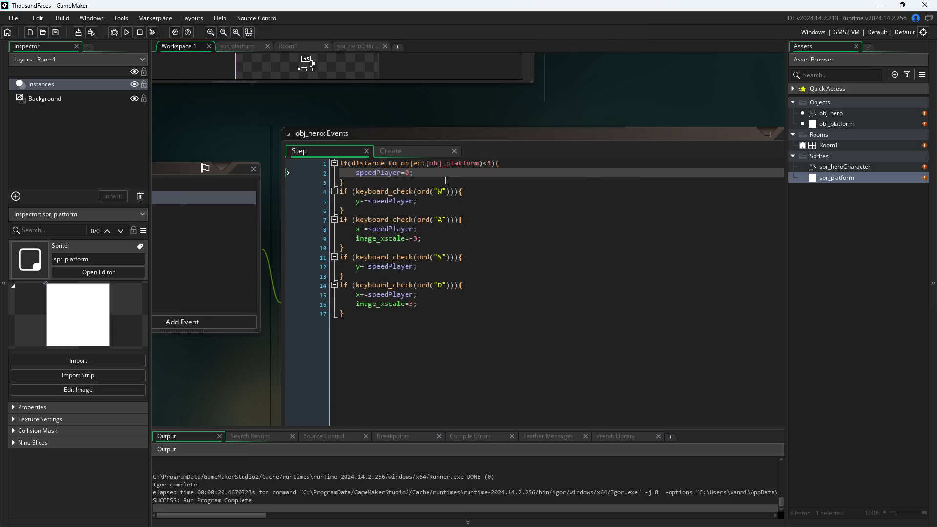
{"action": "left_click", "coordinate": [448, 174]}
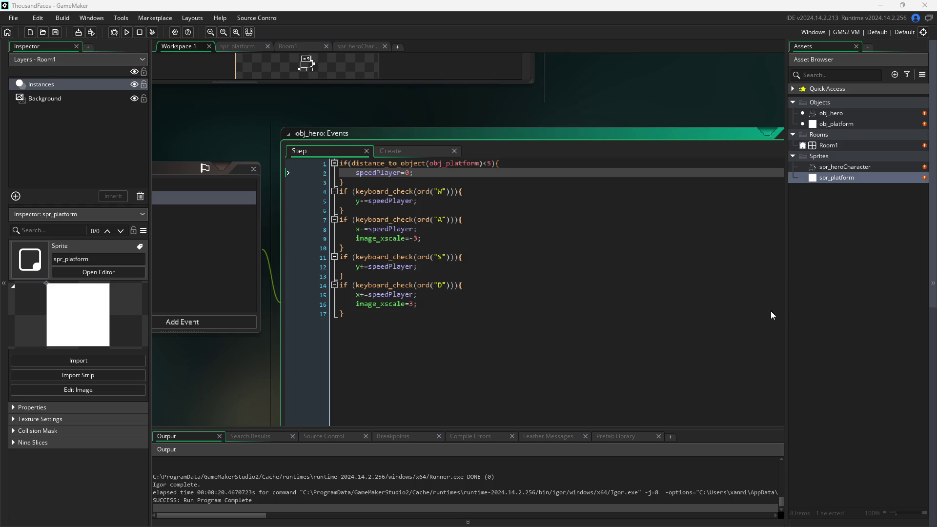
{"action": "left_click", "coordinate": [476, 164]}
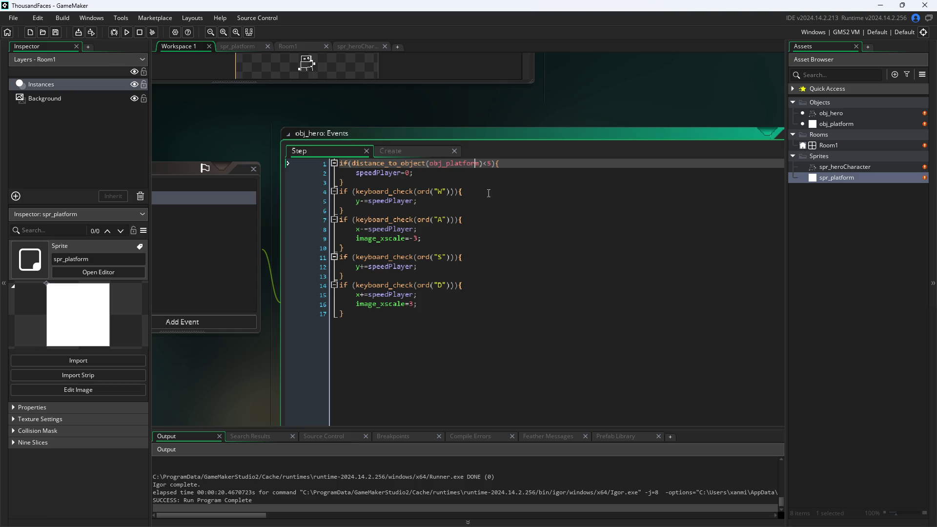
{"action": "left_click", "coordinate": [501, 176]}
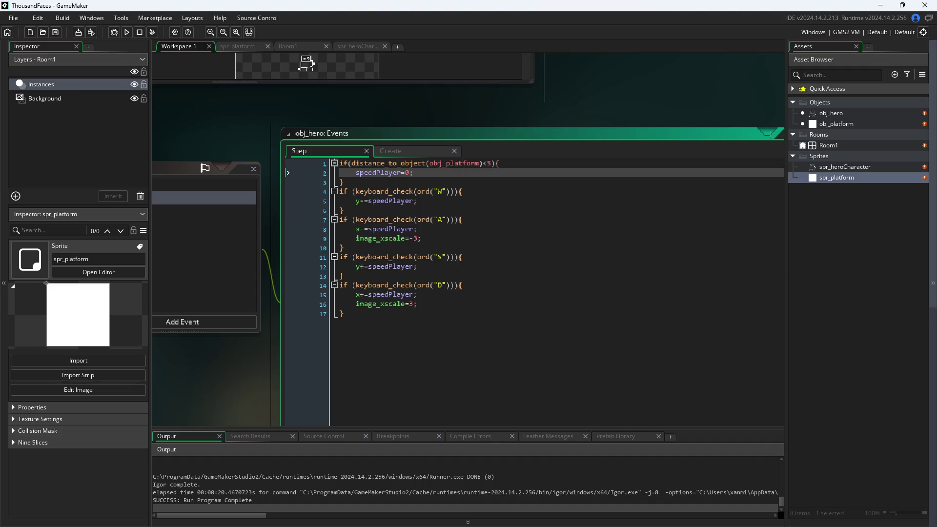
- Switch to the Paint sketch and zoom the canvas in
{"action": "key", "text": "alt+Tab"}
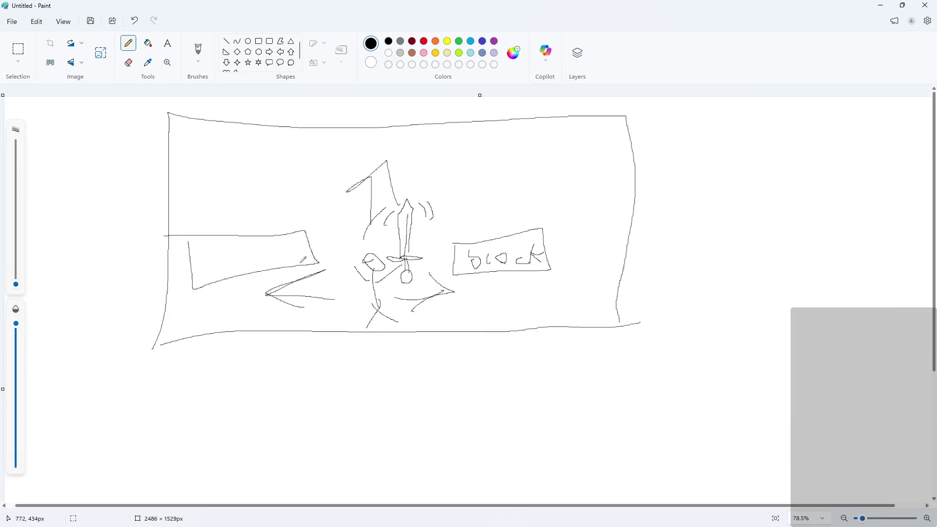
{"action": "scroll", "coordinate": [450, 360], "scroll_direction": "down", "scroll_amount": 1}
{"action": "scroll", "coordinate": [449, 360], "scroll_direction": "down", "scroll_amount": 6}
{"action": "scroll", "coordinate": [414, 249], "scroll_direction": "up", "scroll_amount": 2, "text": "ctrl"}
{"action": "scroll", "coordinate": [413, 249], "scroll_direction": "up", "scroll_amount": 2, "text": "ctrl"}
- Draw a small loop and dot on the blank canvas, cancel Save As, then undo the loop
{"action": "mouse_move", "coordinate": [407, 227]}
{"action": "left_mouse_down"}
{"action": "mouse_move", "coordinate": [440, 193]}
{"action": "mouse_move", "coordinate": [405, 230]}
{"action": "left_mouse_up"}
{"action": "left_click", "coordinate": [434, 246]}
{"action": "key", "text": "ctrl+s"}
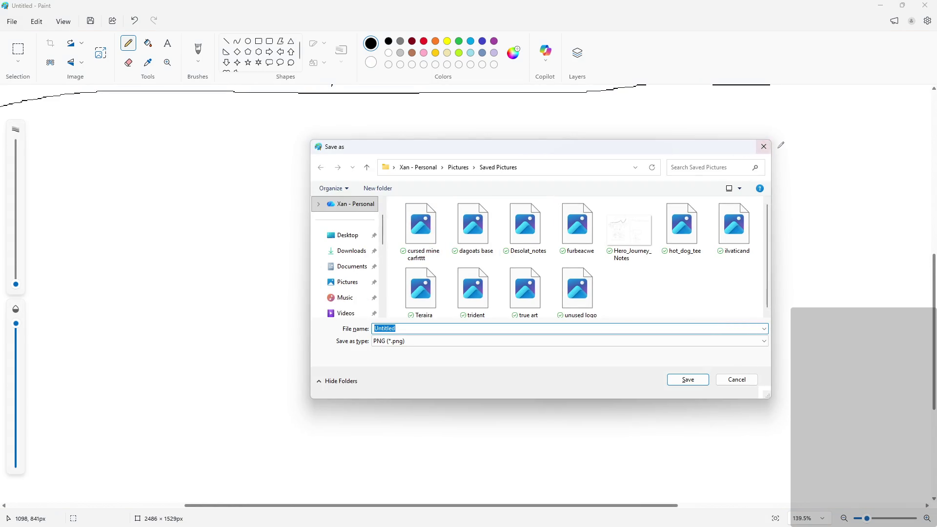
{"action": "left_click", "coordinate": [762, 147]}
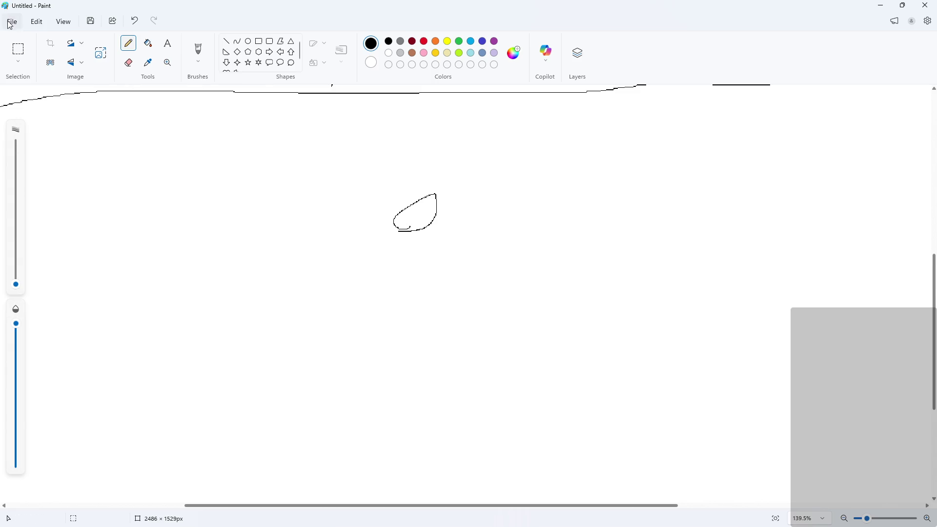
{"action": "key", "text": "ctrl+z"}
{"action": "key", "text": "ctrl+z"}
- Pencil the stick figure's head and a tall platform beside it, undoing a stray dot
{"action": "mouse_move", "coordinate": [454, 232]}
{"action": "left_mouse_down"}
{"action": "mouse_move", "coordinate": [446, 205]}
{"action": "mouse_move", "coordinate": [454, 226]}
{"action": "mouse_move", "coordinate": [444, 274]}
{"action": "mouse_move", "coordinate": [467, 269]}
{"action": "mouse_move", "coordinate": [432, 233]}
{"action": "mouse_move", "coordinate": [480, 233]}
{"action": "left_mouse_up"}
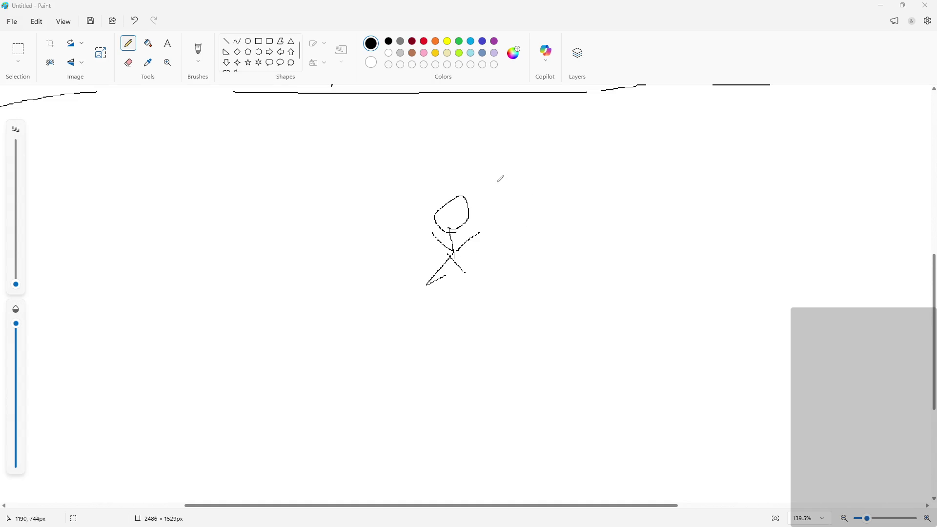
{"action": "mouse_move", "coordinate": [499, 179]}
{"action": "left_mouse_down"}
{"action": "mouse_move", "coordinate": [619, 351]}
{"action": "mouse_move", "coordinate": [569, 172]}
{"action": "mouse_move", "coordinate": [463, 172]}
{"action": "left_mouse_up"}
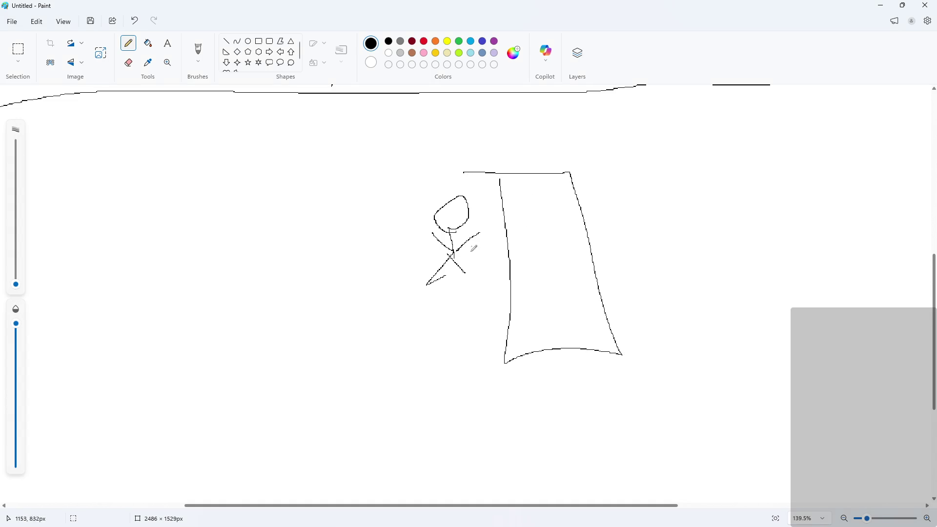
{"action": "left_click", "coordinate": [417, 326]}
{"action": "scroll", "coordinate": [418, 325], "scroll_direction": "down", "scroll_amount": 3}
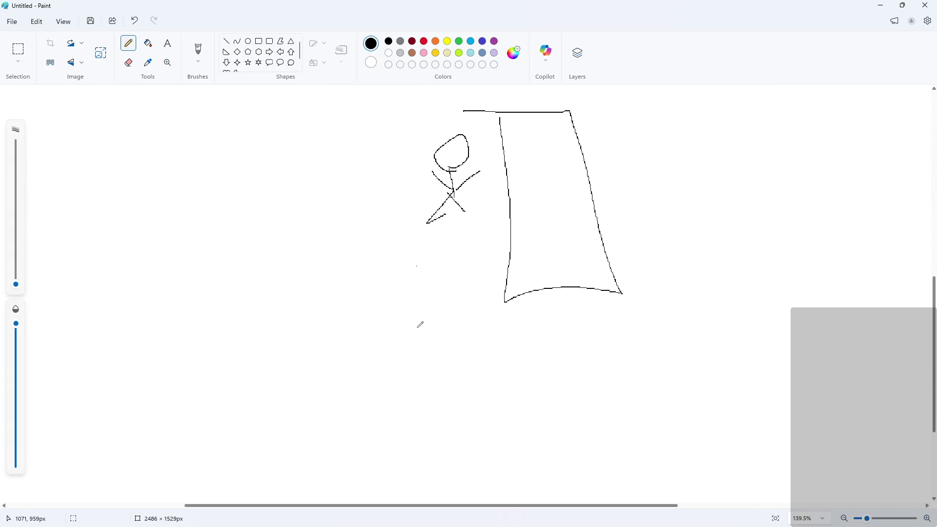
{"action": "key", "text": "ctrl+z"}
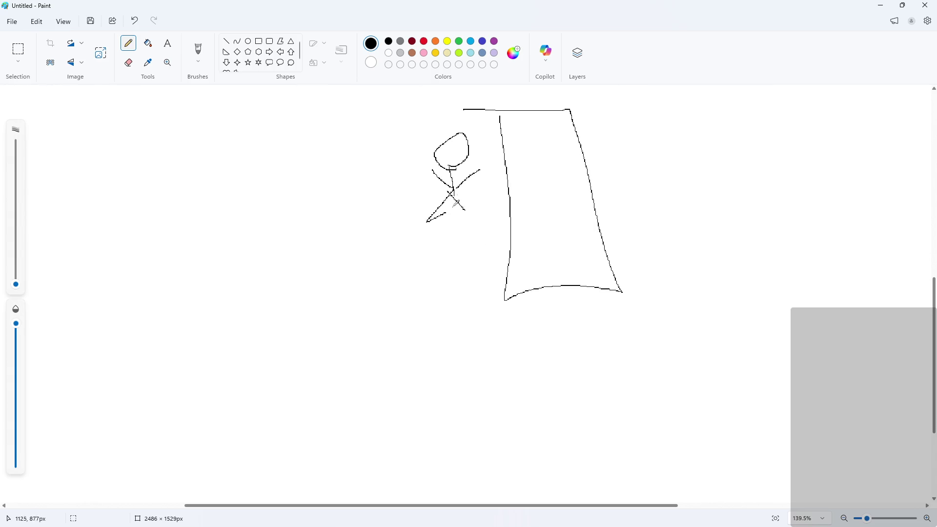
- Add a left-pointing arrow, a wall edge and extra strokes around the figure
{"action": "mouse_move", "coordinate": [415, 183]}
{"action": "left_mouse_down"}
{"action": "mouse_move", "coordinate": [327, 175]}
{"action": "mouse_move", "coordinate": [364, 202]}
{"action": "left_mouse_up"}
{"action": "mouse_move", "coordinate": [468, 106]}
{"action": "left_mouse_down"}
{"action": "mouse_move", "coordinate": [477, 302]}
{"action": "mouse_move", "coordinate": [555, 309]}
{"action": "left_mouse_up"}
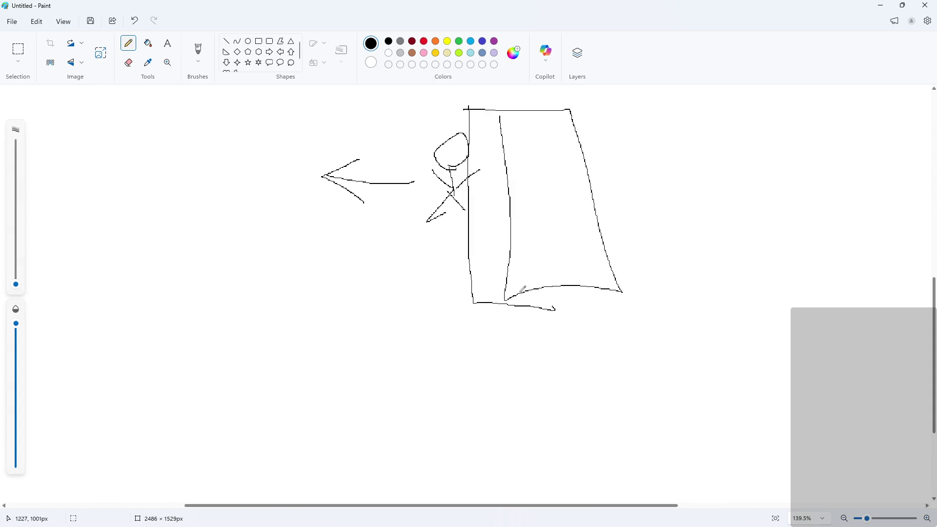
{"action": "mouse_move", "coordinate": [480, 170]}
{"action": "left_mouse_down"}
{"action": "mouse_move", "coordinate": [510, 182]}
{"action": "mouse_move", "coordinate": [497, 185]}
{"action": "mouse_move", "coordinate": [510, 201]}
{"action": "left_mouse_up"}
{"action": "left_click_drag", "start_coordinate": [497, 151], "coordinate": [488, 194]}
{"action": "mouse_move", "coordinate": [451, 128]}
{"action": "left_mouse_down"}
{"action": "mouse_move", "coordinate": [453, 113]}
{"action": "mouse_move", "coordinate": [466, 123]}
{"action": "left_mouse_up"}
{"action": "left_click_drag", "start_coordinate": [441, 225], "coordinate": [441, 265]}
{"action": "mouse_move", "coordinate": [432, 239]}
{"action": "left_mouse_down"}
{"action": "mouse_move", "coordinate": [444, 259]}
{"action": "mouse_move", "coordinate": [457, 247]}
{"action": "left_mouse_up"}
{"action": "scroll", "coordinate": [443, 257], "scroll_direction": "down", "scroll_amount": 1}
{"action": "scroll", "coordinate": [444, 256], "scroll_direction": "up", "scroll_amount": 3}
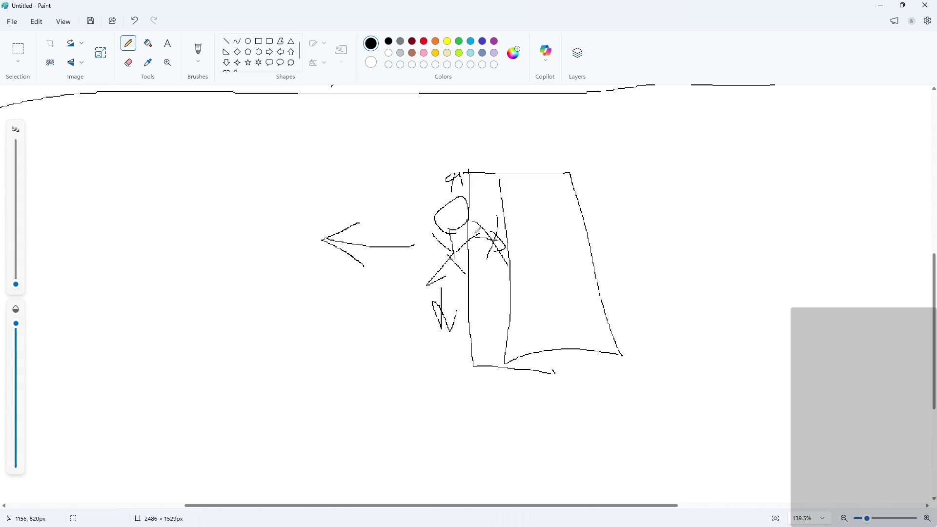
{"action": "scroll", "coordinate": [478, 225], "scroll_direction": "down", "scroll_amount": 1}
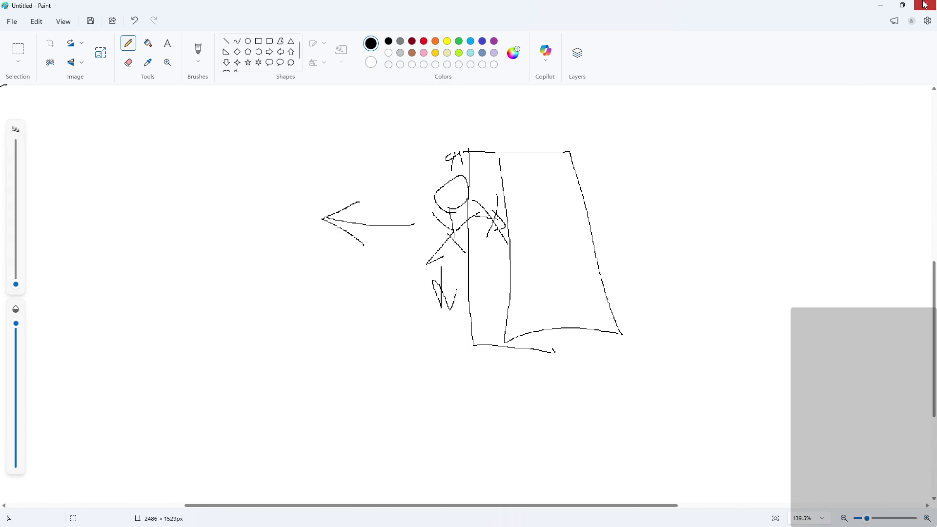
- Return to GameMaker and add an empty line 18 after the Step code
{"action": "left_click", "coordinate": [881, 5]}
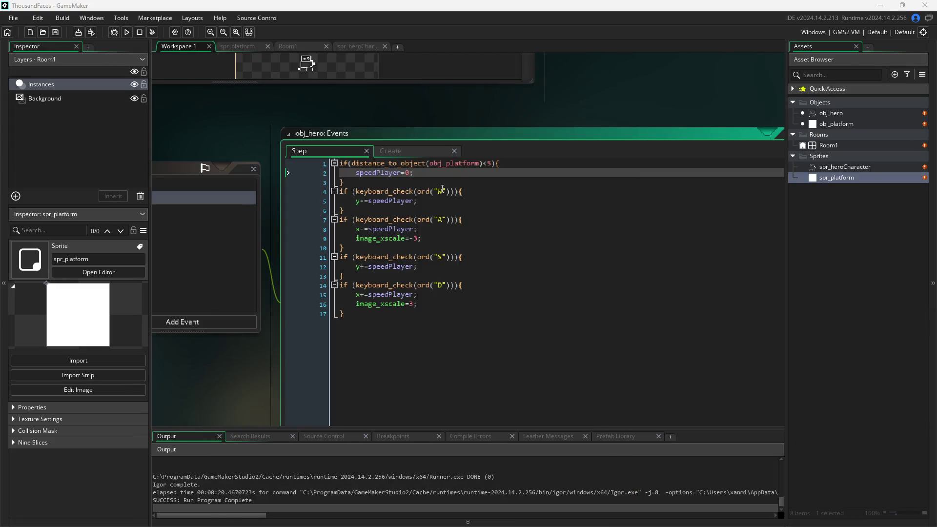
{"action": "left_click", "coordinate": [460, 185]}
{"action": "scroll", "coordinate": [273, 185], "scroll_direction": "down", "scroll_amount": 1}
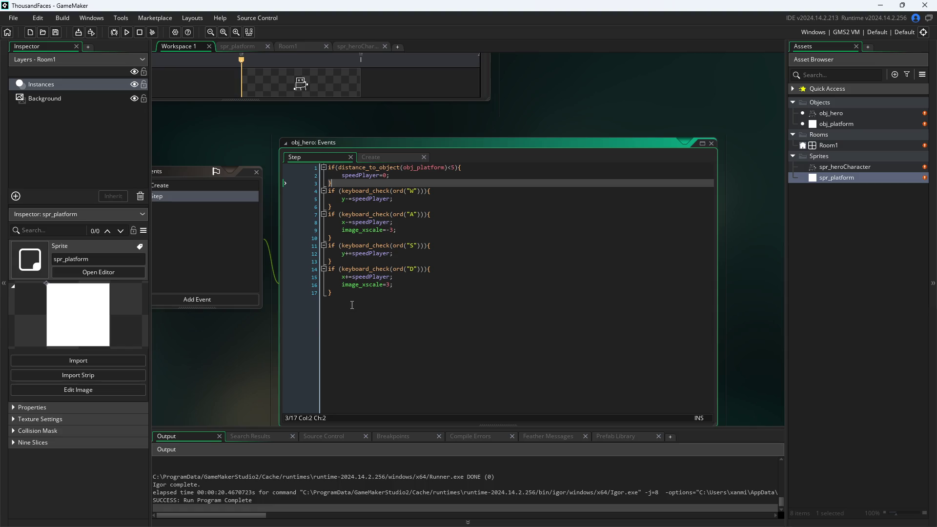
{"action": "left_click", "coordinate": [351, 305]}
{"action": "key", "text": "Return"}
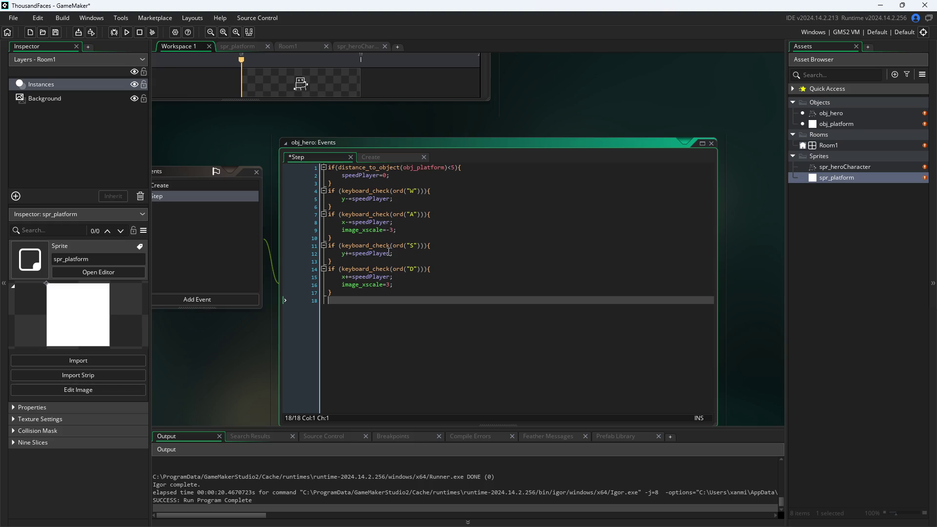
- Replace line 2's speedPlayer=0; with var, then view the Create event code
{"action": "left_click_drag", "start_coordinate": [424, 176], "coordinate": [343, 176]}
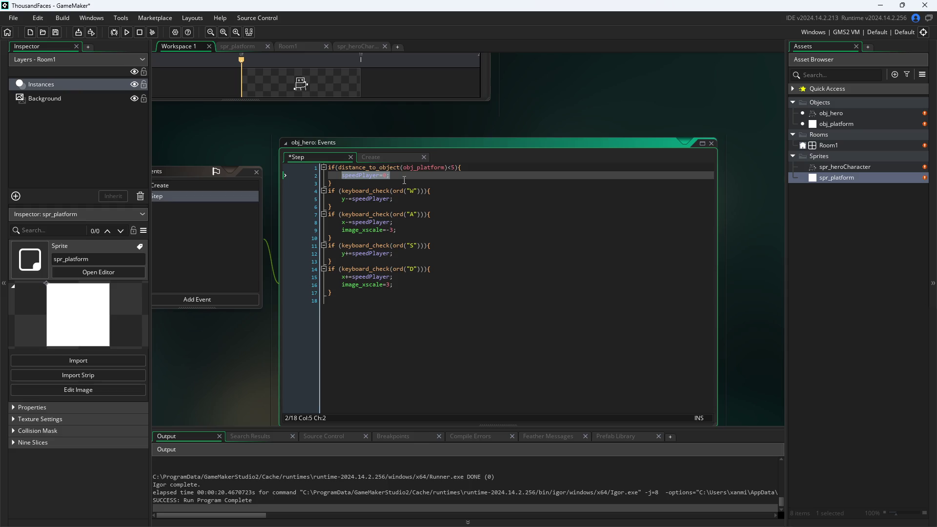
{"action": "type", "text": "if"}
{"action": "key", "text": "BackSpace"}
{"action": "key", "text": "BackSpace"}
{"action": "type", "text": "if"}
{"action": "key", "text": "BackSpace"}
{"action": "key", "text": "BackSpace"}
{"action": "type", "text": "var"}
{"action": "left_click", "coordinate": [380, 156]}
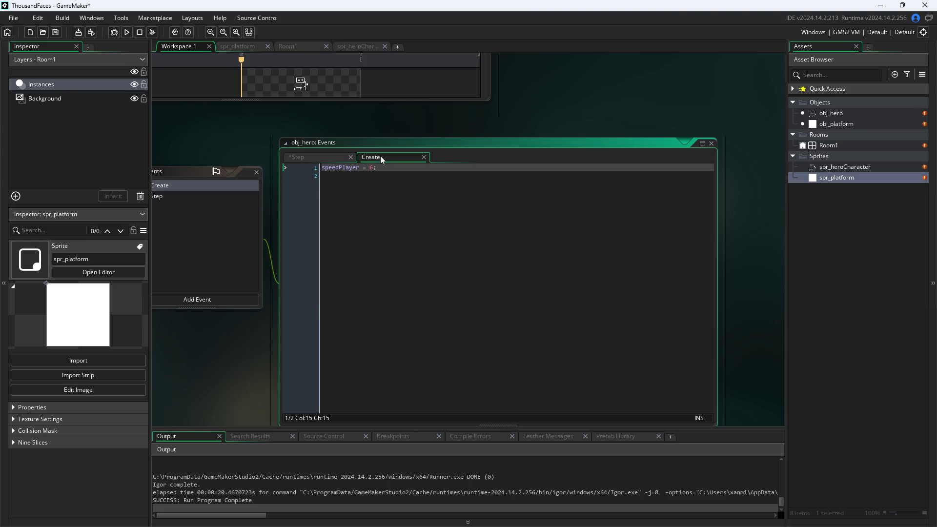
- Back in the Step event, complete line 2 as var east = false; with an empty line below
{"action": "left_click", "coordinate": [307, 158]}
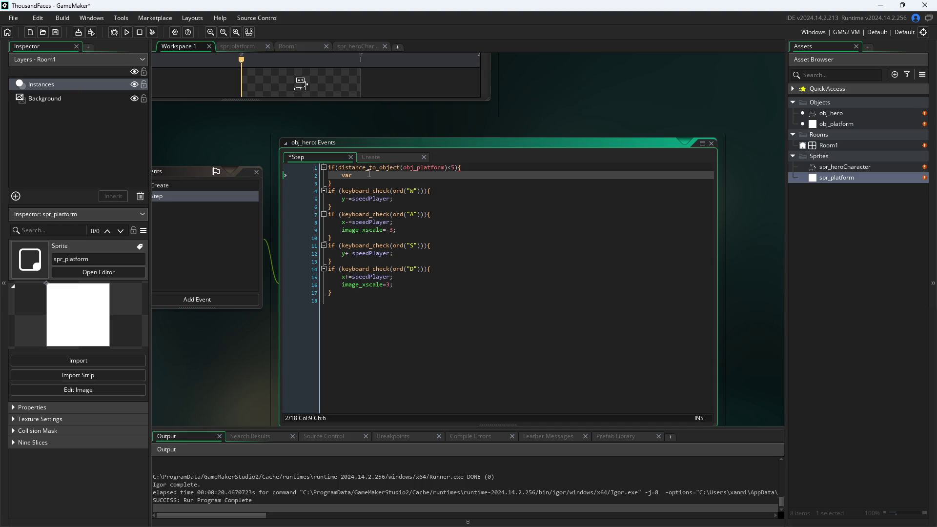
{"action": "type", "text": "north"}
{"action": "key", "text": "BackSpace"}
{"action": "key", "text": "BackSpace"}
{"action": "key", "text": "BackSpace"}
{"action": "type", "text": "east"}
{"action": "mouse_move", "coordinate": [439, 165]}
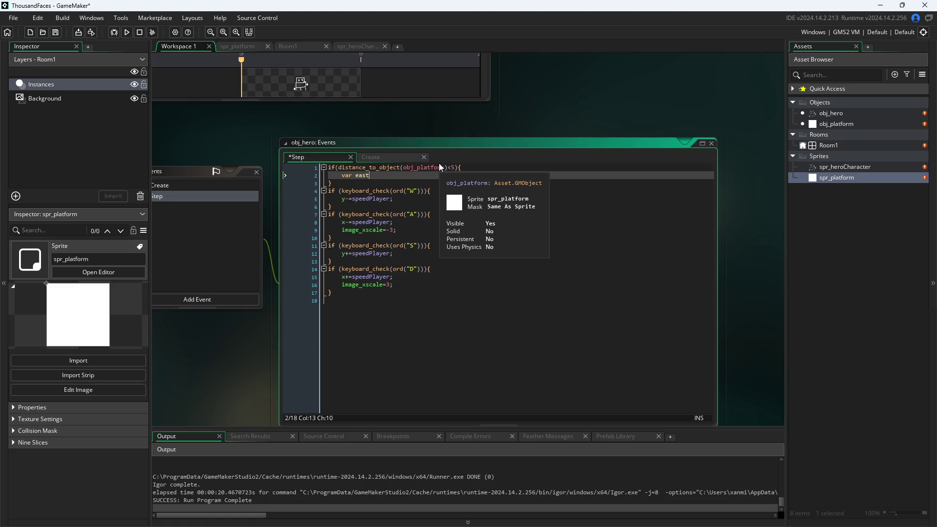
{"action": "type", "text": "= false;"}
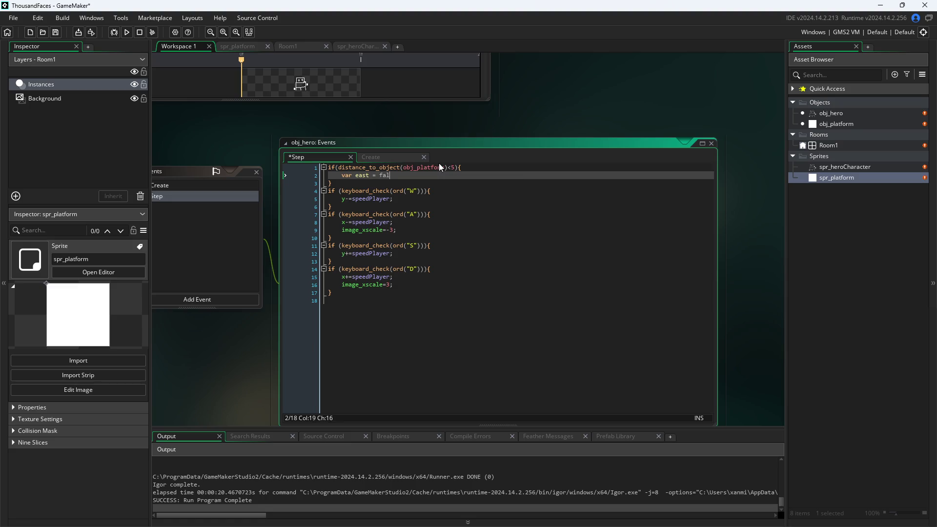
{"action": "key", "text": "Return"}
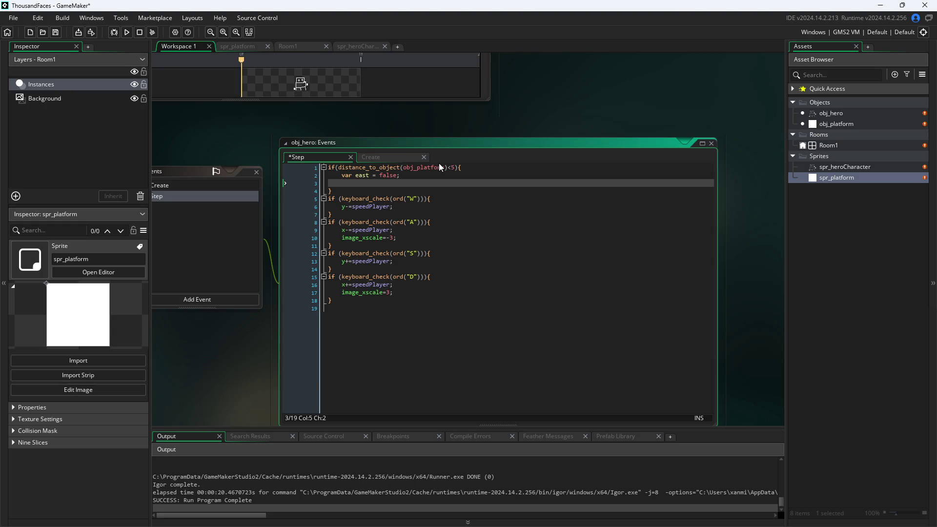
{"action": "left_click_drag", "start_coordinate": [448, 167], "coordinate": [338, 168]}
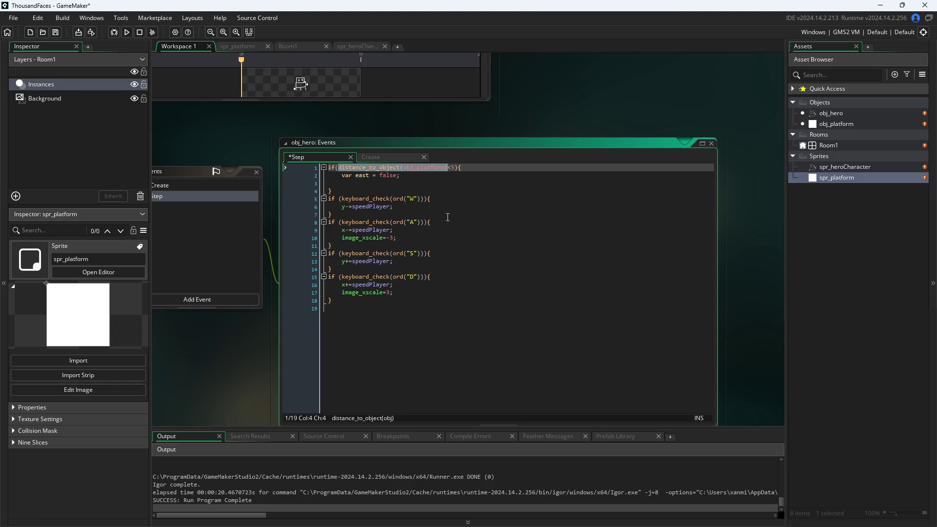
{"action": "left_click", "coordinate": [422, 180]}
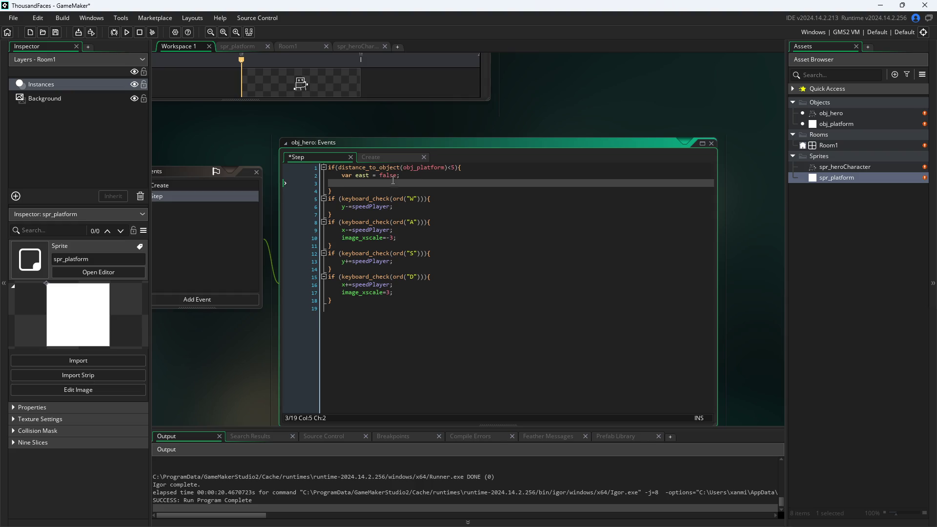
{"action": "left_click", "coordinate": [369, 174]}
- Rename the line 2 flag from east to right
{"action": "key", "text": "BackSpace"}
{"action": "key", "text": "BackSpace"}
{"action": "key", "text": "BackSpace"}
{"action": "key", "text": "BackSpace"}
{"action": "type", "text": "right"}
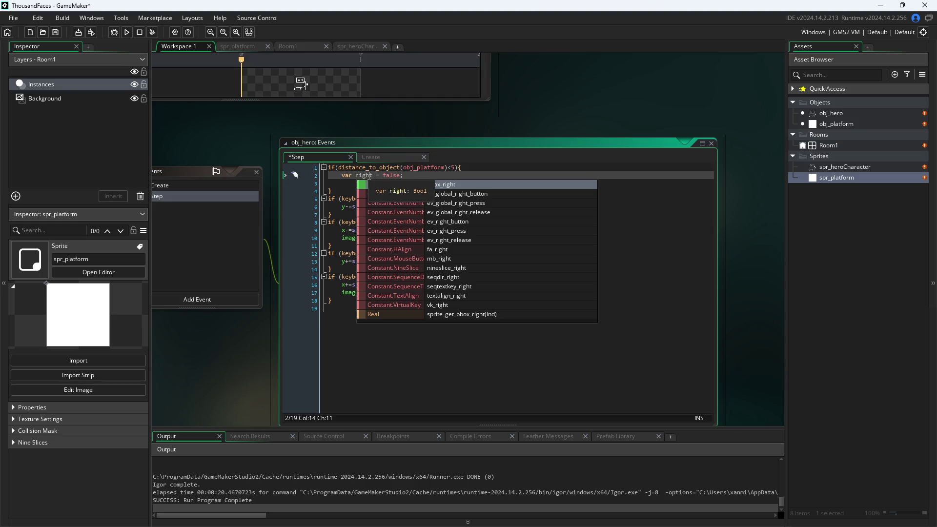
{"action": "left_click", "coordinate": [419, 175]}
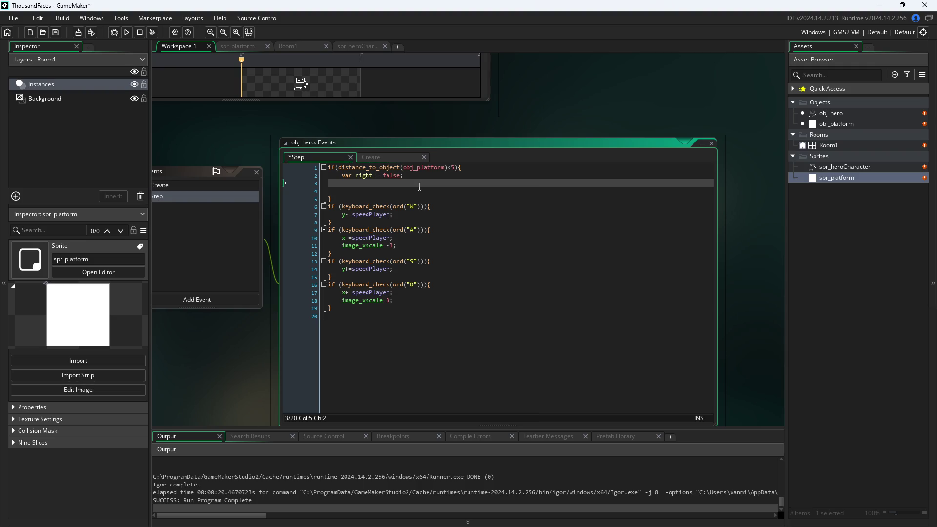
- Type if( on line 3 below var right = false;, removing the stray x++
{"action": "type", "text": "right"}
{"action": "key", "text": "BackSpace"}
{"action": "key", "text": "BackSpace"}
{"action": "key", "text": "BackSpace"}
{"action": "key", "text": "BackSpace"}
{"action": "type", "text": "if"}
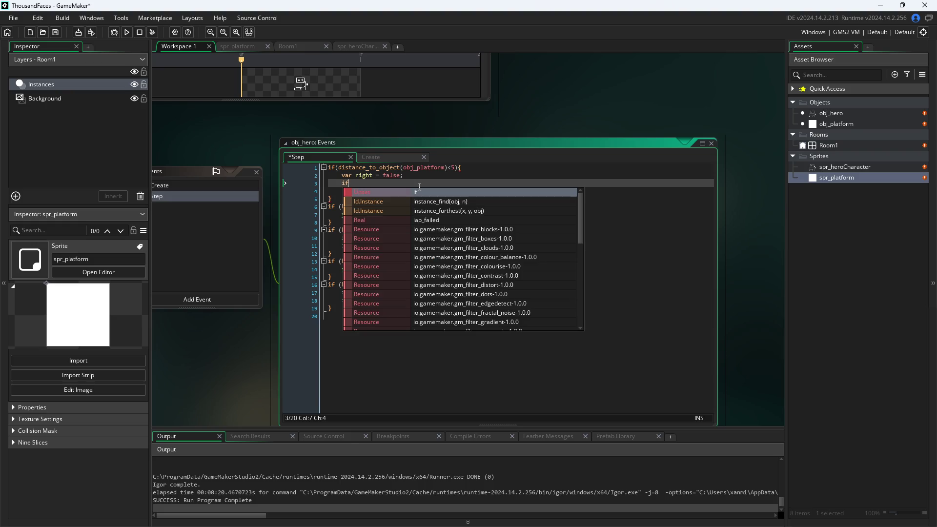
{"action": "type", "text": "(x+"}
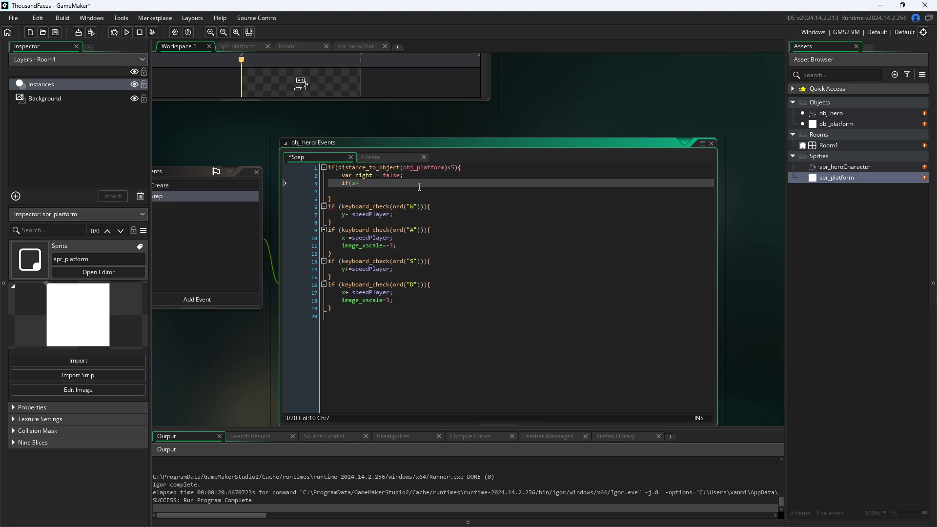
{"action": "type", "text": "+="}
{"action": "type", "text": ">"}
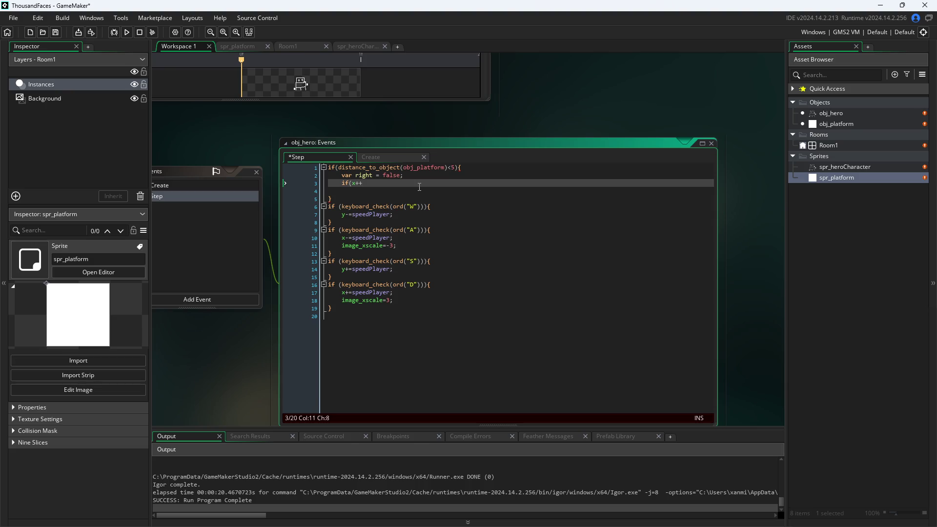
{"action": "key", "text": "BackSpace"}
{"action": "key", "text": "BackSpace"}
{"action": "key", "text": "BackSpace"}
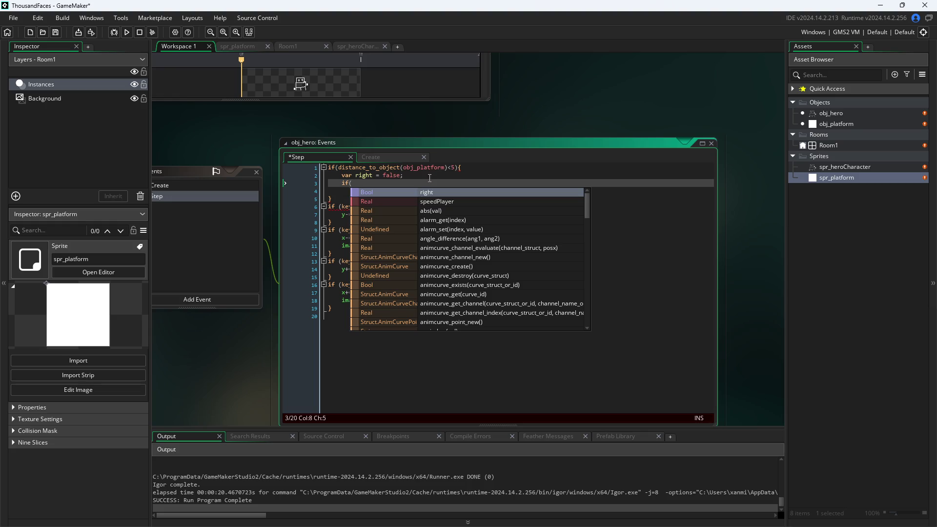
{"action": "left_click", "coordinate": [467, 166]}
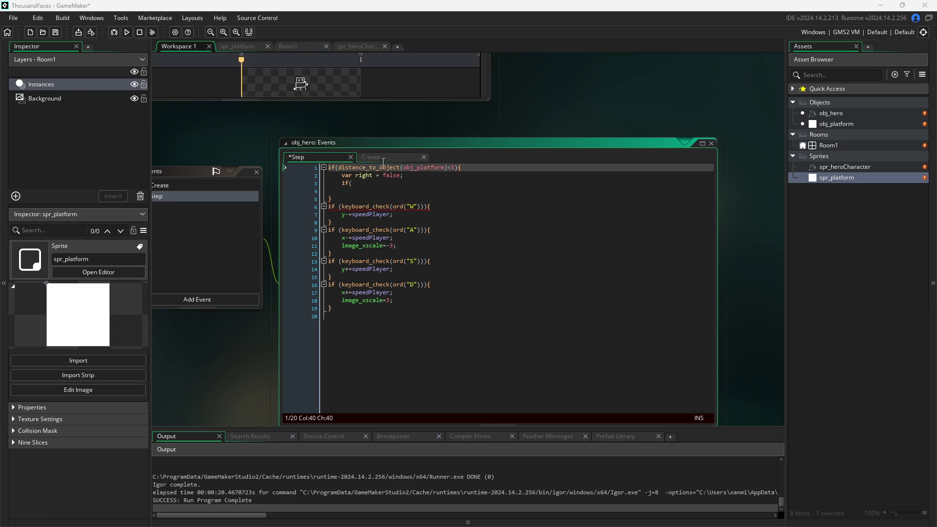
{"action": "mouse_move", "coordinate": [383, 164]}
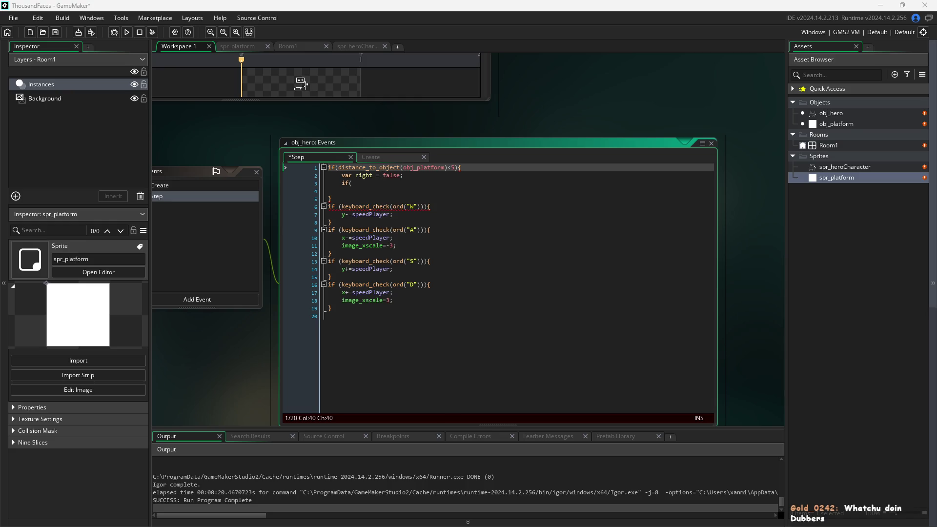
{"action": "left_click", "coordinate": [449, 274]}
{"action": "left_click", "coordinate": [484, 179]}
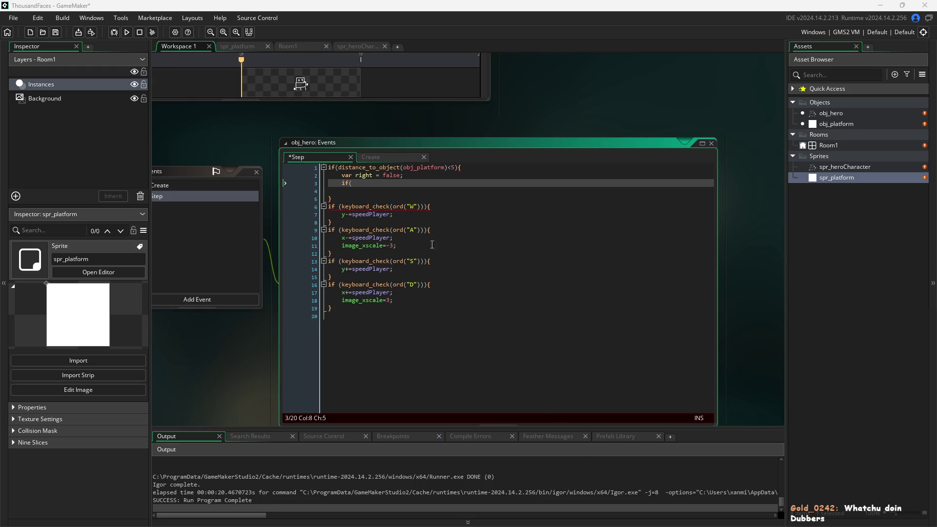
{"action": "left_click", "coordinate": [428, 190]}
{"action": "left_click", "coordinate": [435, 182]}
{"action": "mouse_move", "coordinate": [427, 208]}
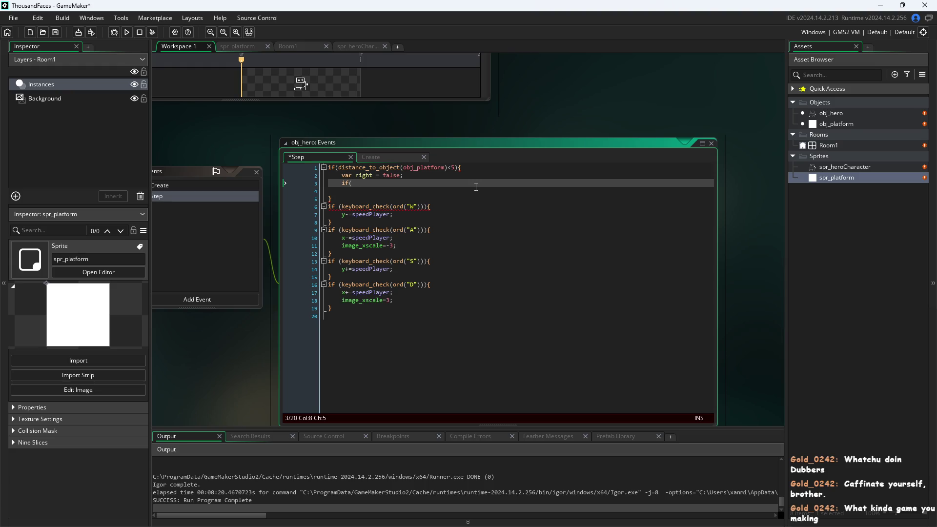
{"action": "left_click", "coordinate": [352, 190]}
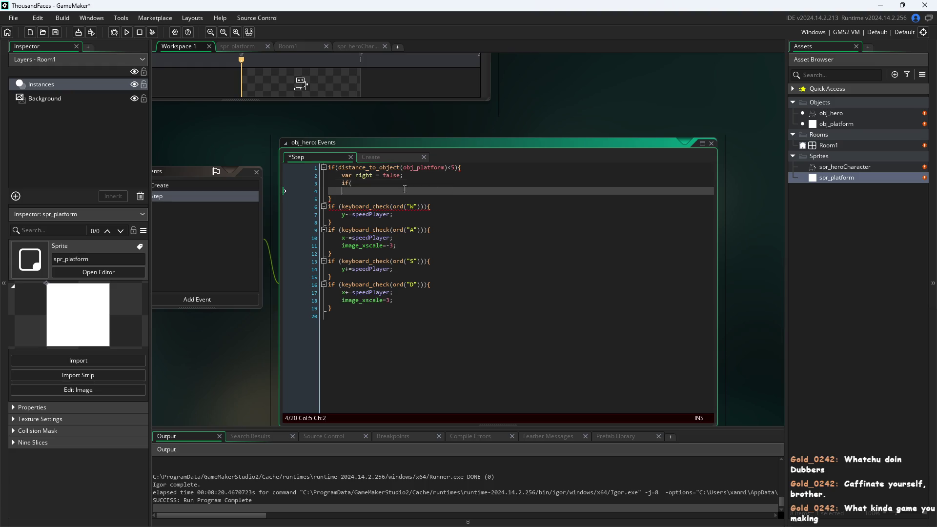
{"action": "key", "text": "ctrl+shift+Home"}
{"action": "left_click", "coordinate": [333, 199]}
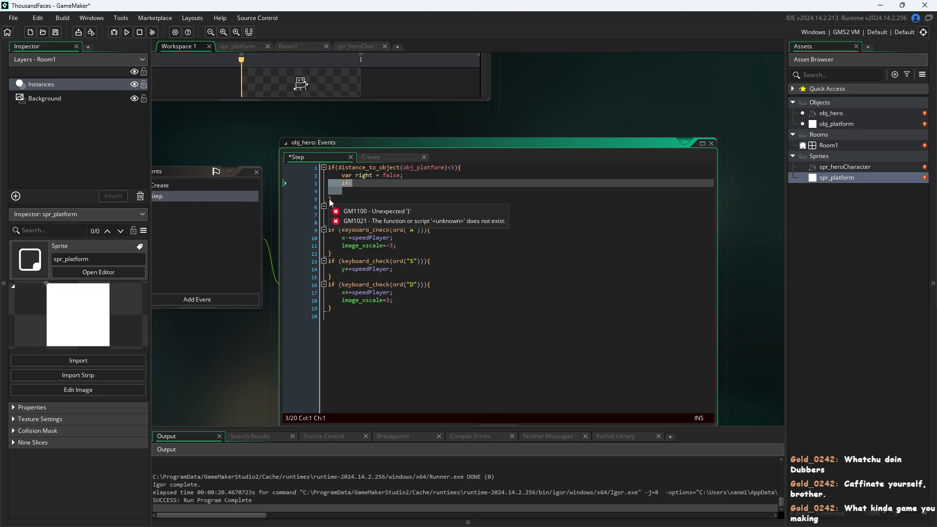
- Comment out lines 1-5 of the platform-distance block, save, and run the game
{"action": "left_click_drag", "start_coordinate": [333, 200], "coordinate": [255, 154]}
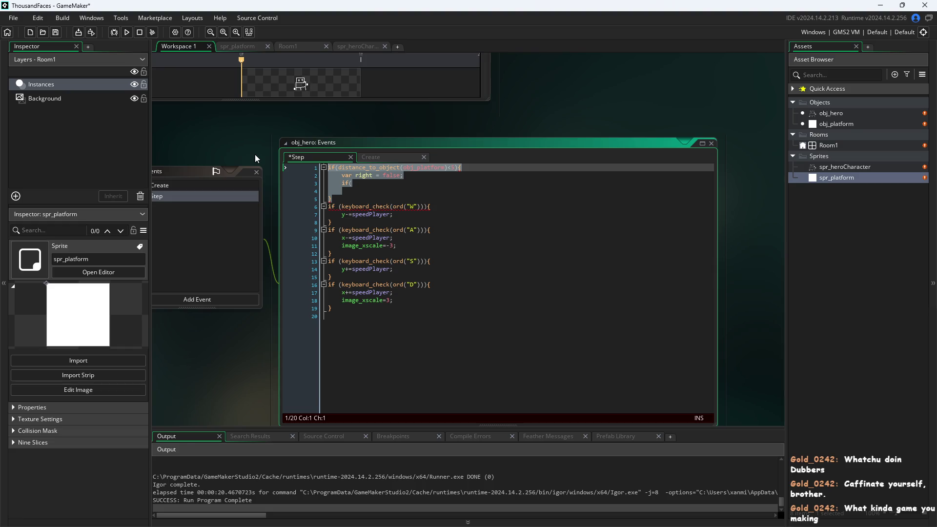
{"action": "type", "text": "}"}
{"action": "key", "text": "BackSpace"}
{"action": "type", "text": "/"}
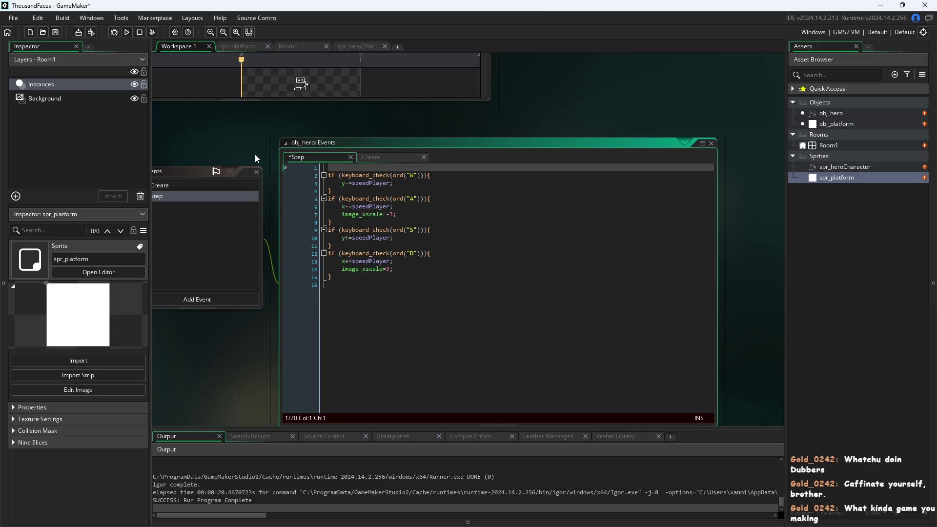
{"action": "key", "text": "ctrl+z"}
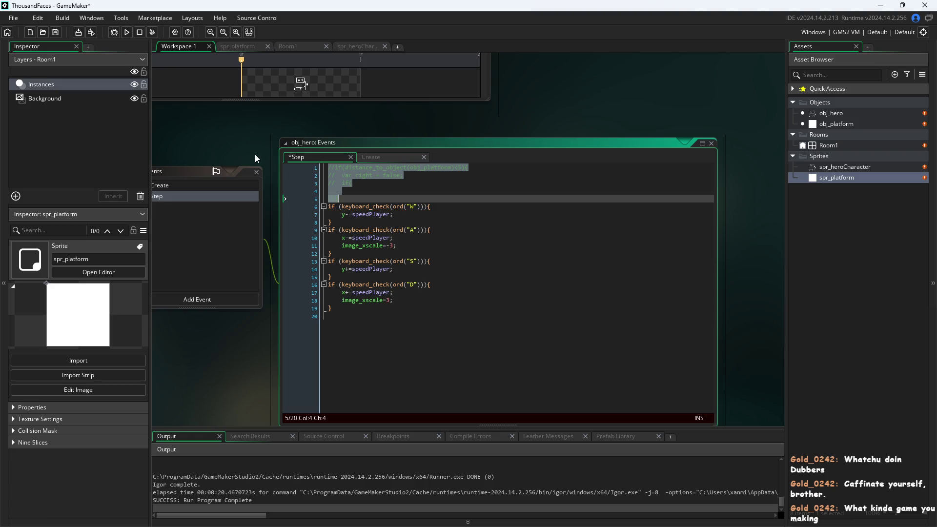
{"action": "left_click", "coordinate": [359, 117]}
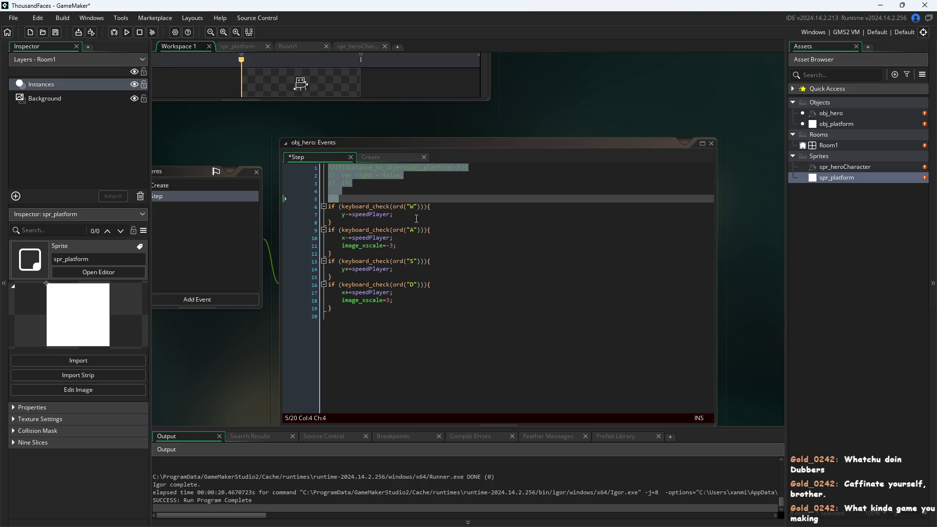
{"action": "left_click", "coordinate": [402, 222]}
{"action": "left_click", "coordinate": [251, 130]}
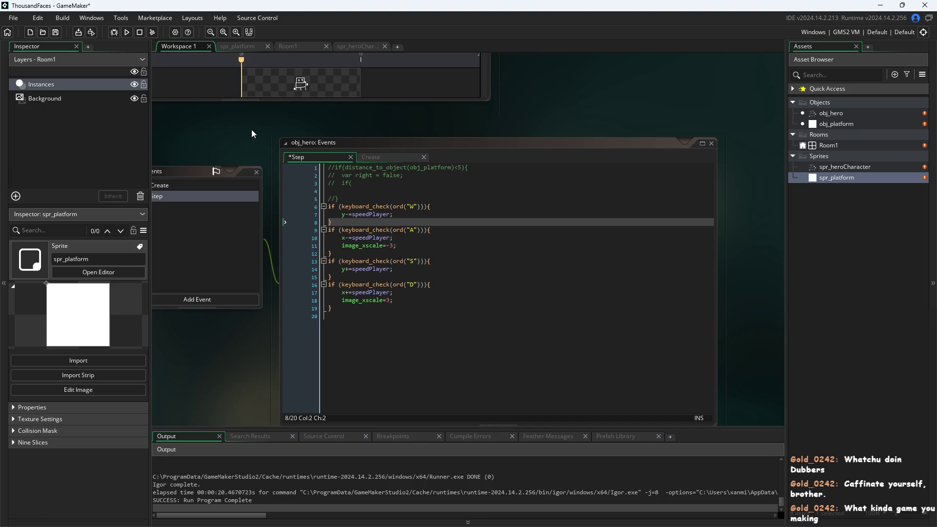
{"action": "left_click", "coordinate": [127, 32]}
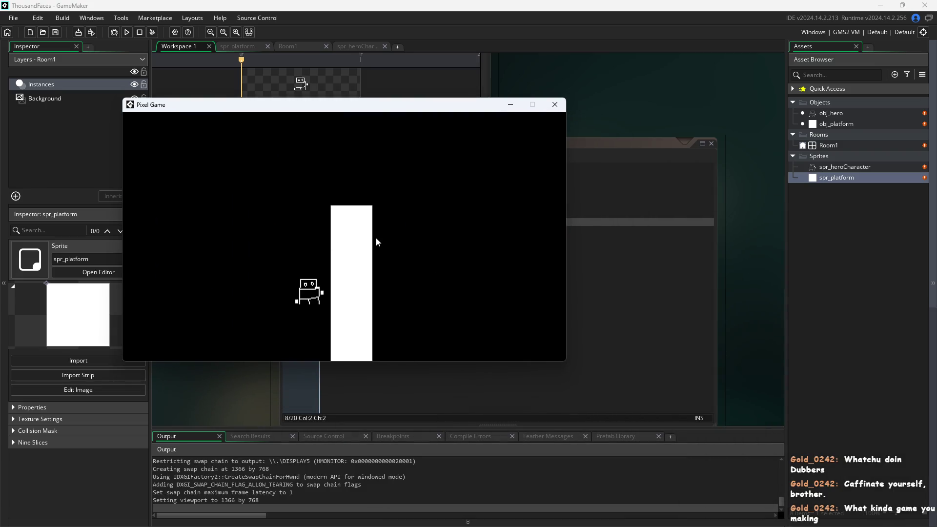
- Steer the hero up, down, left and right around the white platform
{"action": "key", "text": "Up"}
{"action": "key", "text": "Left"}
{"action": "key", "text": "Down"}
{"action": "key", "text": "Left"}
{"action": "key", "text": "Right"}
{"action": "key", "text": "Up"}
{"action": "key", "text": "Right"}
{"action": "key", "text": "Up"}
{"action": "key", "text": "Down"}
{"action": "key", "text": "Left"}
{"action": "key", "text": "Up"}
{"action": "key", "text": "Left"}
{"action": "key", "text": "Up"}
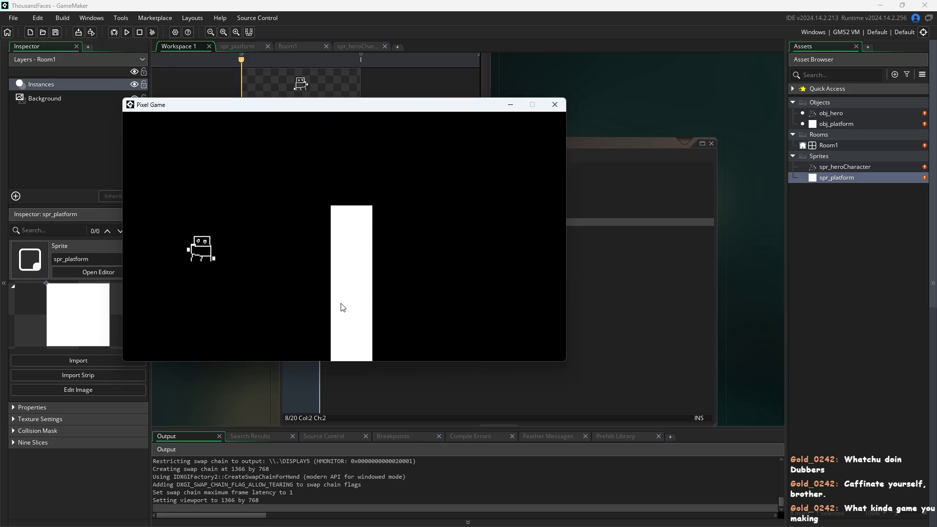
{"action": "key", "text": "Up"}
{"action": "key", "text": "Right"}
{"action": "key", "text": "Right"}
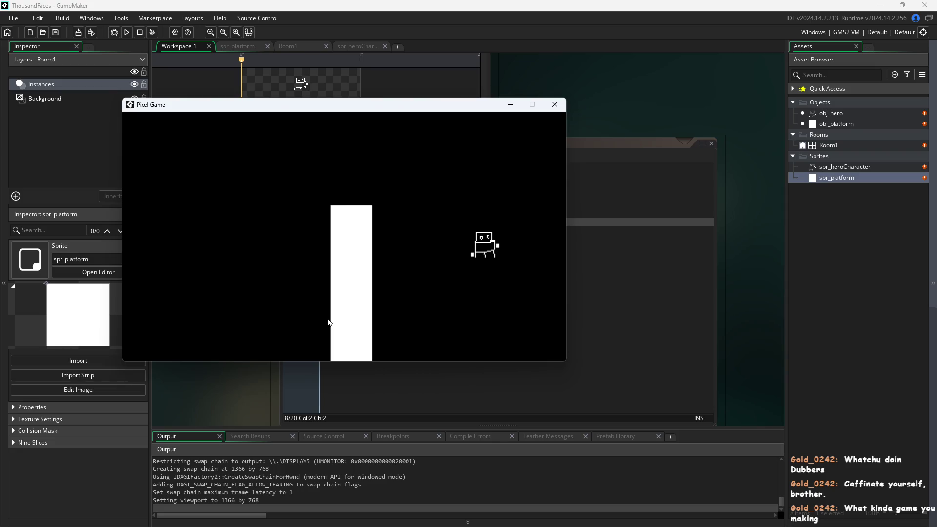
{"action": "key", "text": "Left"}
{"action": "key", "text": "Up"}
{"action": "key", "text": "Left"}
{"action": "key", "text": "Up"}
- Land the hero on the platform, hop off, and walk it back and forth to its left edge
{"action": "key", "text": "Up"}
{"action": "key", "text": "Right"}
{"action": "key", "text": "Up"}
{"action": "key", "text": "Left"}
{"action": "key", "text": "Left"}
{"action": "key", "text": "Up"}
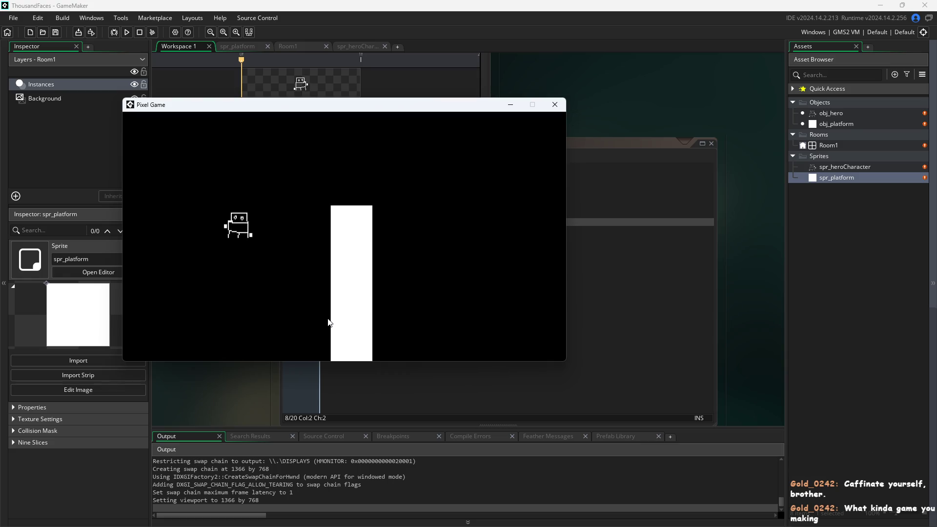
{"action": "key", "text": "Right"}
{"action": "key", "text": "Up"}
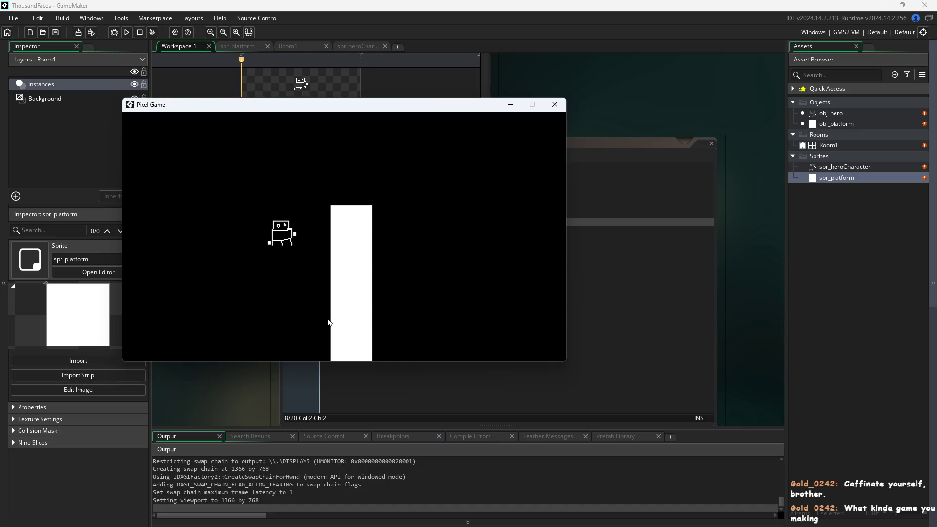
{"action": "key", "text": "Left"}
{"action": "key", "text": "Right"}
{"action": "key", "text": "Up"}
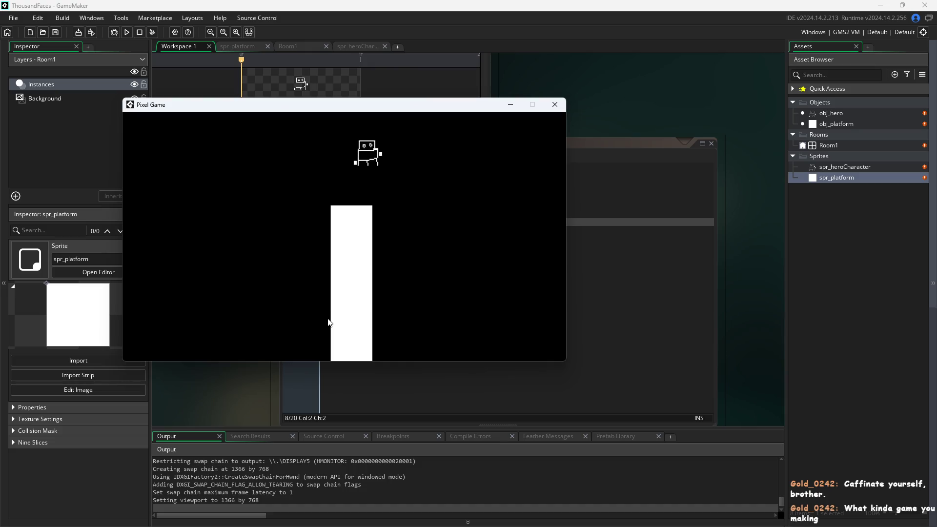
{"action": "key", "text": "Right"}
{"action": "key", "text": "Left"}
{"action": "key", "text": "Right"}
{"action": "key", "text": "Left"}
{"action": "key", "text": "Right"}
{"action": "key", "text": "Right"}
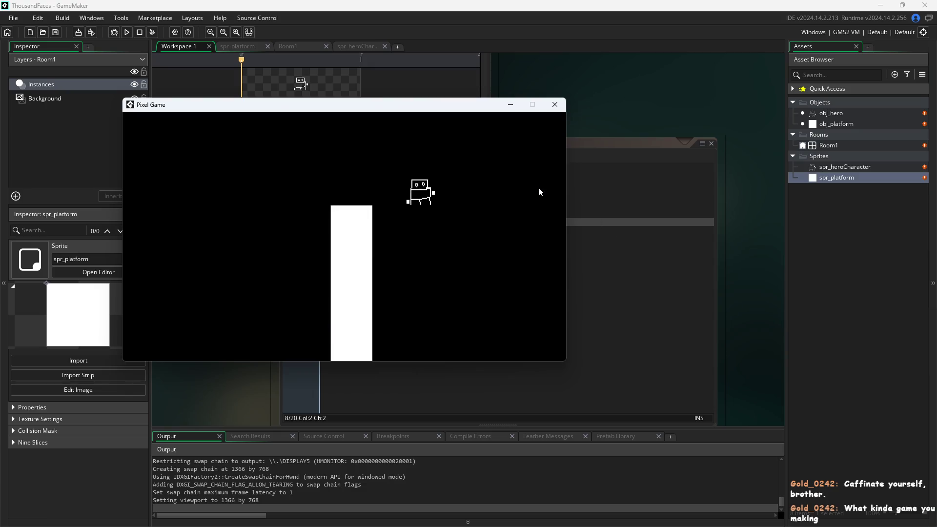
{"action": "key", "text": "Left"}
{"action": "key", "text": "Right"}
{"action": "key", "text": "Left"}
{"action": "key", "text": "Left"}
{"action": "key", "text": "Right"}
{"action": "key", "text": "Left"}
{"action": "key", "text": "Left"}
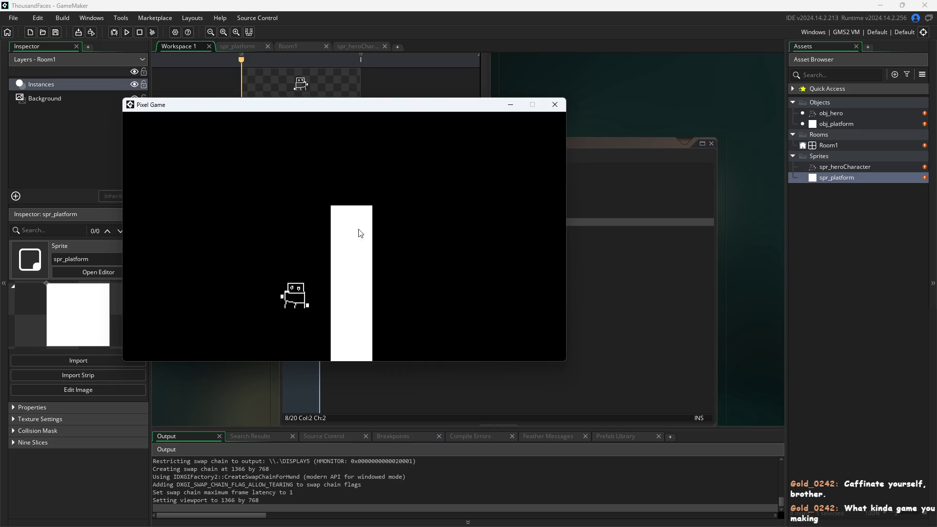
{"action": "key", "text": "Right"}
{"action": "key", "text": "Right"}
{"action": "key", "text": "Left"}
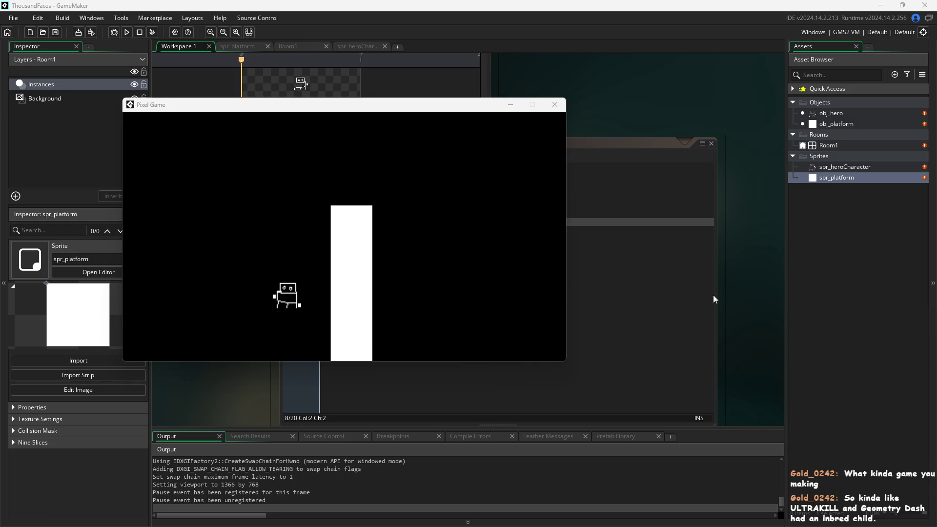
{"action": "left_click", "coordinate": [430, 233]}
- Jump the hero onto and off the white platform with the arrows and space
{"action": "key", "text": "Right"}
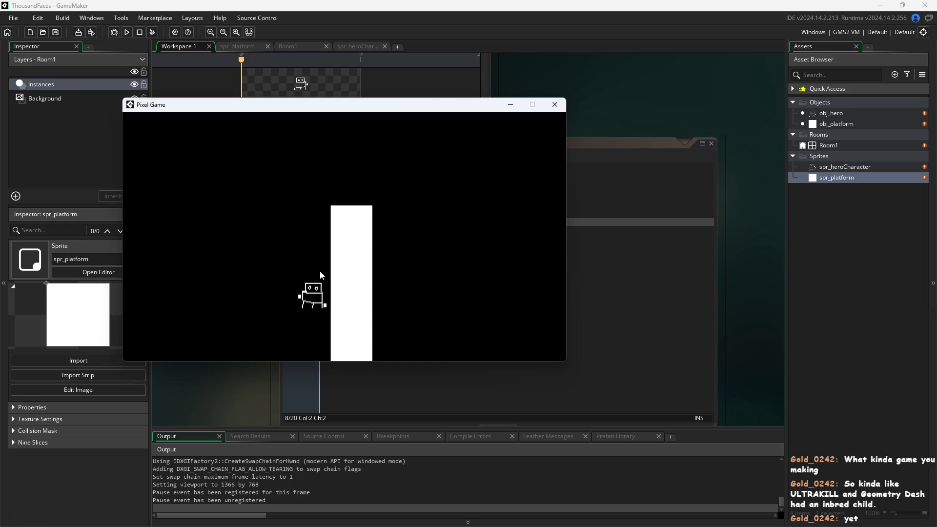
{"action": "key", "text": "space"}
{"action": "key", "text": "Right"}
{"action": "key", "text": "space"}
{"action": "key", "text": "space"}
{"action": "key", "text": "Left"}
{"action": "key", "text": "space"}
{"action": "key", "text": "Left"}
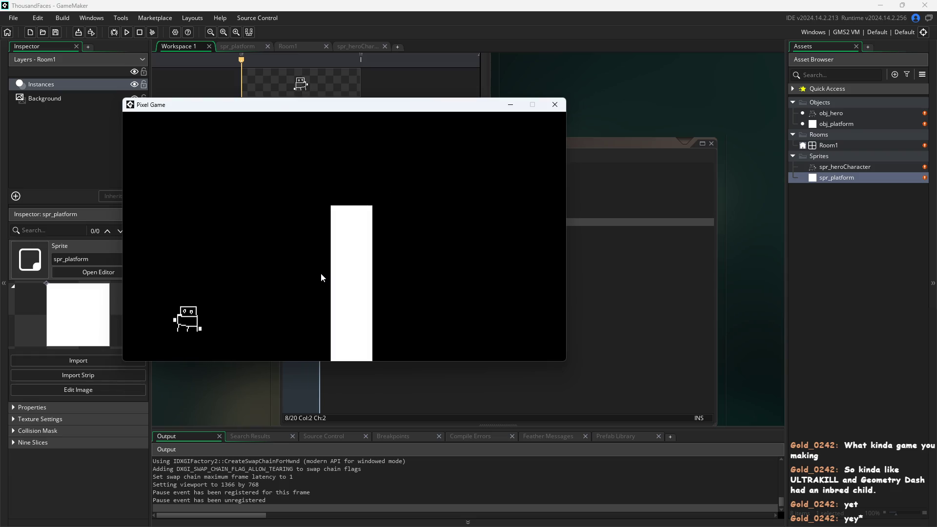
{"action": "key", "text": "Right"}
{"action": "key", "text": "space"}
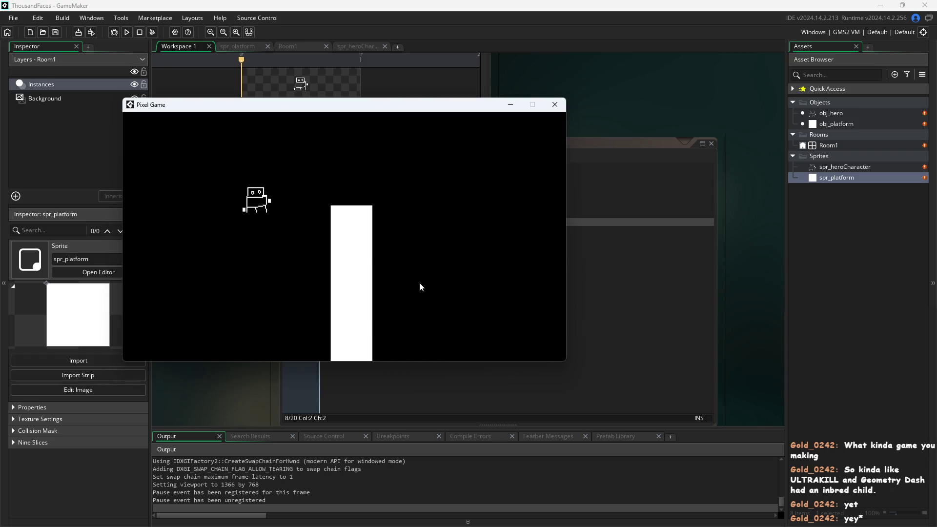
{"action": "key", "text": "Left"}
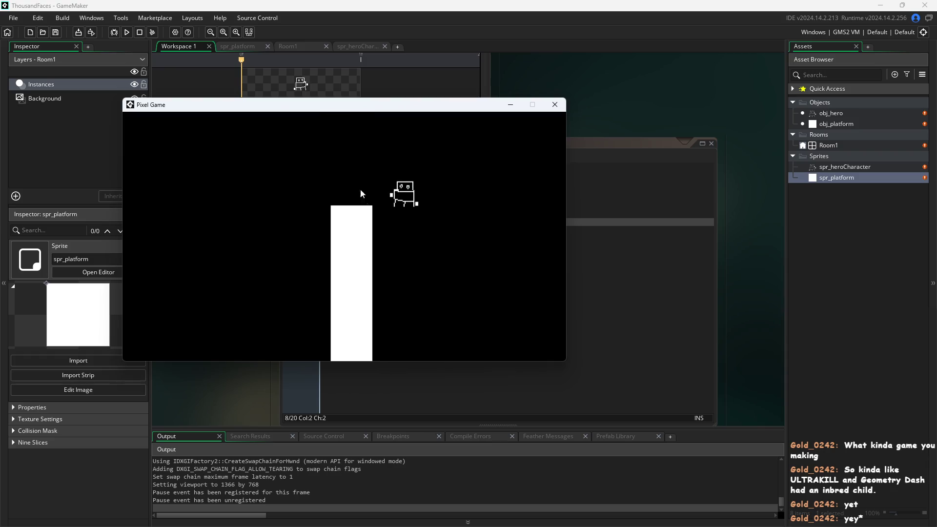
- Make a few more airborne turns toward the platform, then close the Pixel Game window
{"action": "key", "text": "Right"}
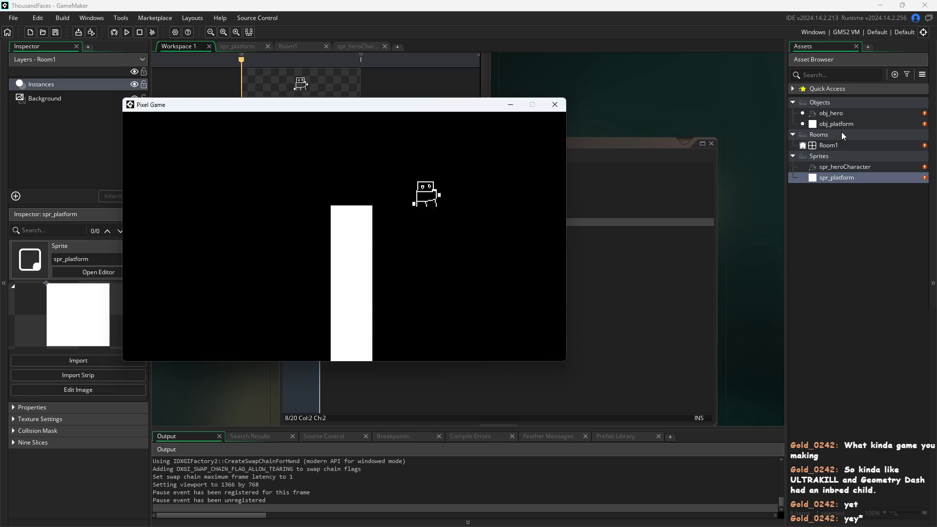
{"action": "key", "text": "Left"}
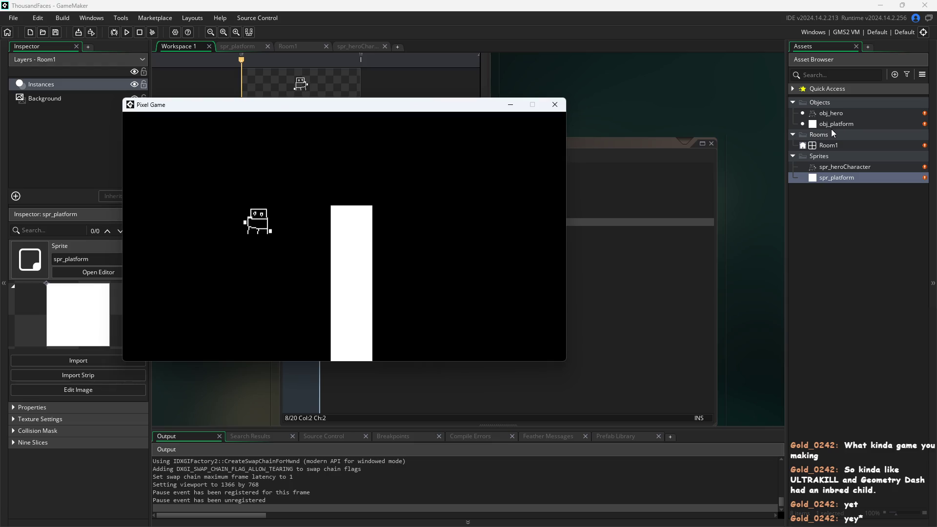
{"action": "key", "text": "Right"}
{"action": "key", "text": "space"}
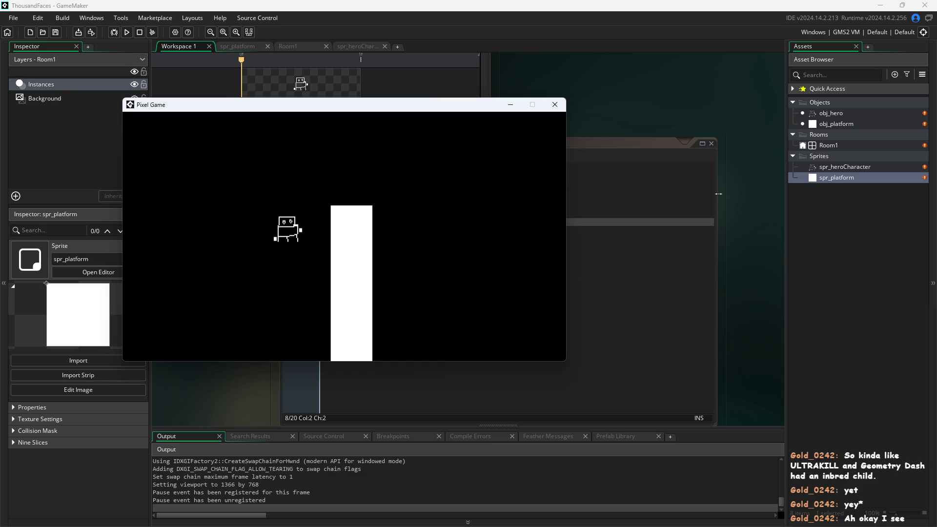
{"action": "key", "text": "Left"}
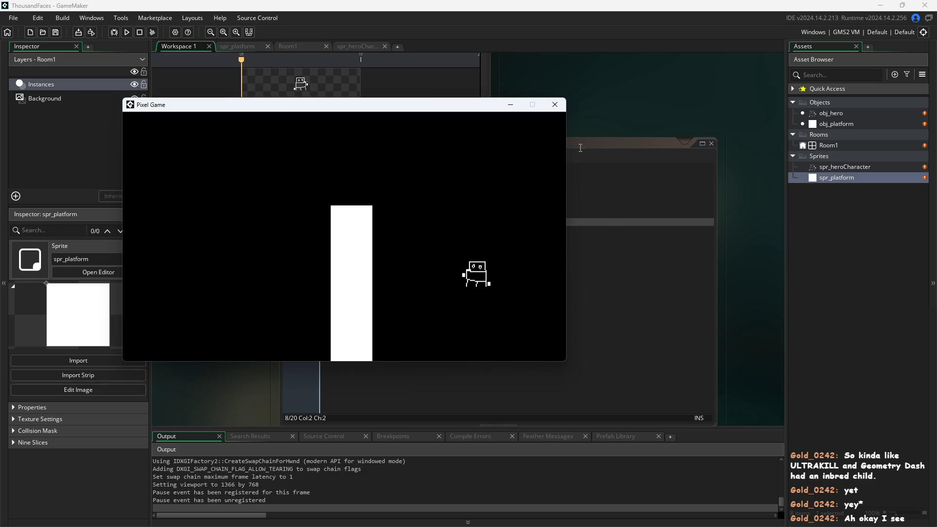
{"action": "left_click", "coordinate": [550, 106]}
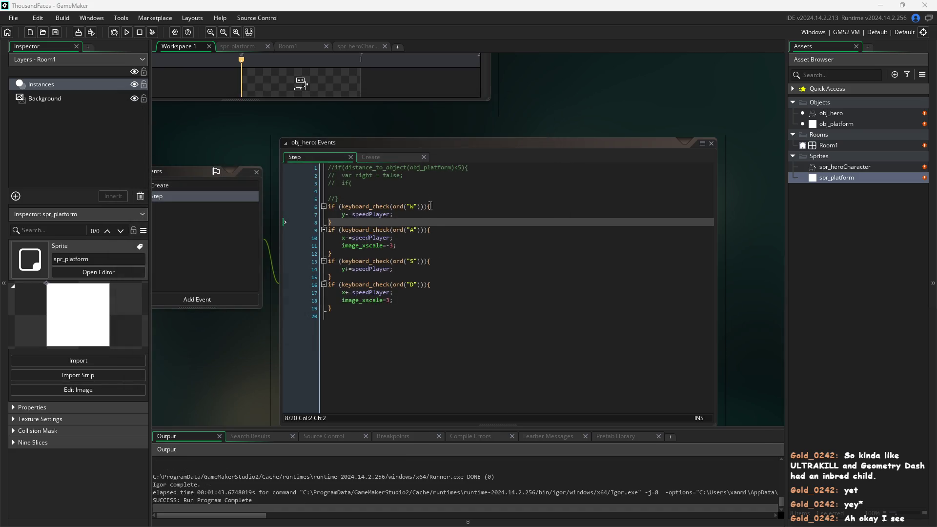
- Uncomment lines 1–5 of obj_hero's Step code and run the game, exposing compile errors on line 3
{"action": "left_click", "coordinate": [461, 216]}
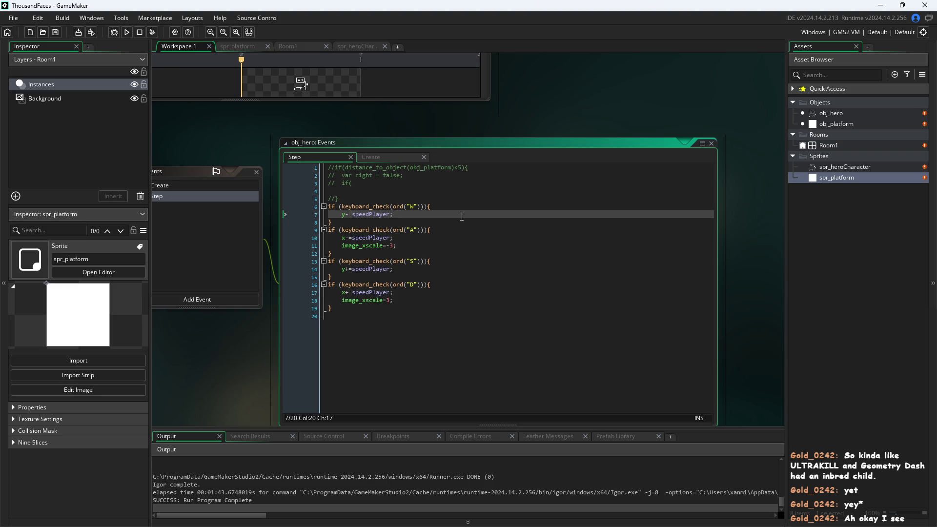
{"action": "left_click_drag", "start_coordinate": [379, 201], "coordinate": [188, 148]}
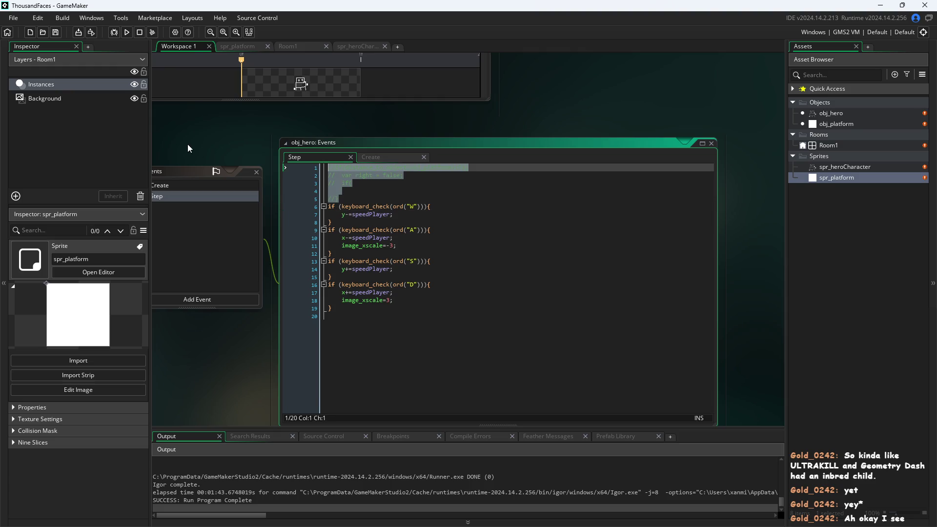
{"action": "key", "text": "ctrl+k"}
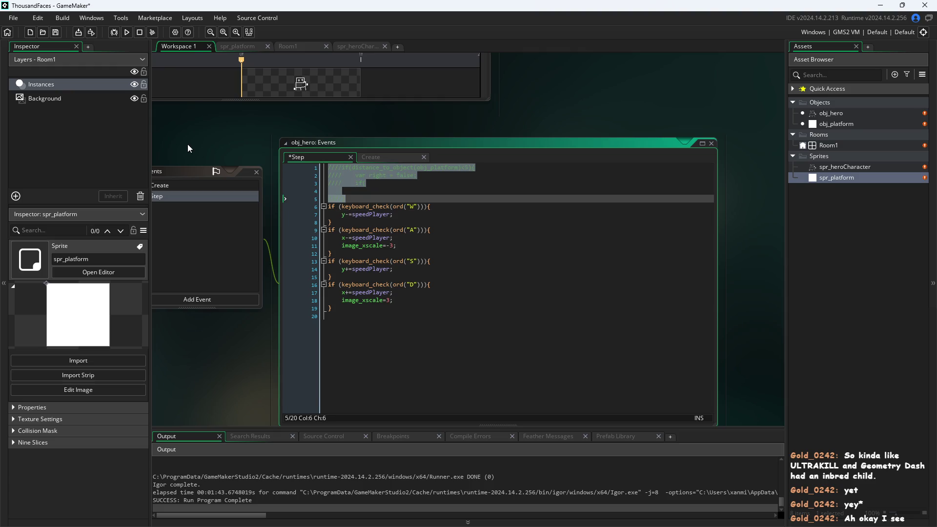
{"action": "key", "text": "ctrl+shift+k"}
{"action": "key", "text": "ctrl+shift+k"}
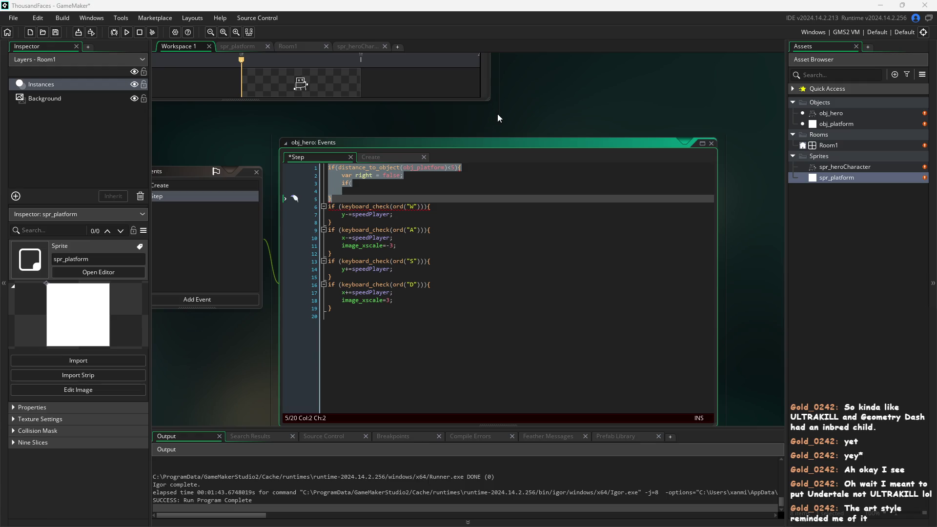
{"action": "left_click", "coordinate": [493, 133]}
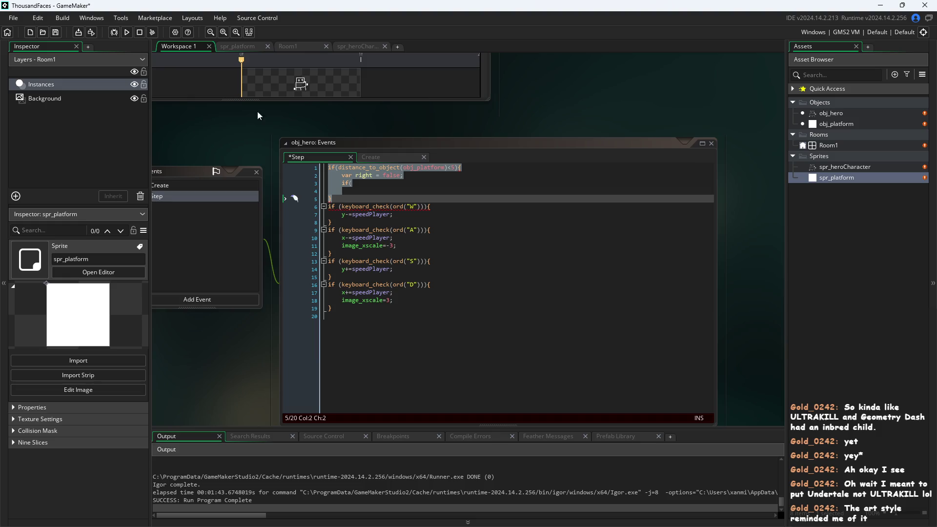
{"action": "left_click", "coordinate": [127, 32]}
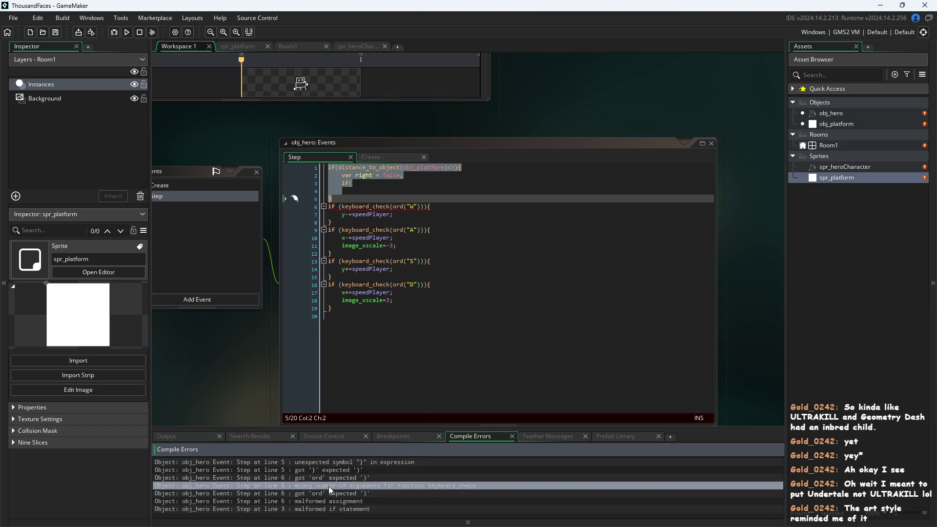
- Delete the unfinished if( on line 3 and run the game again
{"action": "left_click", "coordinate": [389, 183]}
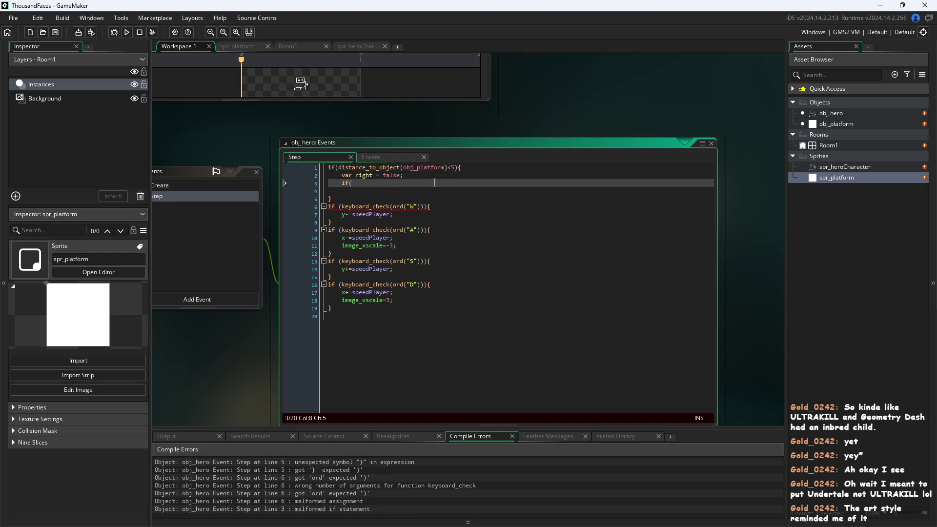
{"action": "key", "text": "BackSpace"}
{"action": "key", "text": "BackSpace"}
{"action": "key", "text": "BackSpace"}
{"action": "left_click", "coordinate": [241, 128]}
{"action": "left_click", "coordinate": [126, 33]}
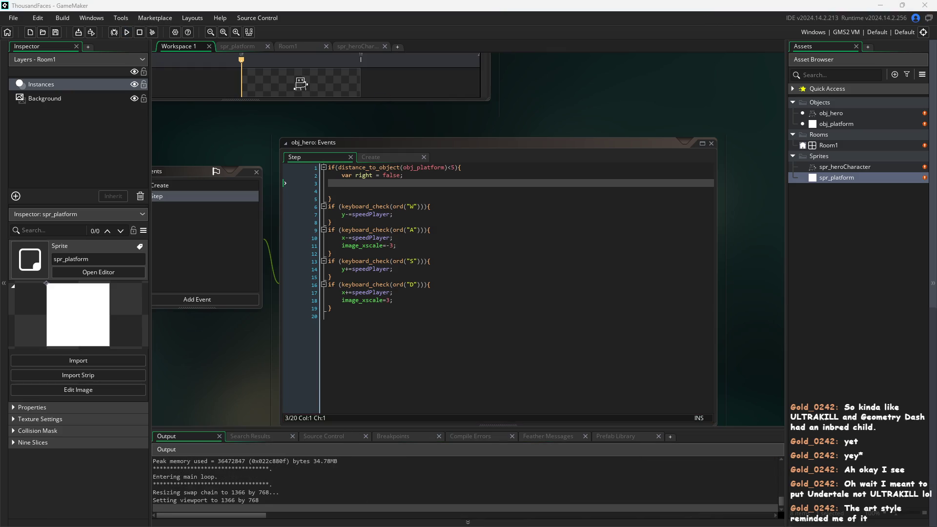
- Jump and walk the hero left and right around, onto and over the white platform
{"action": "left_click_drag", "start_coordinate": [480, 81], "coordinate": [435, 93]}
{"action": "key", "text": "space"}
{"action": "key", "text": "Right"}
{"action": "key", "text": "Right"}
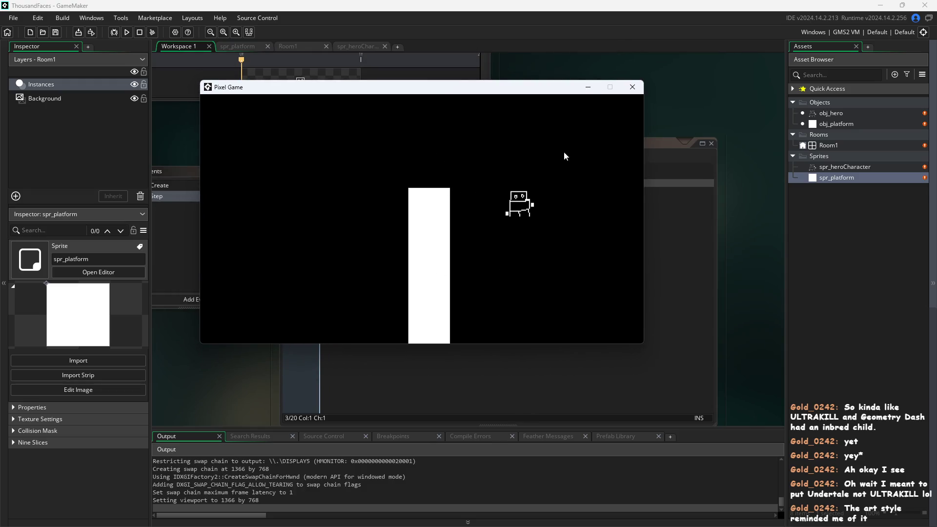
{"action": "key", "text": "Left"}
{"action": "key", "text": "space"}
{"action": "key", "text": "Right"}
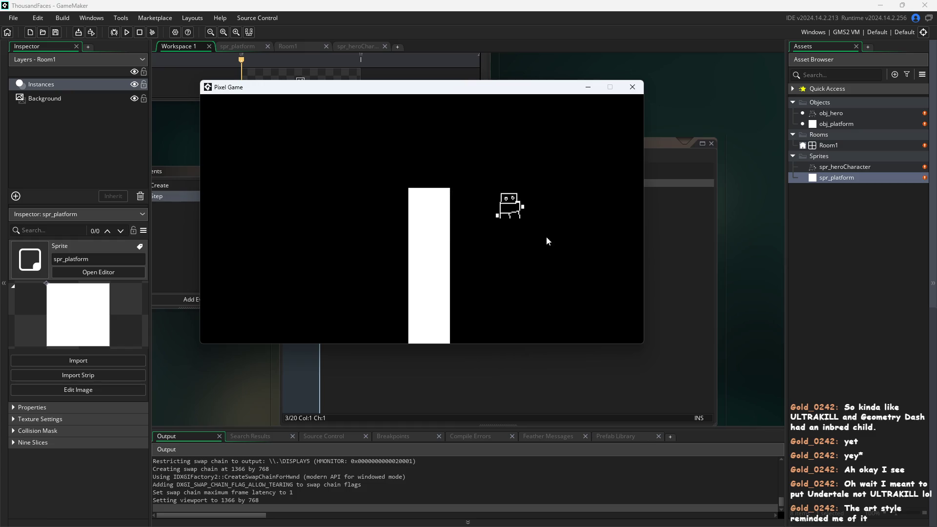
{"action": "key", "text": "space"}
{"action": "key", "text": "Left"}
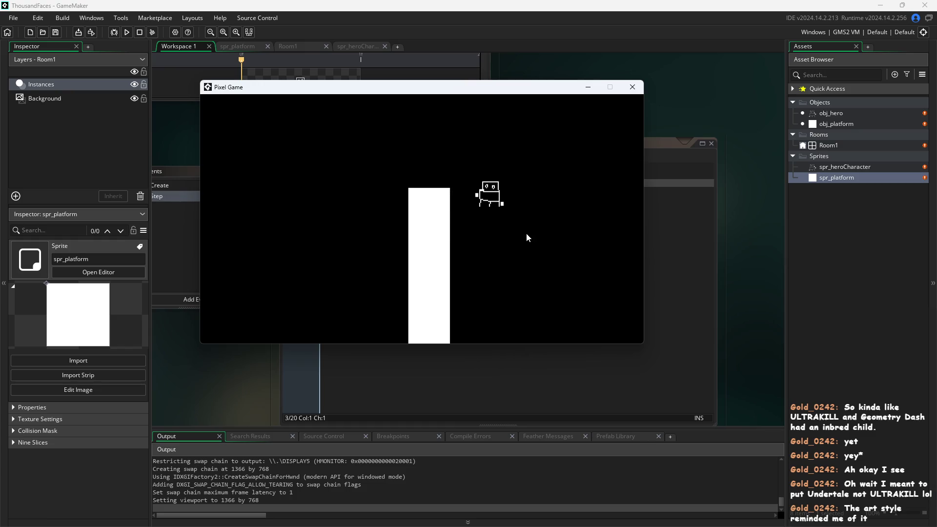
{"action": "key", "text": "space"}
{"action": "key", "text": "Right"}
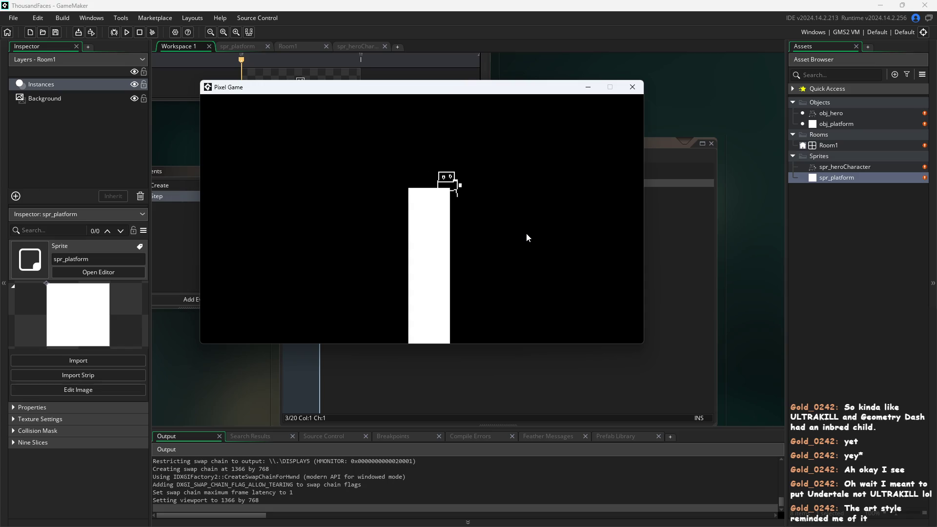
{"action": "key", "text": "space"}
{"action": "key", "text": "Left"}
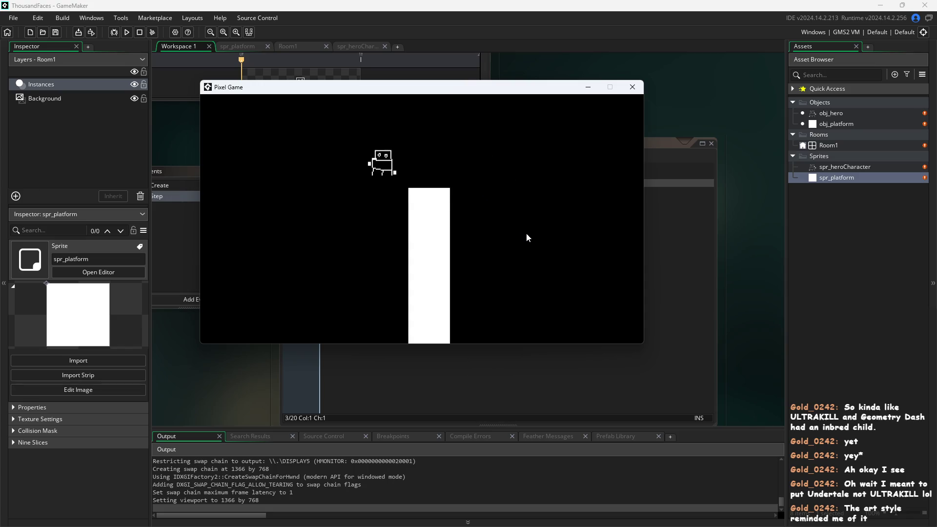
{"action": "key", "text": "Right"}
{"action": "key", "text": "space"}
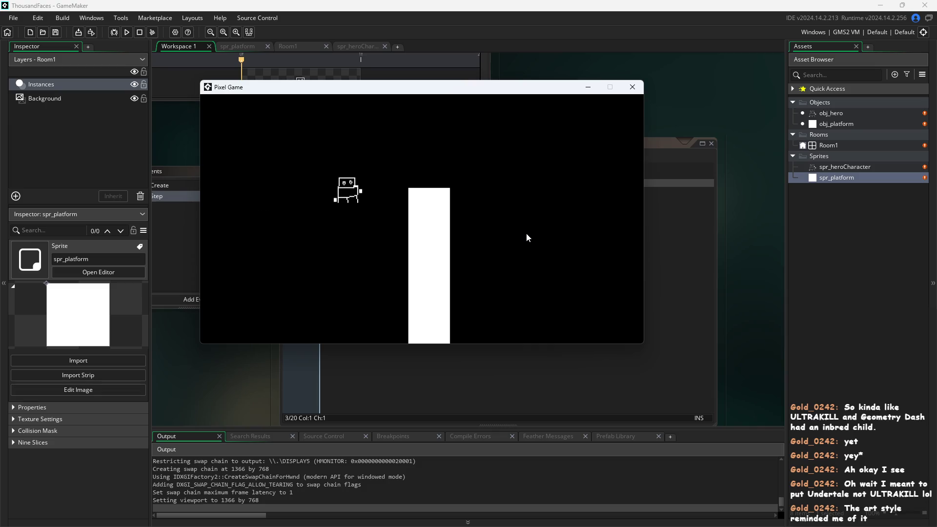
{"action": "key", "text": "space"}
{"action": "key", "text": "Left"}
{"action": "key", "text": "space"}
{"action": "key", "text": "space"}
{"action": "key", "text": "Right"}
{"action": "key", "text": "space"}
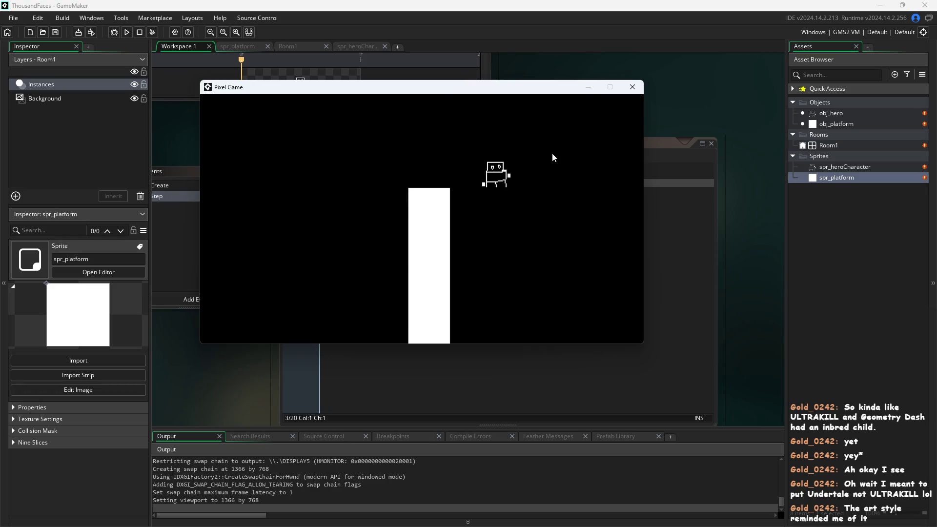
{"action": "key", "text": "Left"}
{"action": "key", "text": "space"}
{"action": "key", "text": "Left"}
{"action": "key", "text": "Right"}
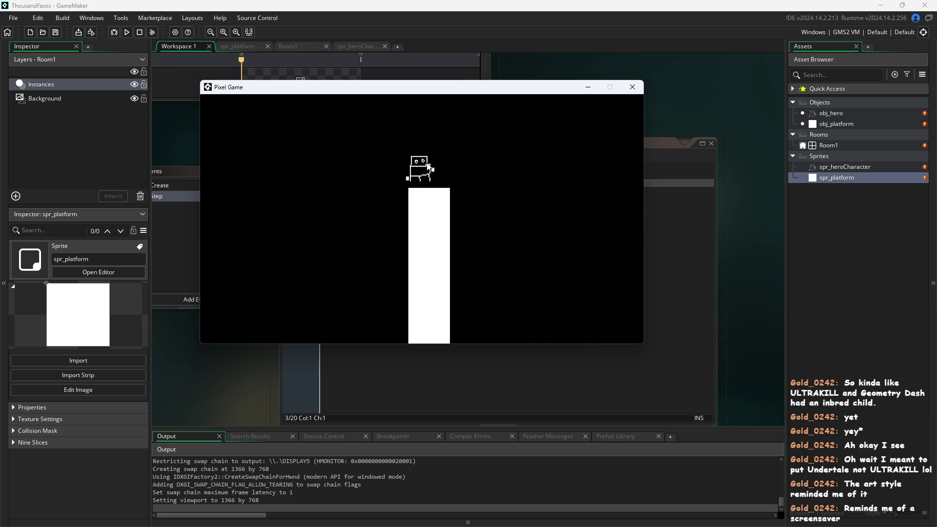
{"action": "key", "text": "Up"}
{"action": "key", "text": "Right"}
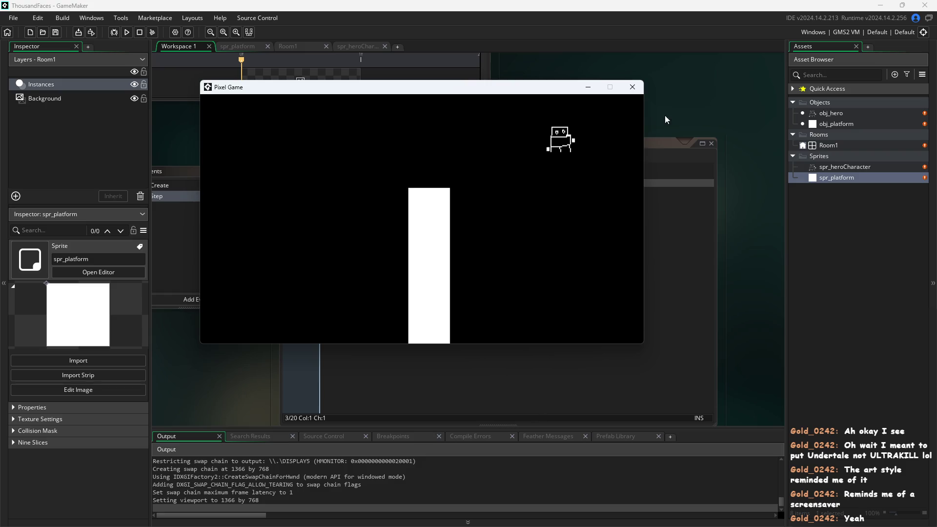
- Close the running game and indent an empty line 3 inside the proximity block
{"action": "left_click", "coordinate": [633, 87]}
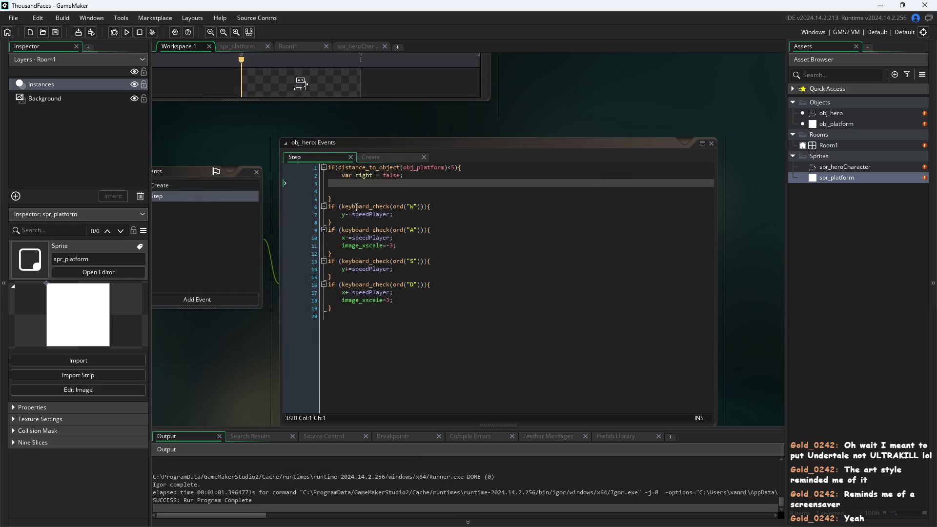
{"action": "left_click", "coordinate": [391, 186]}
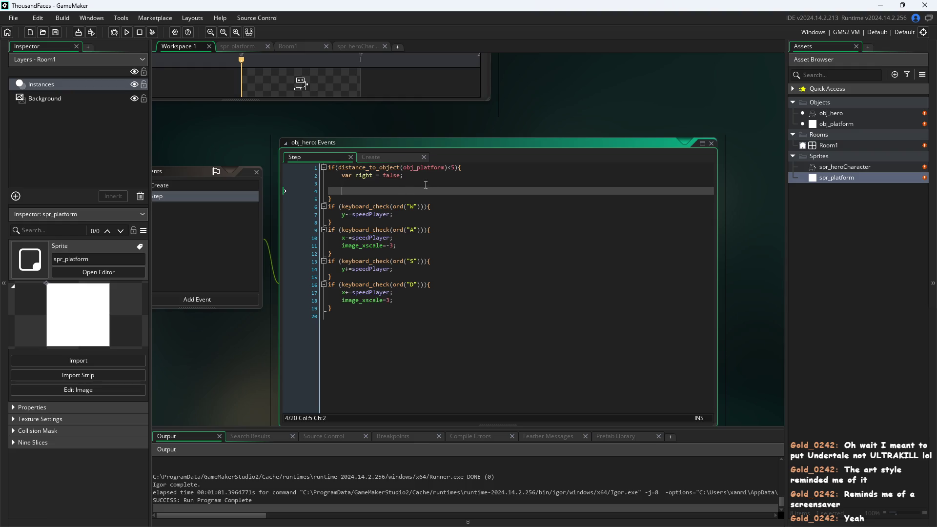
{"action": "left_click", "coordinate": [449, 176]}
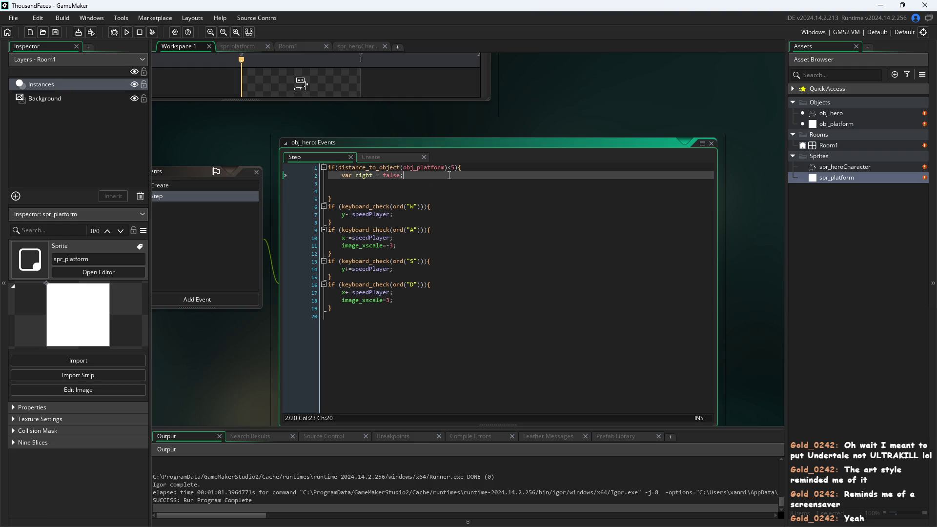
{"action": "left_click", "coordinate": [449, 191]}
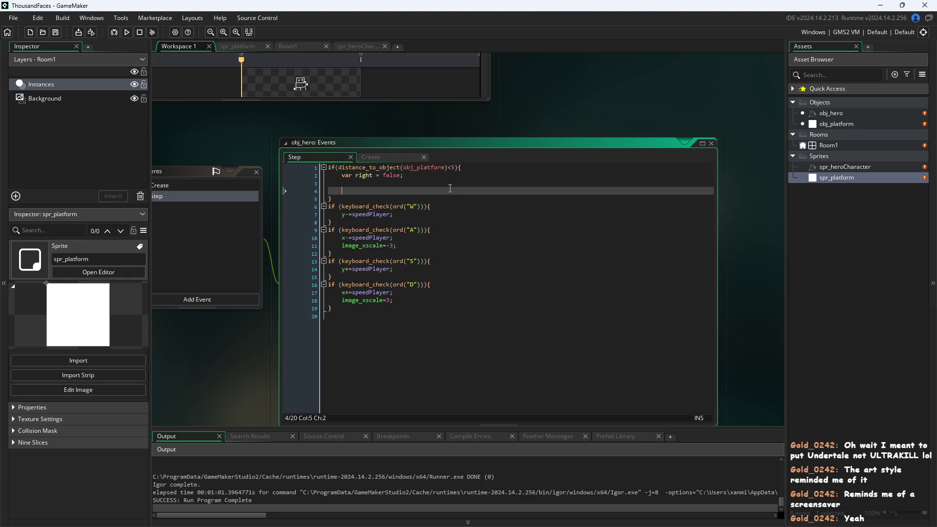
{"action": "left_click", "coordinate": [479, 183]}
{"action": "key", "text": "Tab"}
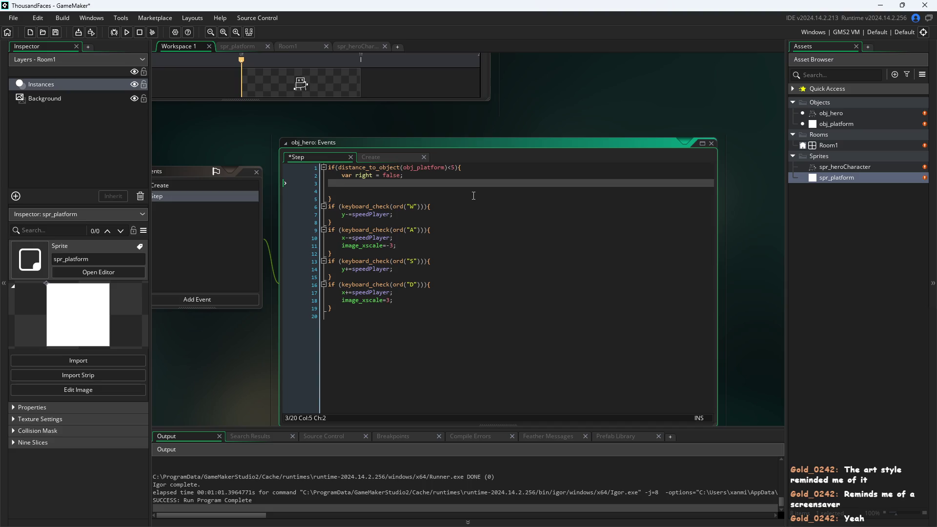
- Start line 3 with an if( condition, removing the stray x++
{"action": "type", "text": "if(x"}
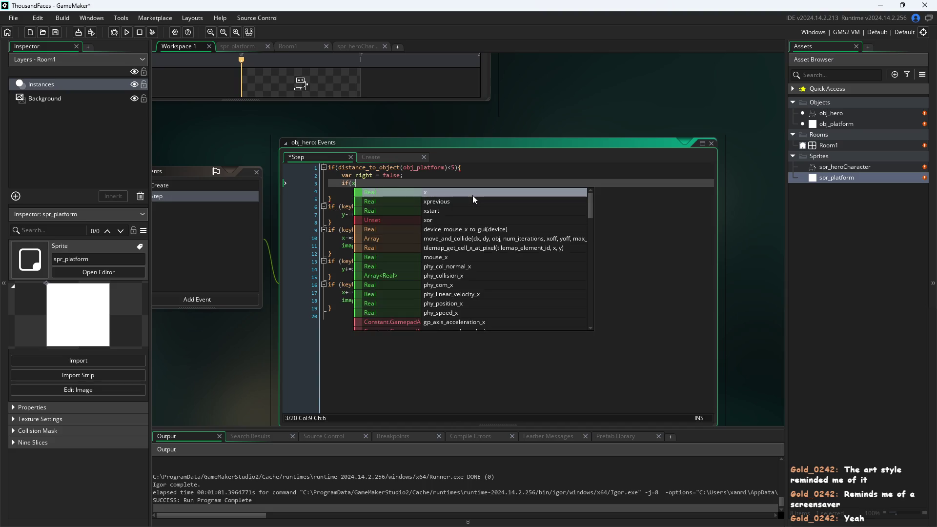
{"action": "type", "text": "++"}
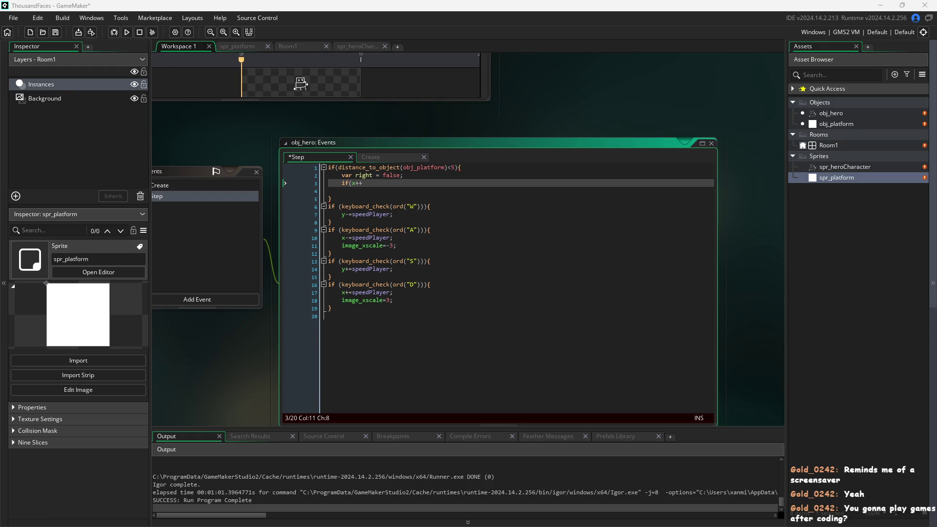
{"action": "left_click", "coordinate": [446, 309]}
{"action": "left_click", "coordinate": [456, 301]}
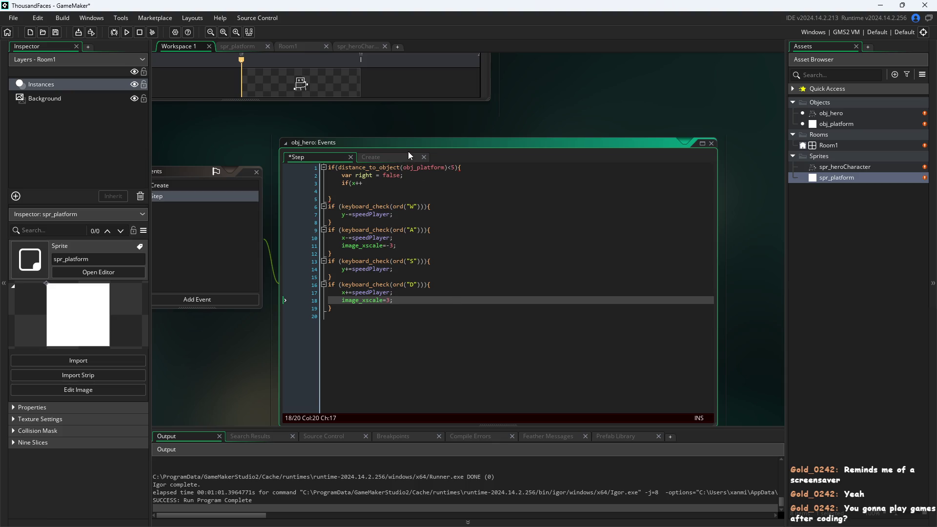
{"action": "left_click", "coordinate": [408, 184]}
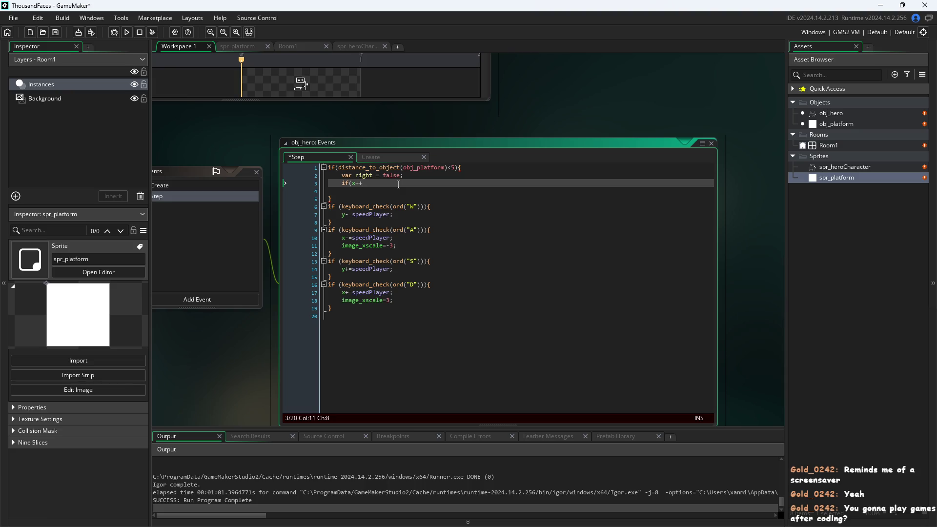
{"action": "type", "text": "\\"}
{"action": "key", "text": "BackSpace"}
{"action": "key", "text": "BackSpace"}
{"action": "key", "text": "BackSpace"}
- Insert distance_to_point() after if( on line 3 from the autocomplete suggestions
{"action": "type", "text": "distance"}
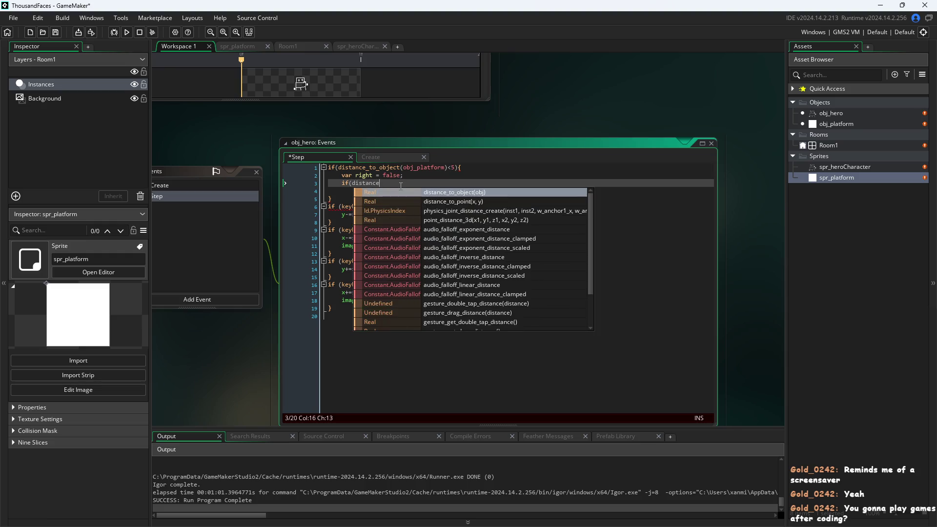
{"action": "key", "text": "Down"}
{"action": "key", "text": "Down"}
{"action": "key", "text": "Down"}
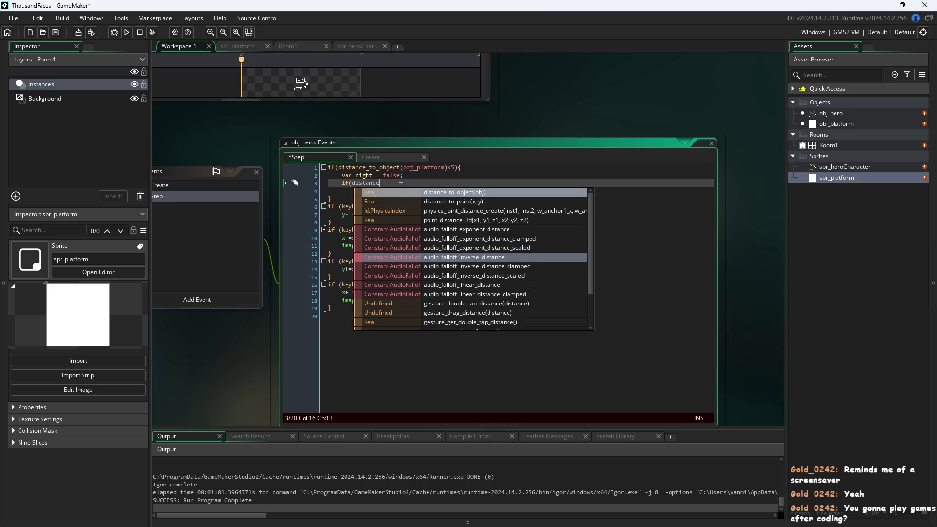
{"action": "key", "text": "Down"}
{"action": "key", "text": "Down"}
{"action": "key", "text": "Down"}
{"action": "key", "text": "Up"}
{"action": "key", "text": "Up"}
{"action": "key", "text": "Up"}
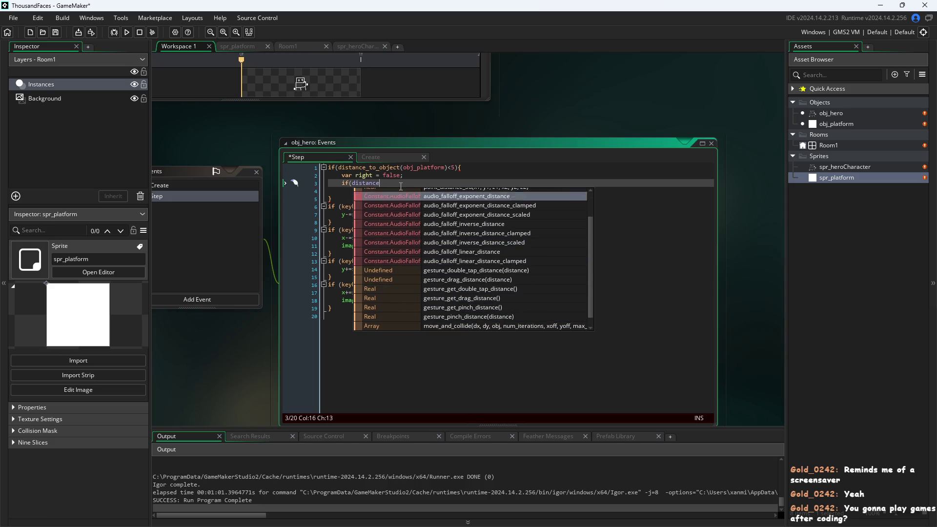
{"action": "key", "text": "Down"}
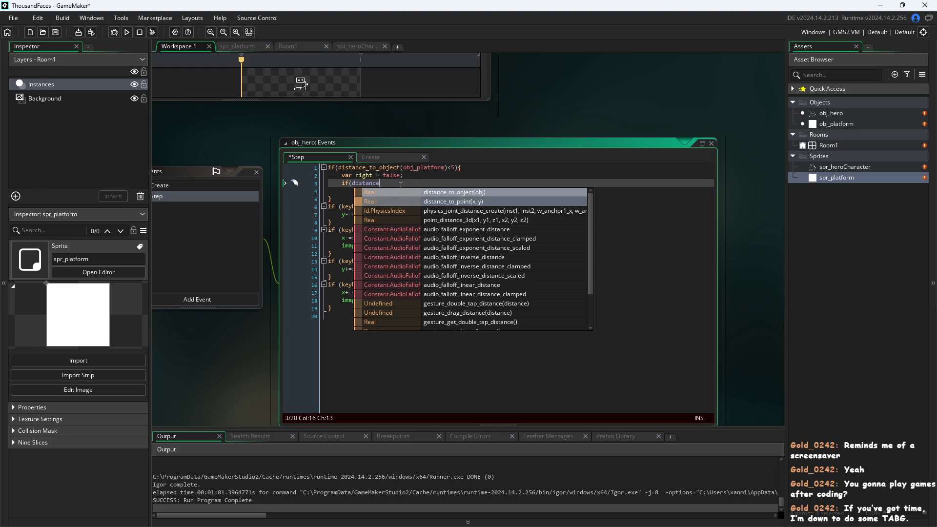
{"action": "left_click", "coordinate": [452, 201]}
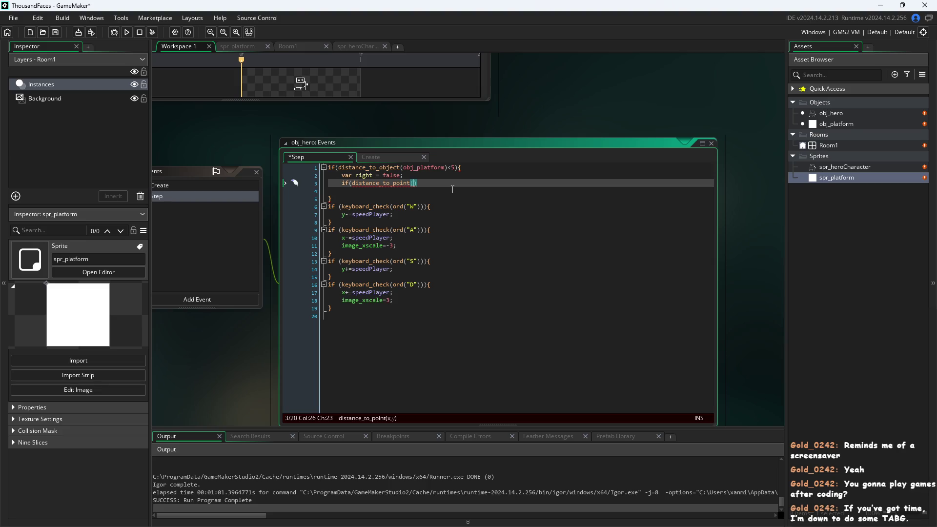
{"action": "left_click", "coordinate": [447, 182]}
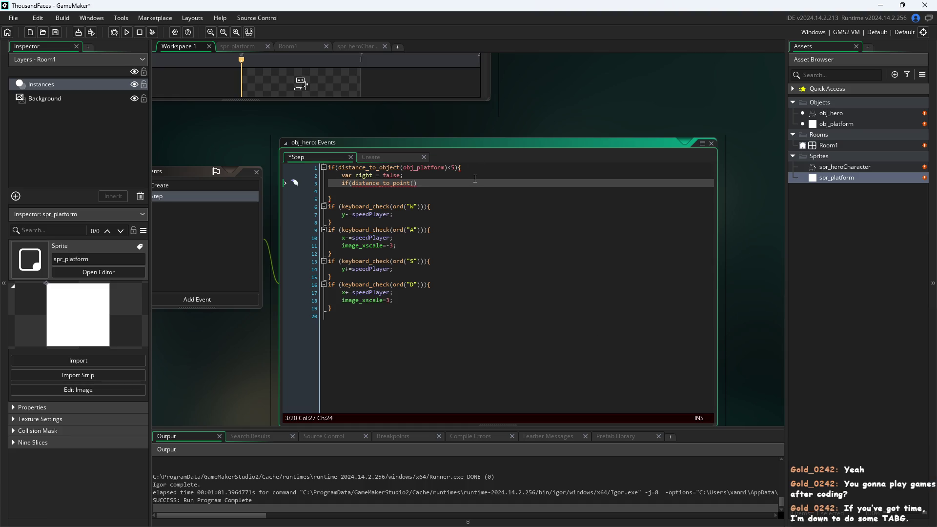
{"action": "key", "text": "Left"}
{"action": "key", "text": "Left"}
- Fill in obj_platform.x and obj_platform.y as the distance_to_point arguments
{"action": "type", "text": "obj.plat"}
{"action": "key", "text": "Return"}
{"action": "type", "text": ".x"}
{"action": "type", "text": "("}
{"action": "key", "text": "BackSpace"}
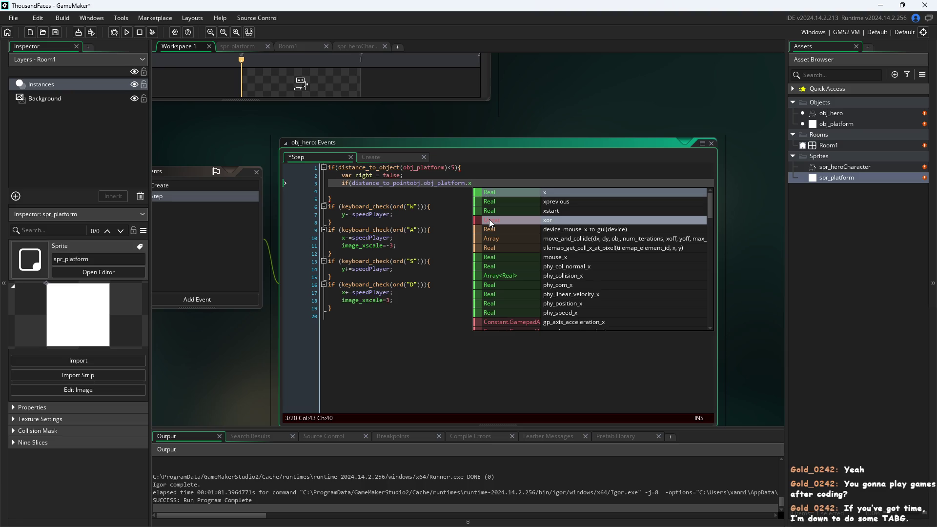
{"action": "type", "text": ","}
{"action": "key", "text": "BackSpace"}
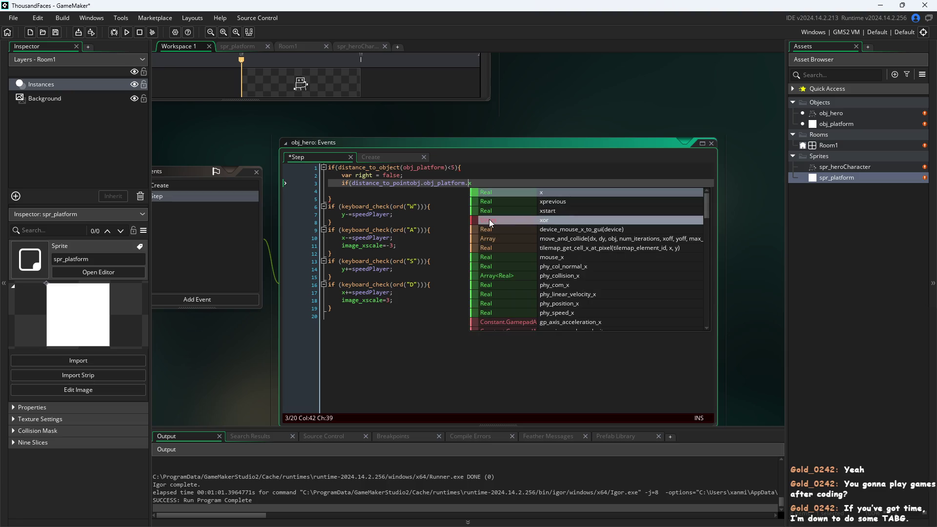
{"action": "key", "text": "Left"}
{"action": "key", "text": "Left"}
{"action": "key", "text": "Left"}
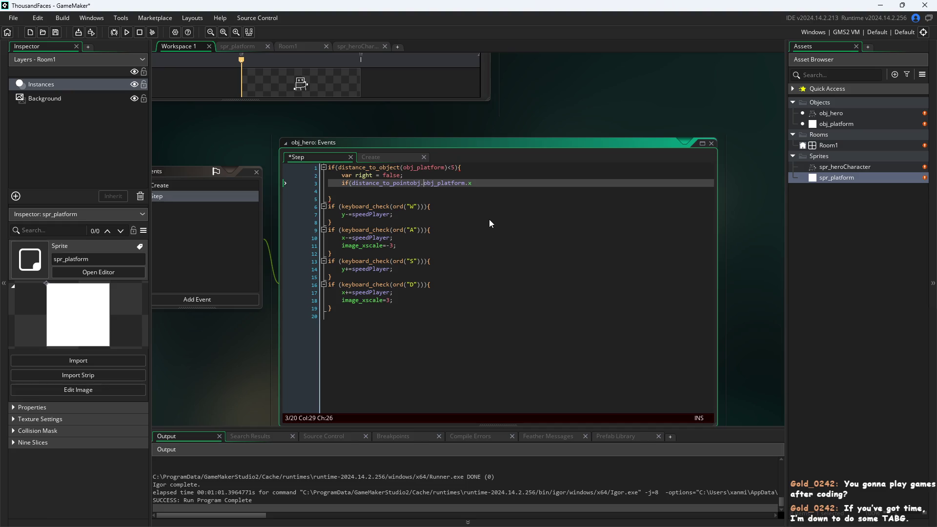
{"action": "key", "text": "Delete"}
{"action": "key", "text": "BackSpace"}
{"action": "key", "text": "BackSpace"}
{"action": "key", "text": "BackSpace"}
{"action": "type", "text": "("}
{"action": "key", "text": "End"}
{"action": "type", "text": ",obj_"}
{"action": "type", "text": "pl"}
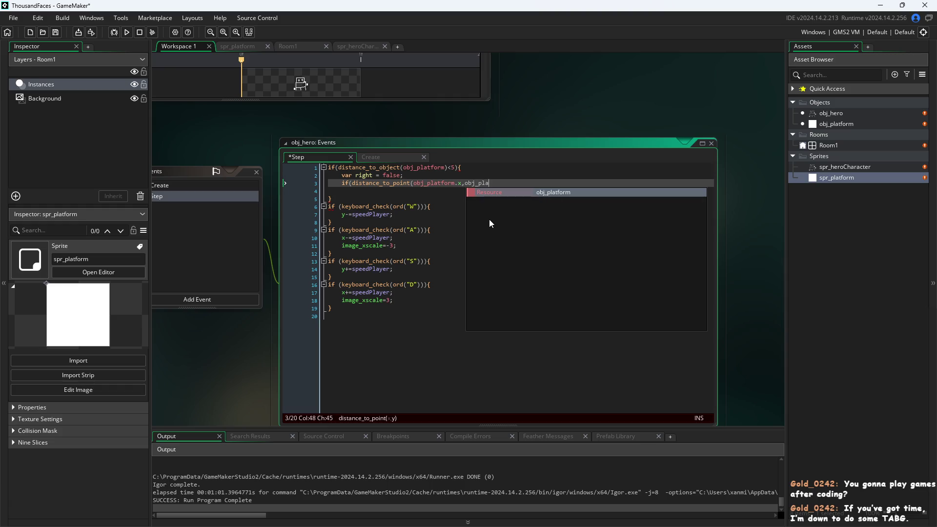
{"action": "key", "text": "Return"}
{"action": "type", "text": ".y)"}
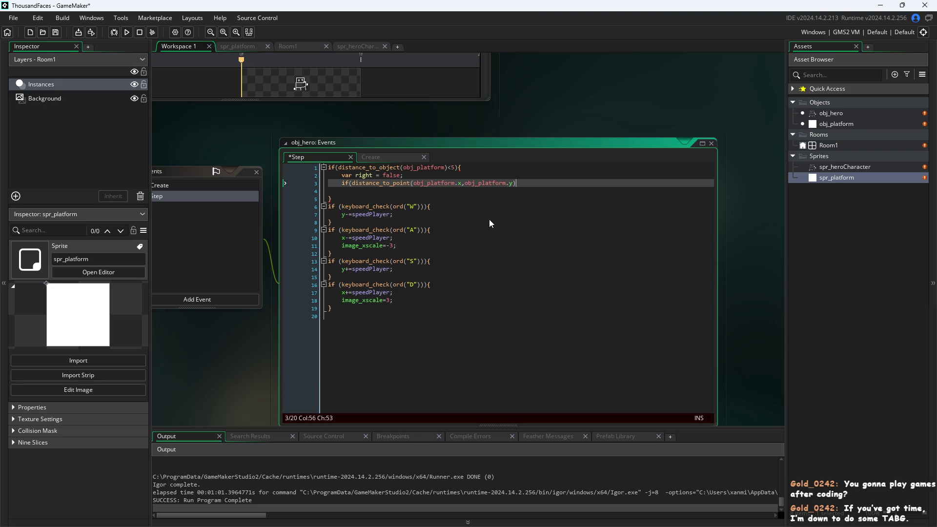
{"action": "key", "text": "Left"}
{"action": "key", "text": "Left"}
{"action": "key", "text": "Left"}
{"action": "key", "text": "Left"}
{"action": "key", "text": "Up"}
{"action": "key", "text": "Up"}
- Add a line declaring var dist = distance_to_object(obj_platform) after the opening brace
{"action": "key", "text": "End"}
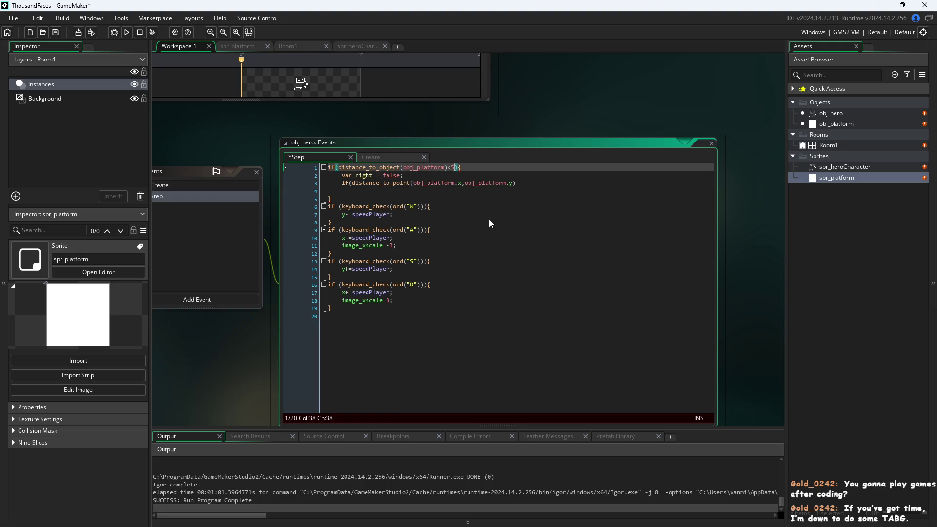
{"action": "key", "text": "Return"}
{"action": "type", "text": "var dist = dista"}
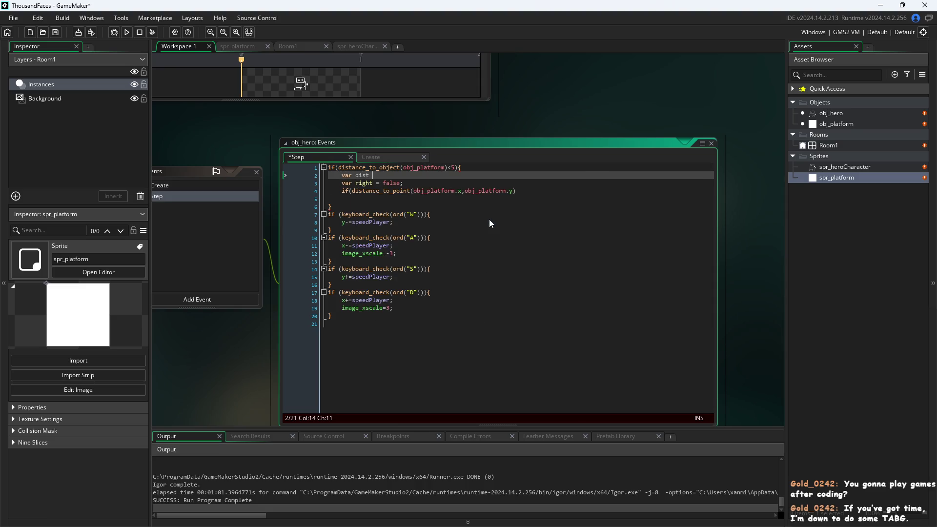
{"action": "key", "text": "Down"}
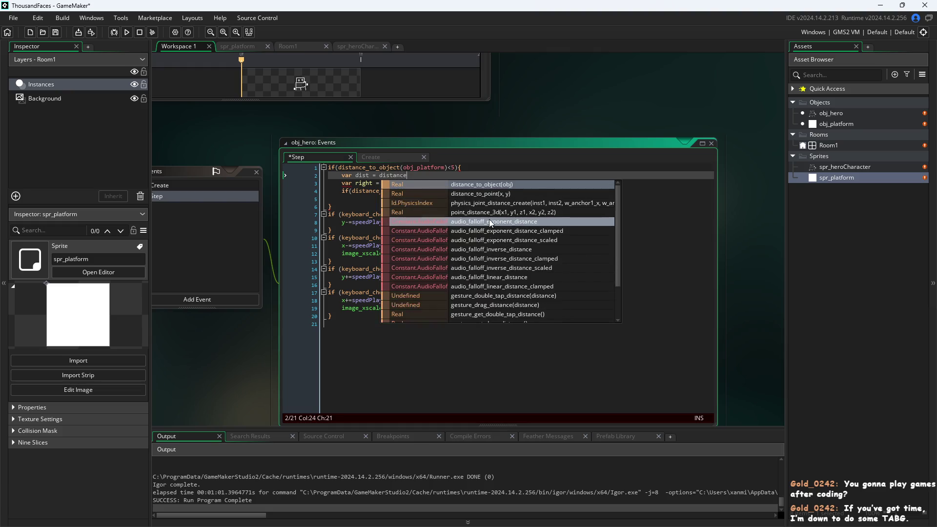
{"action": "key", "text": "Return"}
{"action": "type", "text": "obj_po"}
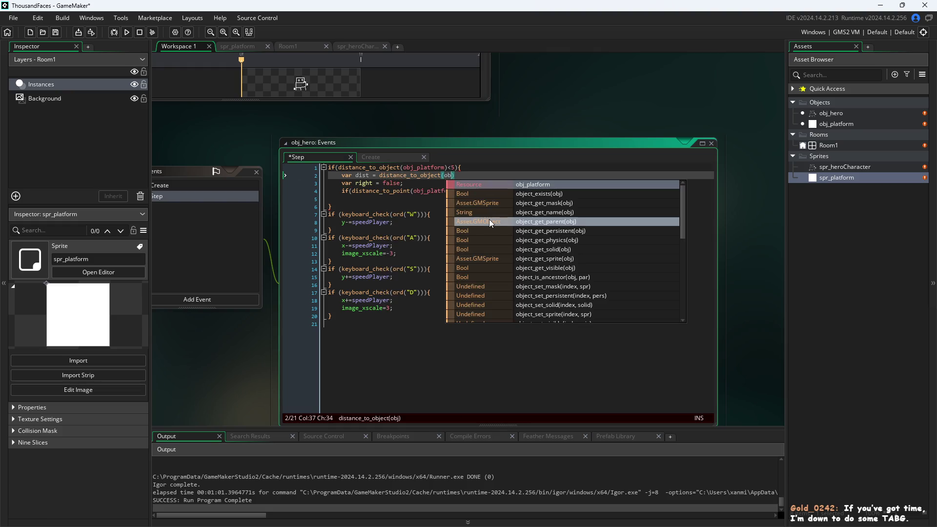
{"action": "key", "text": "BackSpace"}
{"action": "type", "text": "l"}
{"action": "key", "text": "Return"}
{"action": "key", "text": "Right"}
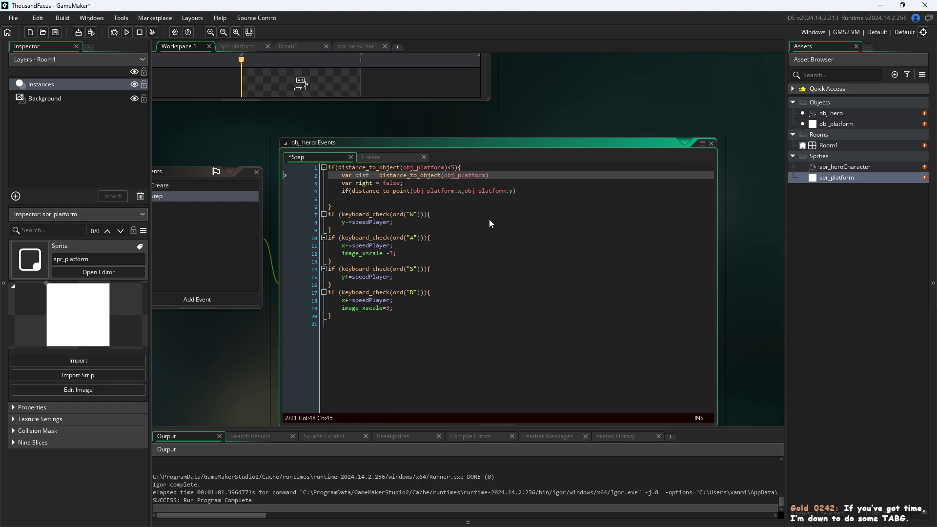
- Change the nested check to obj_platform.x-1, compare it against dist, and open its block
{"action": "key", "text": "Down"}
{"action": "key", "text": "Down"}
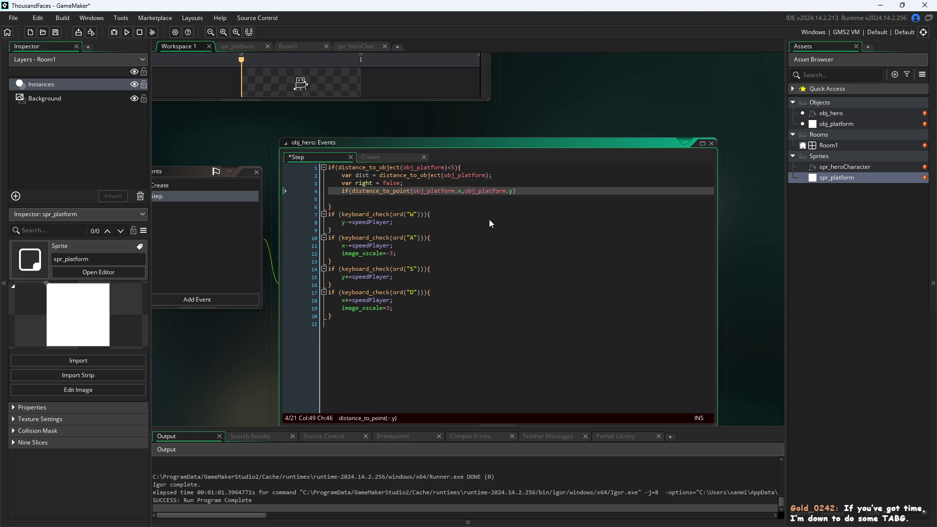
{"action": "key", "text": "Right"}
{"action": "key", "text": "Right"}
{"action": "key", "text": "Right"}
{"action": "left_click", "coordinate": [464, 195]}
{"action": "type", "text": "-1"}
{"action": "key", "text": "End"}
{"action": "type", "text": "dist)"}
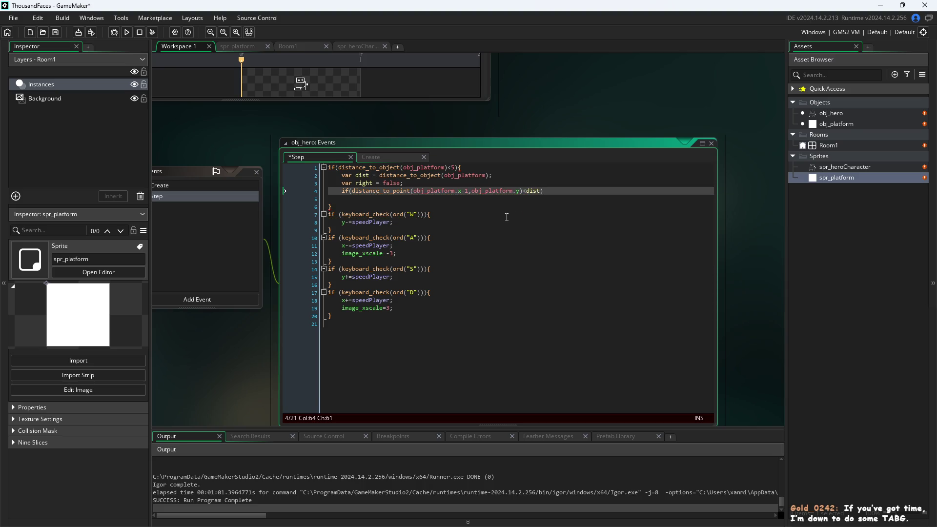
{"action": "type", "text": "{"}
{"action": "key", "text": "Return"}
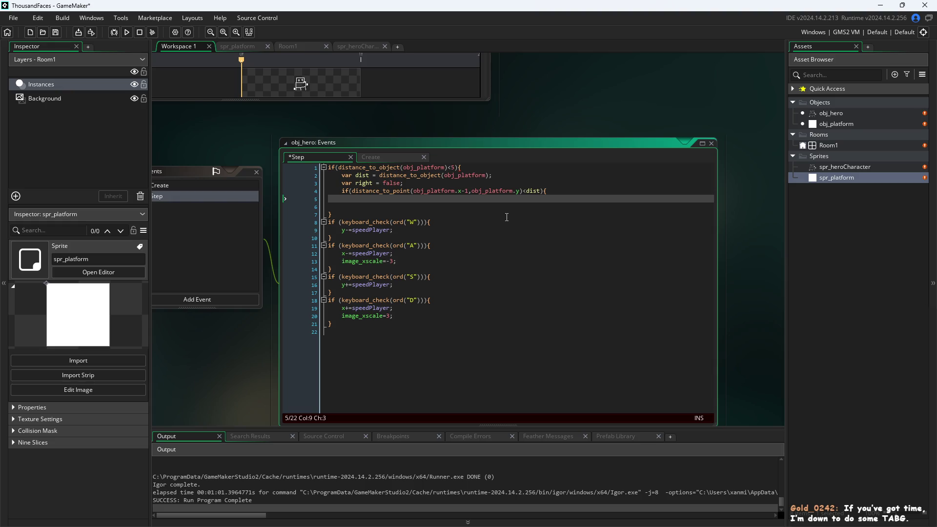
{"action": "left_click", "coordinate": [451, 167]}
- Flip the platform-distance check to >5 and delete the empty lines in the nested check
{"action": "key", "text": "BackSpace"}
{"action": "type", "text": ">"}
{"action": "left_click", "coordinate": [460, 191]}
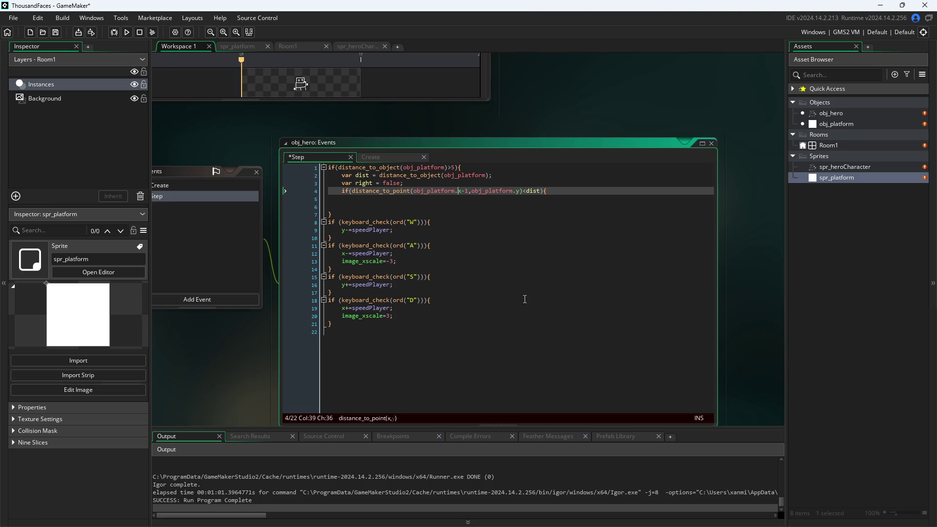
{"action": "left_click_drag", "start_coordinate": [447, 212], "coordinate": [265, 194]}
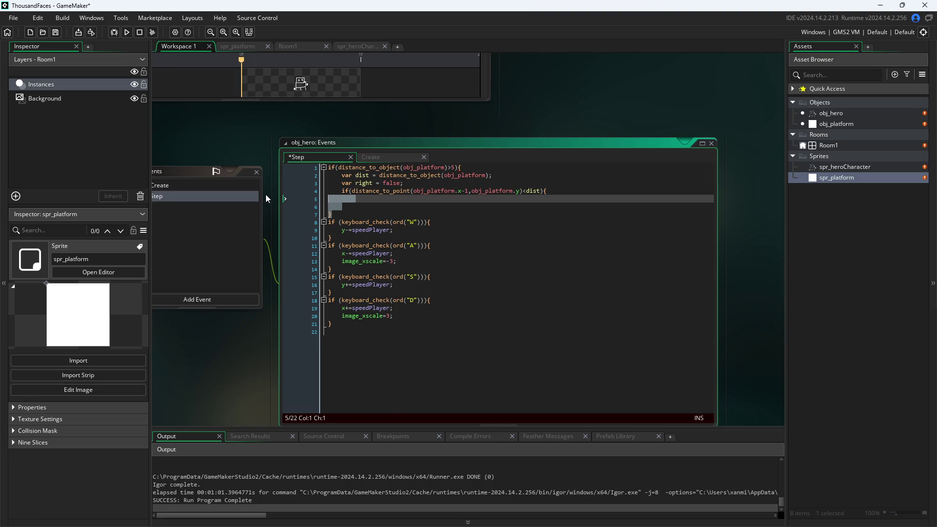
{"action": "key", "text": "Delete"}
- Cut the WASD movement blocks and paste them back after the nested check on line 4
{"action": "mouse_move", "coordinate": [393, 292]}
{"action": "left_mouse_down"}
{"action": "mouse_move", "coordinate": [344, 292]}
{"action": "mouse_move", "coordinate": [357, 302]}
{"action": "mouse_move", "coordinate": [249, 197]}
{"action": "left_mouse_up"}
{"action": "key", "text": "ctrl+c"}
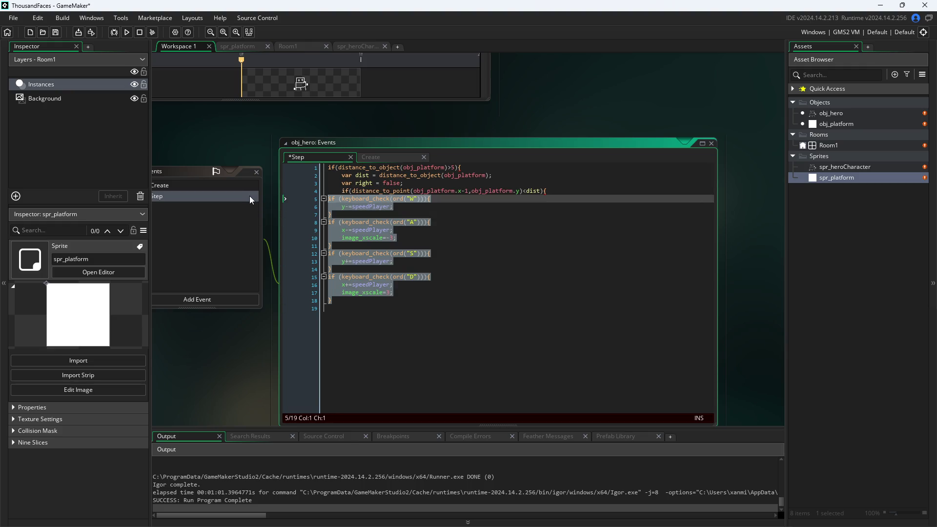
{"action": "key", "text": "Delete"}
{"action": "left_click", "coordinate": [552, 191]}
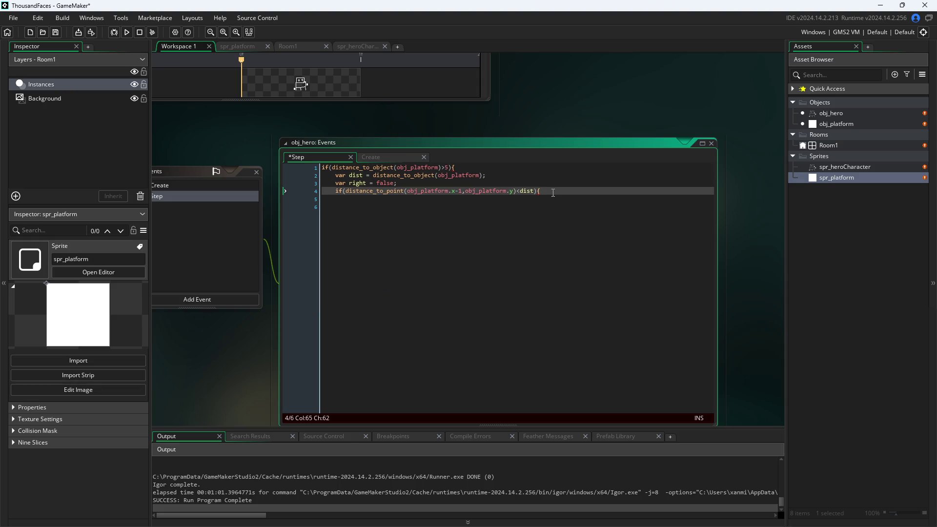
{"action": "key", "text": "ctrl+v"}
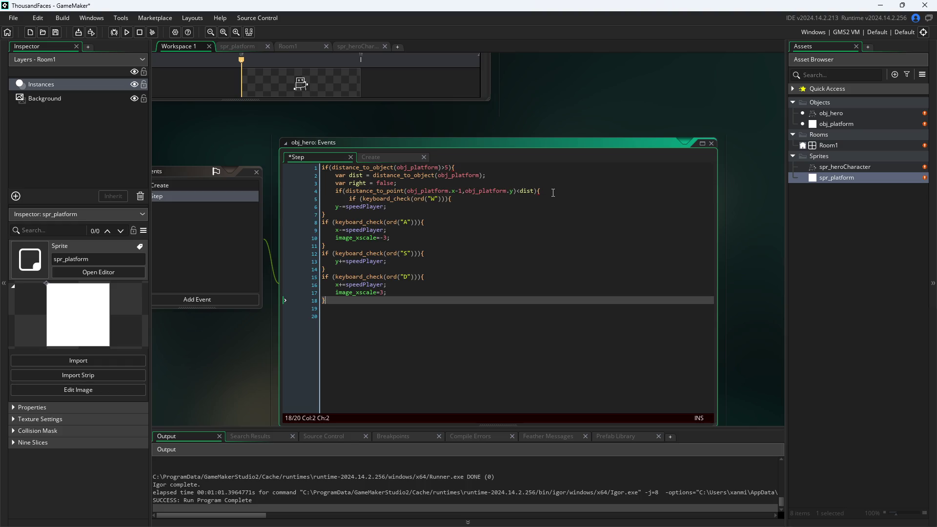
{"action": "key", "text": "ctrl+z"}
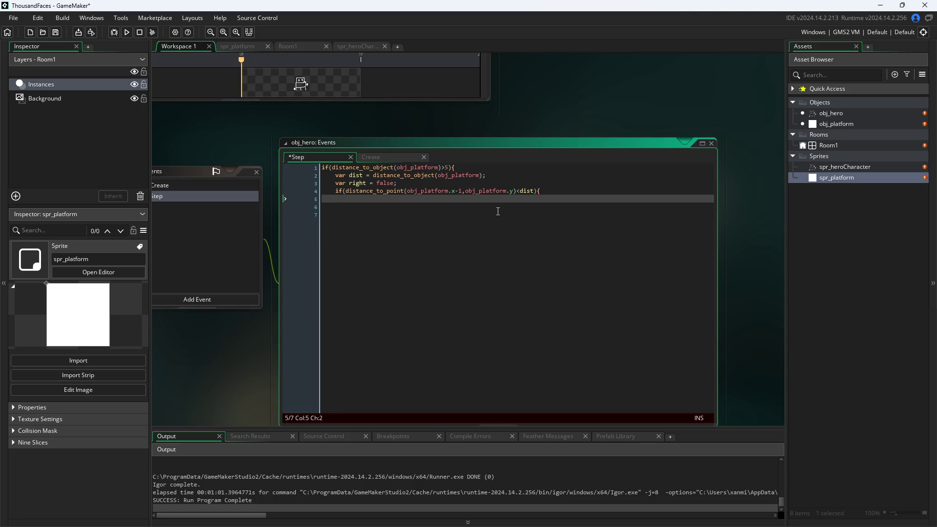
{"action": "key", "text": "ctrl+v"}
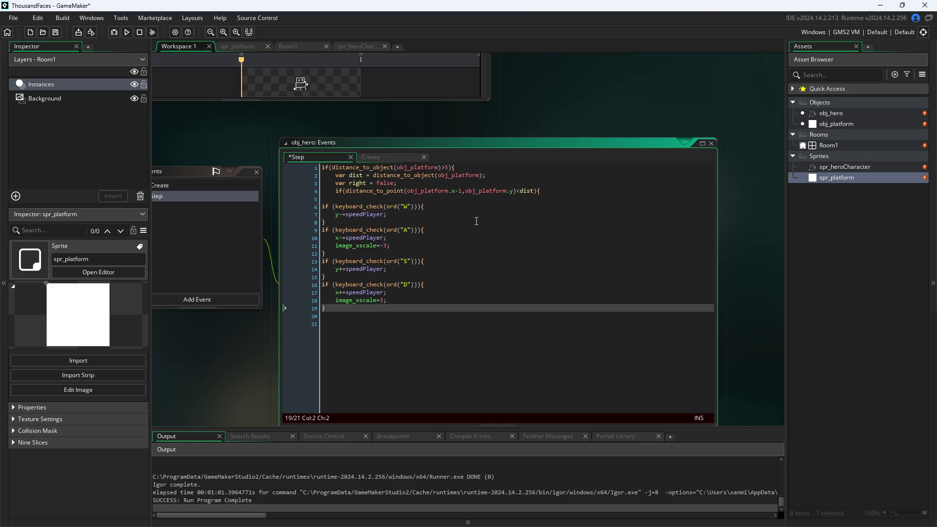
{"action": "left_click", "coordinate": [567, 194]}
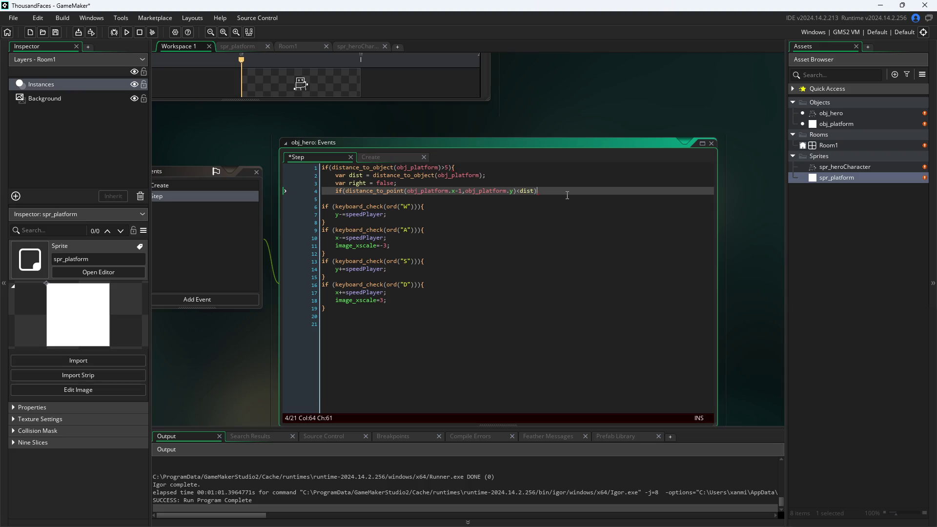
{"action": "key", "text": "Return"}
{"action": "type", "text": "}"}
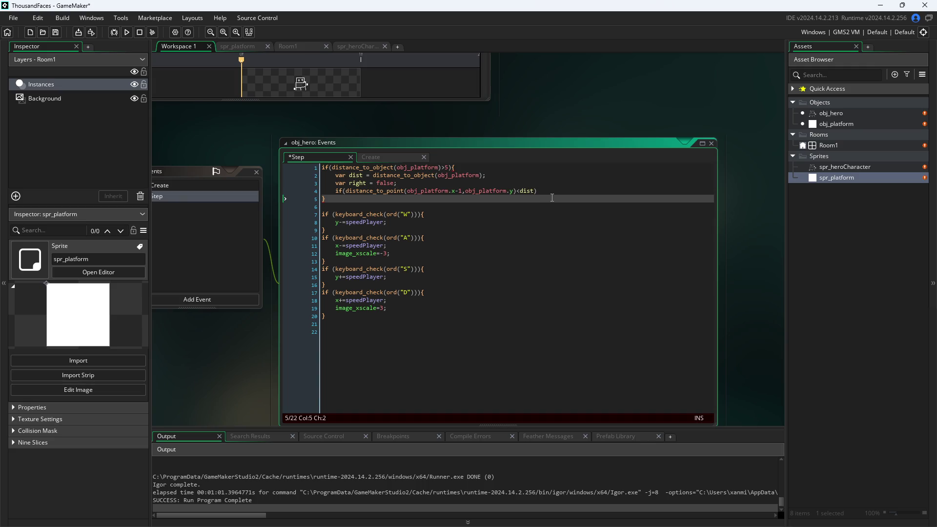
{"action": "left_click", "coordinate": [550, 189]}
{"action": "key", "text": "Left"}
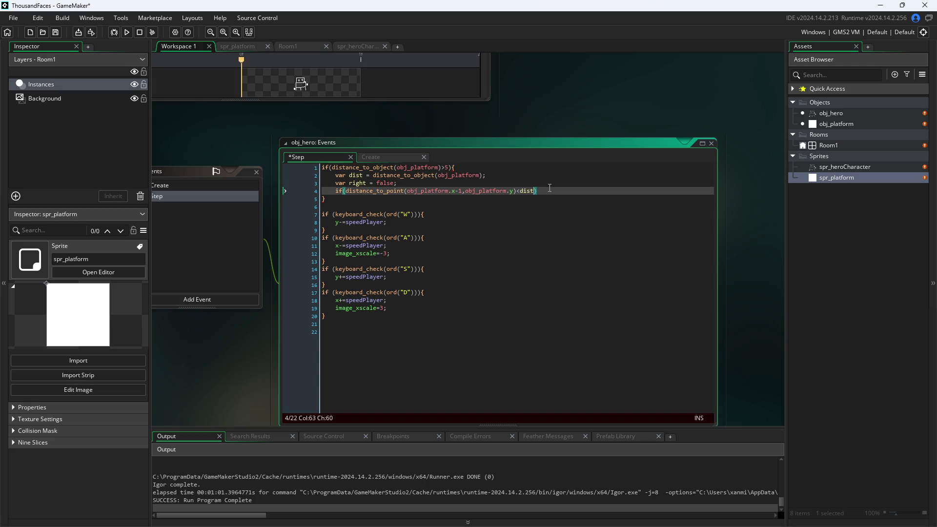
{"action": "key", "text": "Right"}
{"action": "left_click", "coordinate": [393, 190]}
- Set var right to true and change the platform check back to <5
{"action": "key", "text": "Up"}
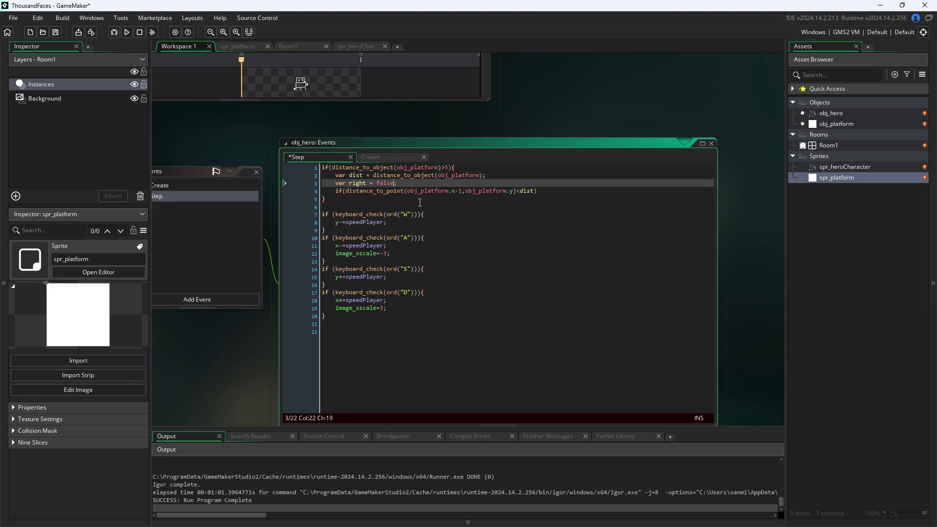
{"action": "key", "text": "Right"}
{"action": "key", "text": "BackSpace"}
{"action": "key", "text": "BackSpace"}
{"action": "key", "text": "BackSpace"}
{"action": "type", "text": "true"}
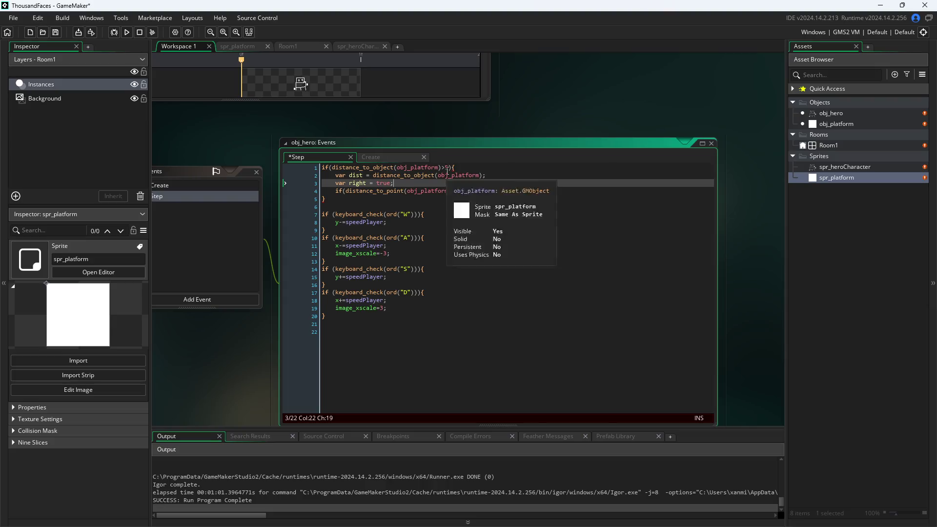
{"action": "left_click", "coordinate": [442, 167]}
{"action": "key", "text": "Delete"}
{"action": "type", "text": "<"}
- Duplicate the right declaration with Ctrl+D and rename the first copy to left
{"action": "key", "text": "Down"}
{"action": "key", "text": "Down"}
{"action": "key", "text": "ctrl+shift+Left"}
{"action": "key", "text": "ctrl+shift+Left"}
{"action": "key", "text": "ctrl+shift+Left"}
{"action": "key", "text": "Home"}
{"action": "key", "text": "ctrl+shift+Right"}
{"action": "key", "text": "ctrl+shift+Right"}
{"action": "key", "text": "ctrl+shift+Right"}
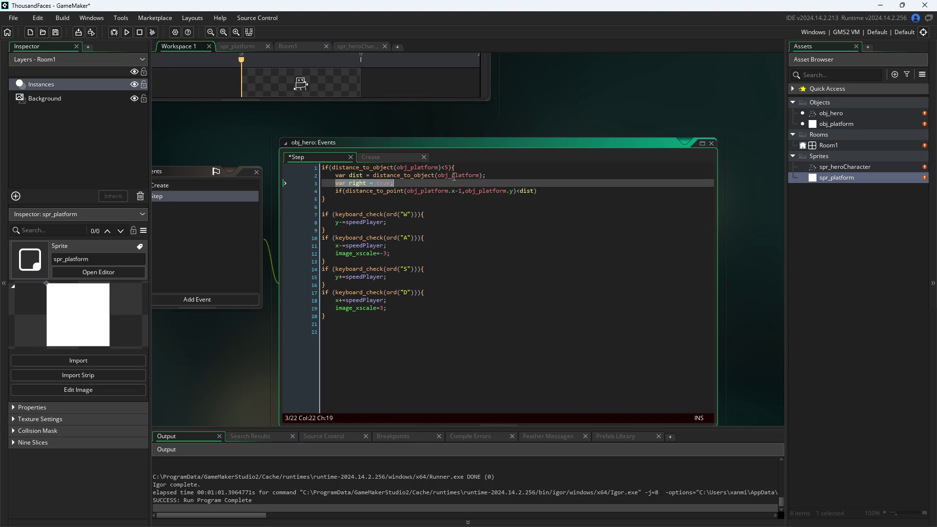
{"action": "key", "text": "ctrl+d"}
{"action": "key", "text": "ctrl+d"}
{"action": "key", "text": "ctrl+d"}
{"action": "key", "text": "Up"}
{"action": "key", "text": "Up"}
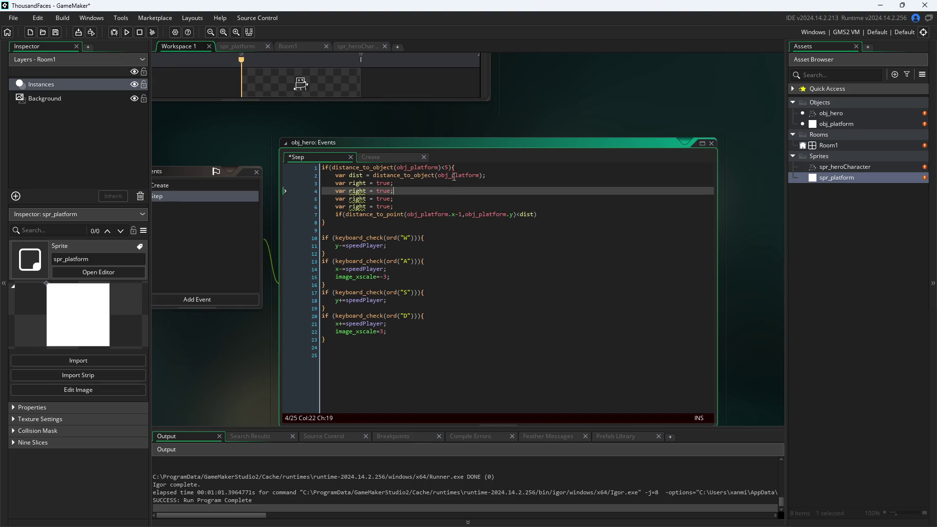
{"action": "key", "text": "Left"}
{"action": "key", "text": "Left"}
{"action": "key", "text": "Left"}
{"action": "key", "text": "BackSpace"}
{"action": "key", "text": "BackSpace"}
{"action": "key", "text": "BackSpace"}
{"action": "type", "text": "lef"}
{"action": "type", "text": "t"}
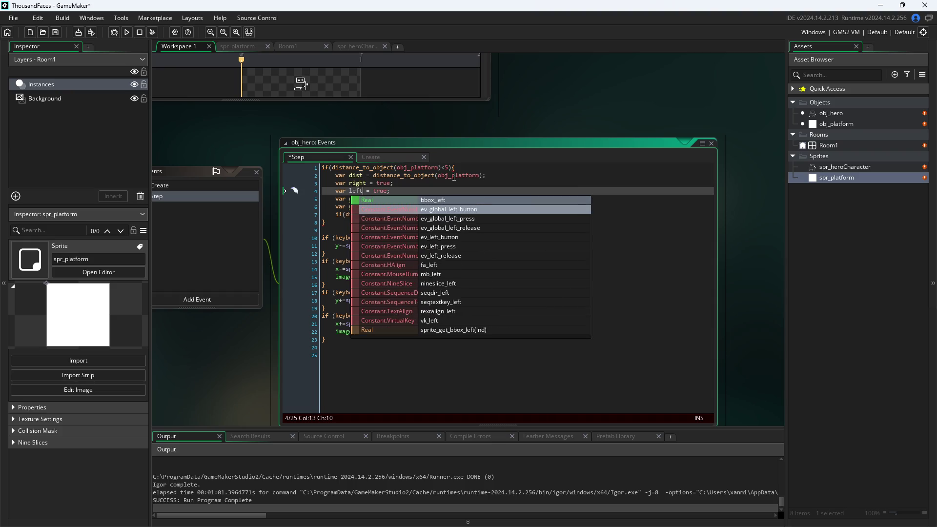
{"action": "left_click", "coordinate": [432, 183]}
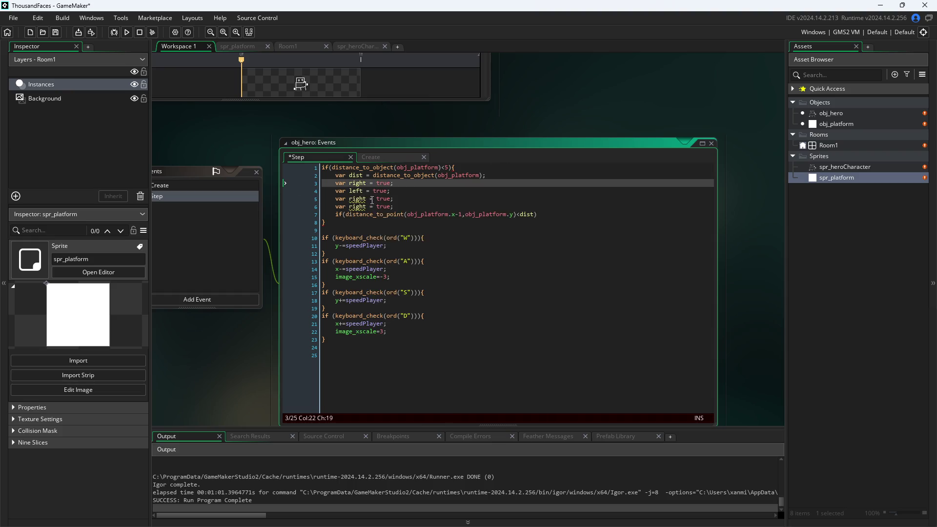
- Rename the remaining copies to up and down, then add a line inside the nested check
{"action": "left_click", "coordinate": [369, 199]}
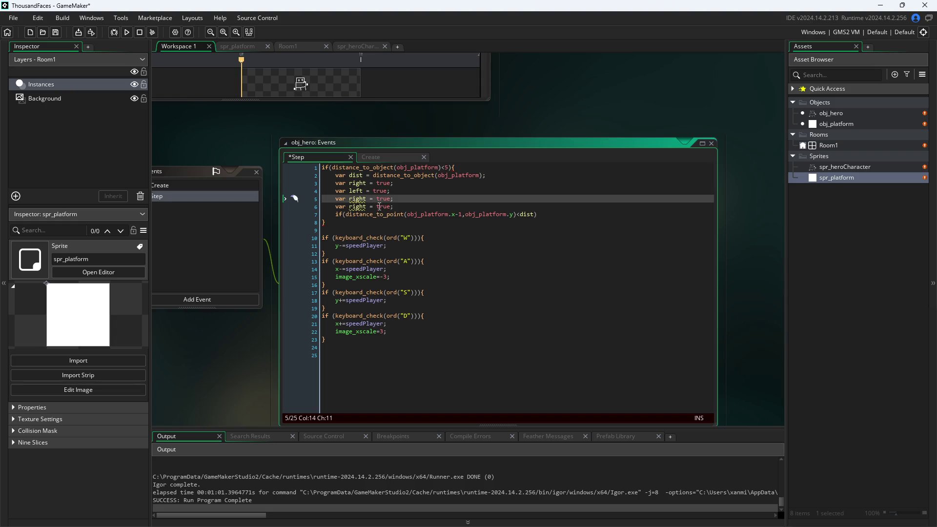
{"action": "key", "text": "BackSpace"}
{"action": "key", "text": "BackSpace"}
{"action": "key", "text": "BackSpace"}
{"action": "type", "text": "up"}
{"action": "left_click", "coordinate": [378, 183]}
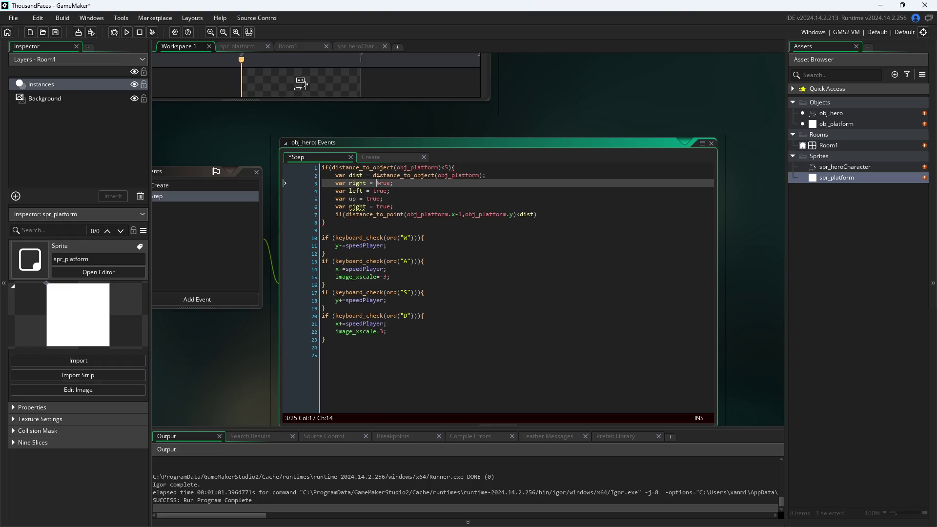
{"action": "left_click", "coordinate": [351, 207]}
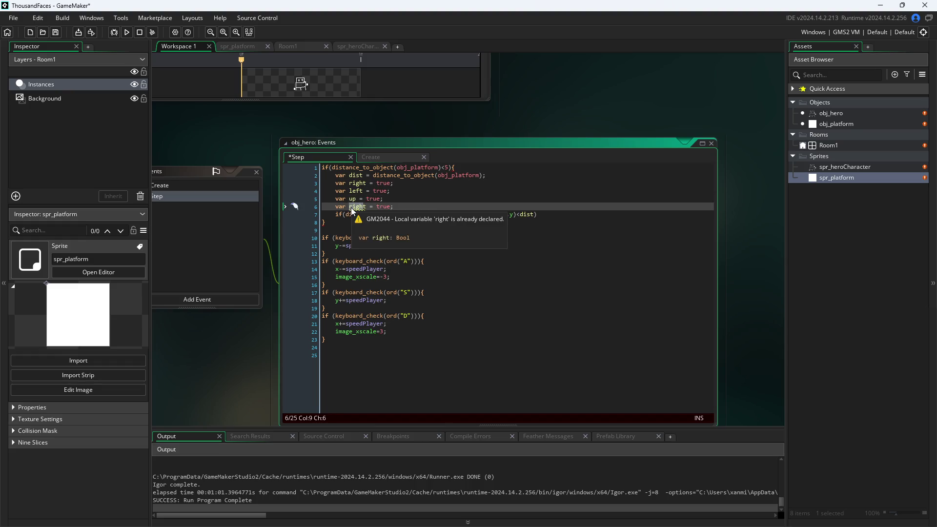
{"action": "key", "text": "Delete"}
{"action": "key", "text": "Delete"}
{"action": "key", "text": "Delete"}
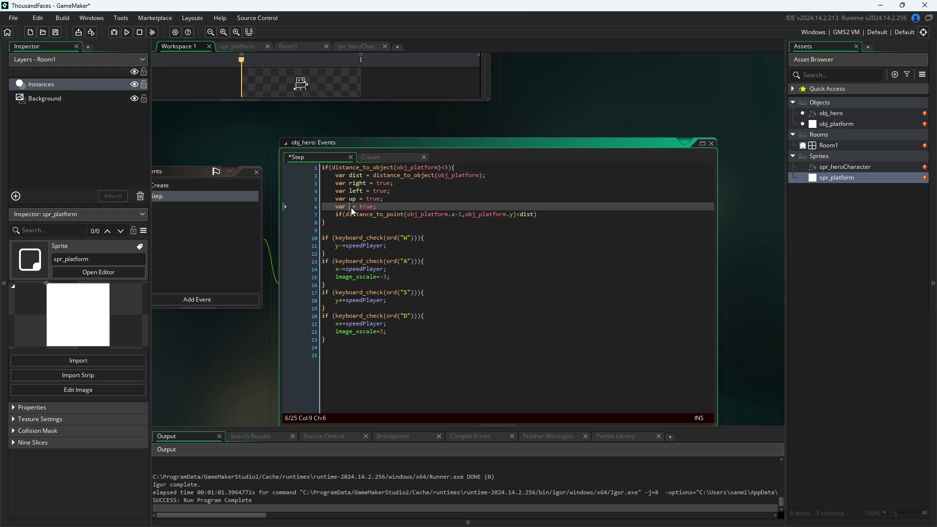
{"action": "type", "text": "south"}
{"action": "left_click", "coordinate": [496, 261]}
{"action": "left_click", "coordinate": [367, 207]}
{"action": "type", "text": "down"}
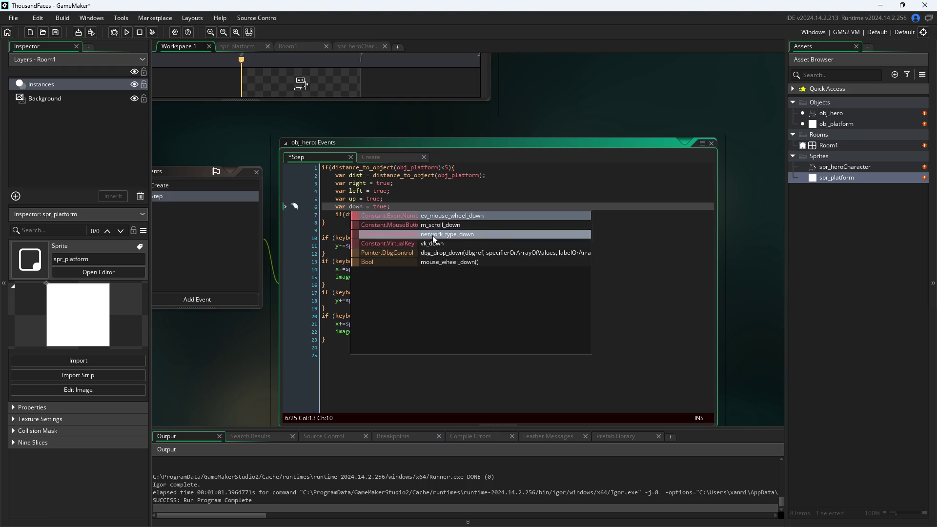
{"action": "left_click", "coordinate": [452, 183]}
{"action": "left_click", "coordinate": [450, 197]}
{"action": "left_click", "coordinate": [462, 204]}
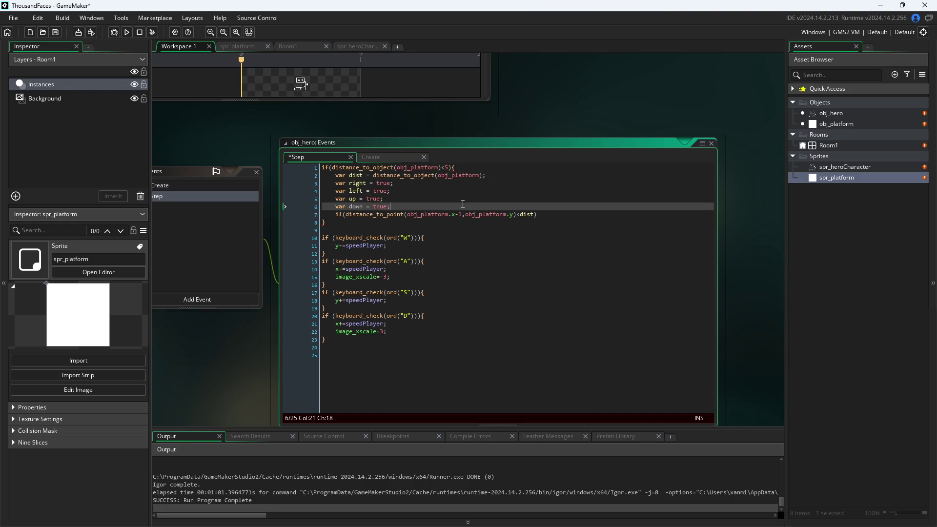
{"action": "left_click", "coordinate": [585, 222]}
{"action": "key", "text": "Up"}
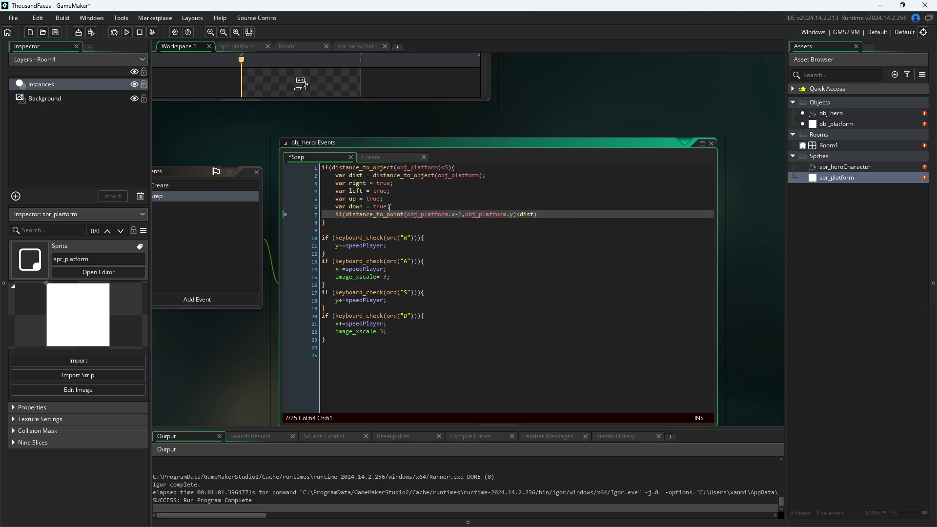
{"action": "type", "text": "{"}
{"action": "key", "text": "Return"}
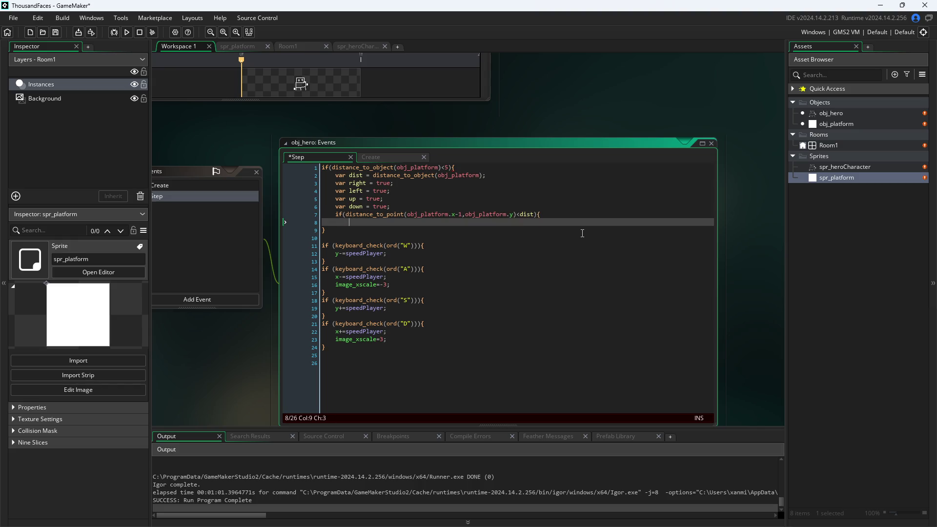
- Finish the right check with right=false and paste three copies of the proximity block
{"action": "type", "text": "right"}
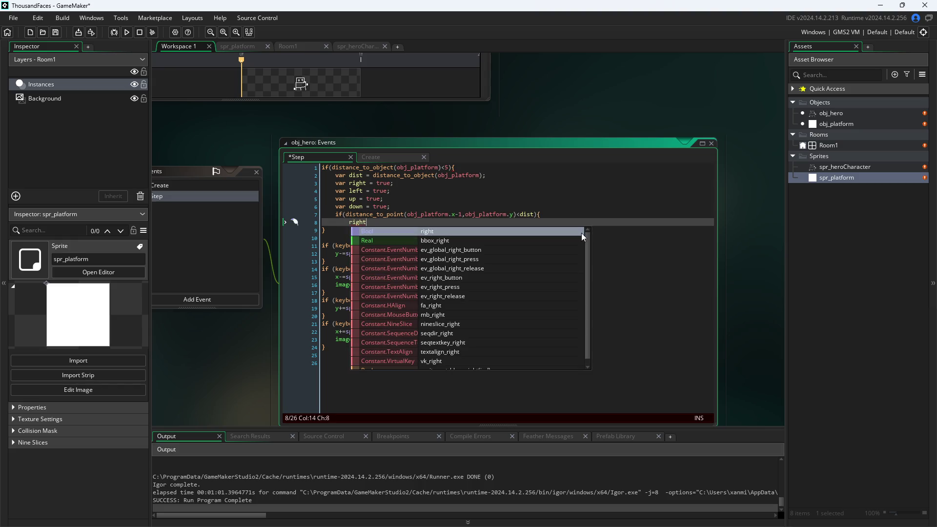
{"action": "type", "text": "=false;"}
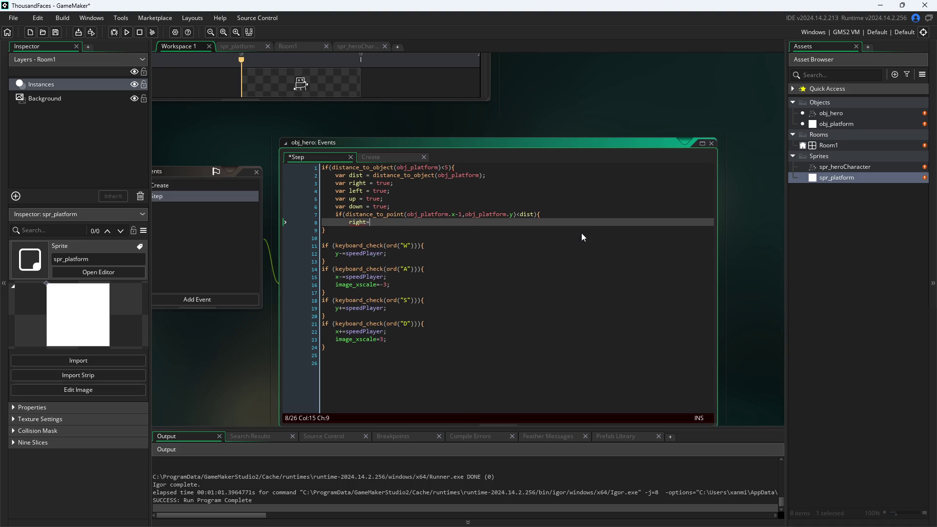
{"action": "key", "text": "Return"}
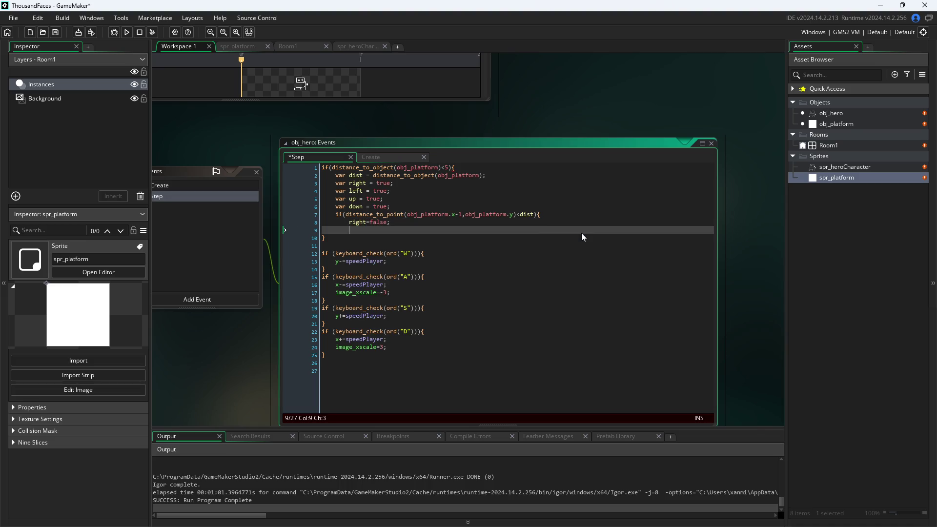
{"action": "type", "text": "}"}
{"action": "key", "text": "shift+Up"}
{"action": "key", "text": "shift+Up"}
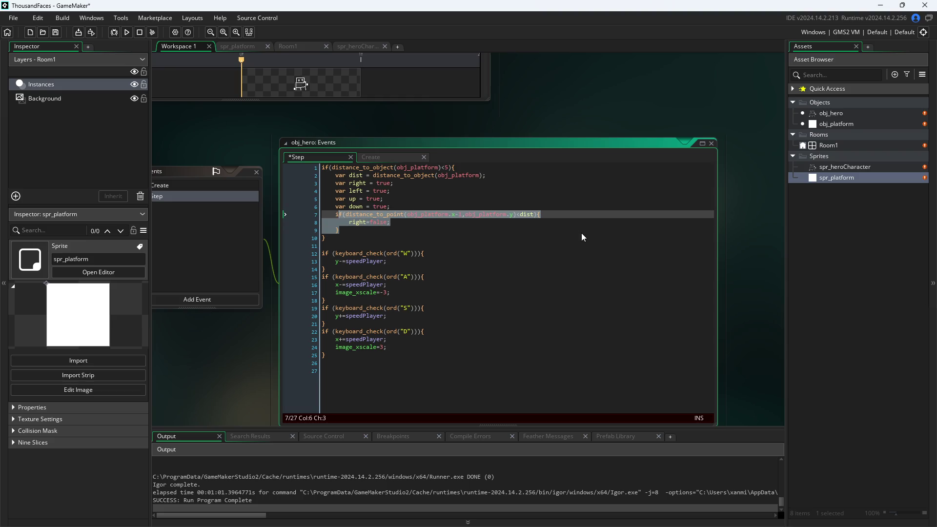
{"action": "key", "text": "Right"}
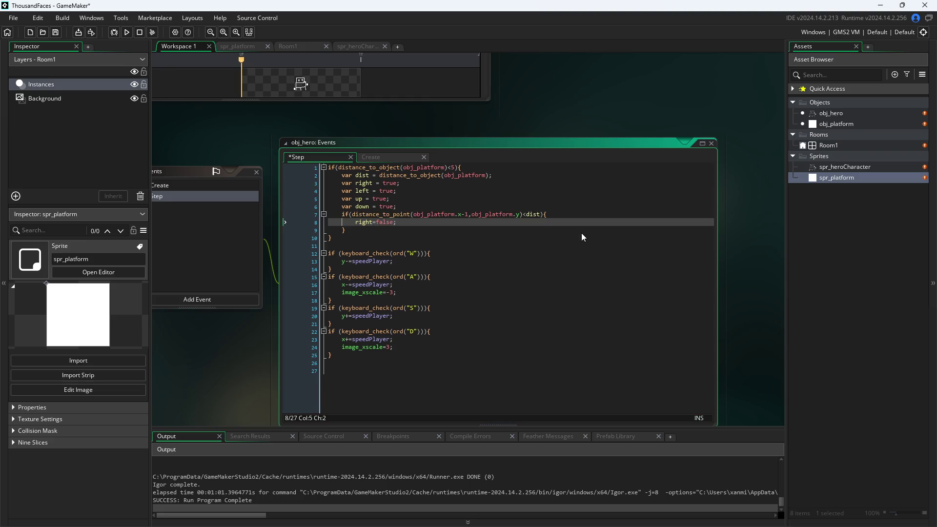
{"action": "key", "text": "Return"}
{"action": "key", "text": "ctrl+v"}
{"action": "key", "text": "ctrl+v"}
{"action": "key", "text": "ctrl+v"}
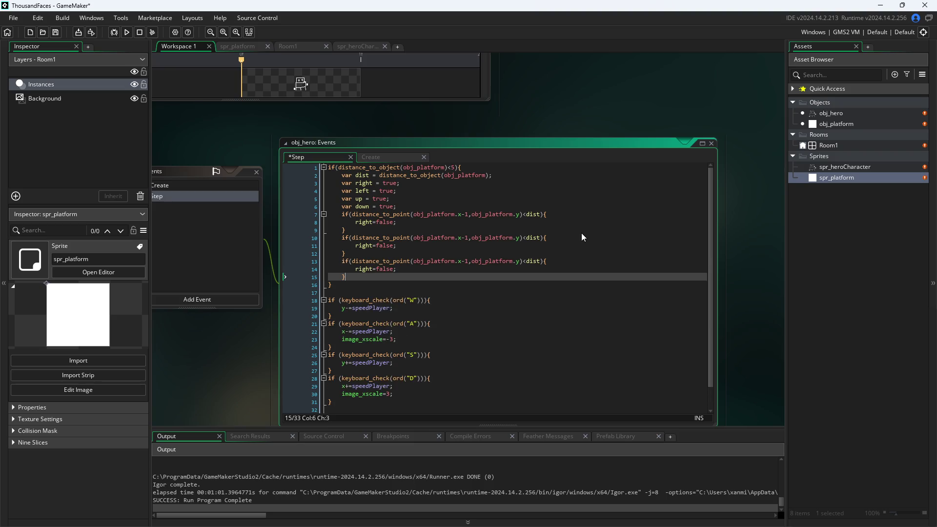
{"action": "key", "text": "Up"}
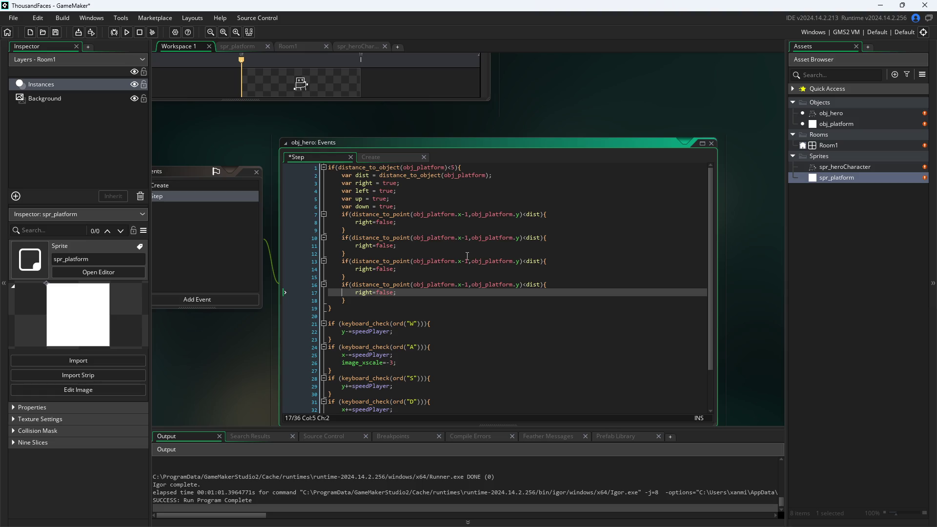
- Turn the second copy into the left check with an x+1 offset and left=false
{"action": "left_click", "coordinate": [469, 238]}
{"action": "key", "text": "Down"}
{"action": "key", "text": "Left"}
{"action": "key", "text": "Left"}
{"action": "key", "text": "Left"}
{"action": "key", "text": "Left"}
{"action": "key", "text": "BackSpace"}
{"action": "key", "text": "BackSpace"}
{"action": "key", "text": "BackSpace"}
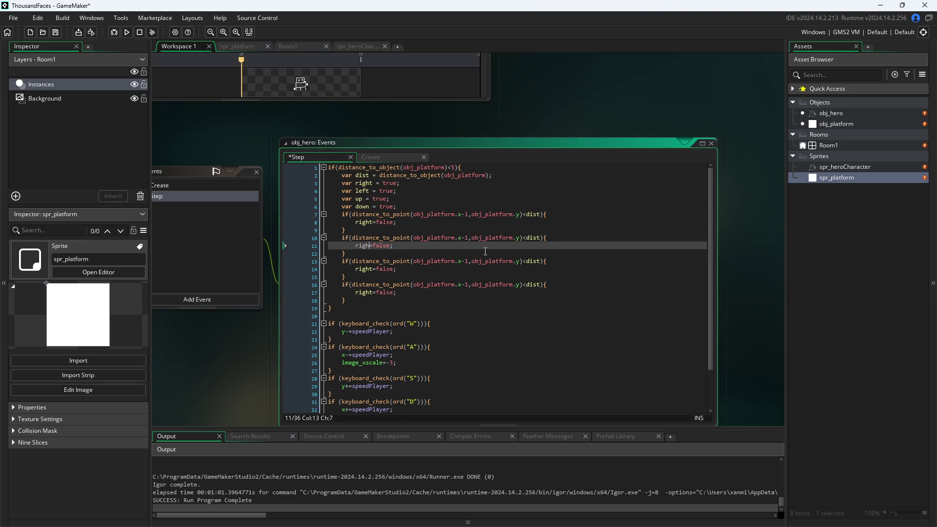
{"action": "type", "text": "left"}
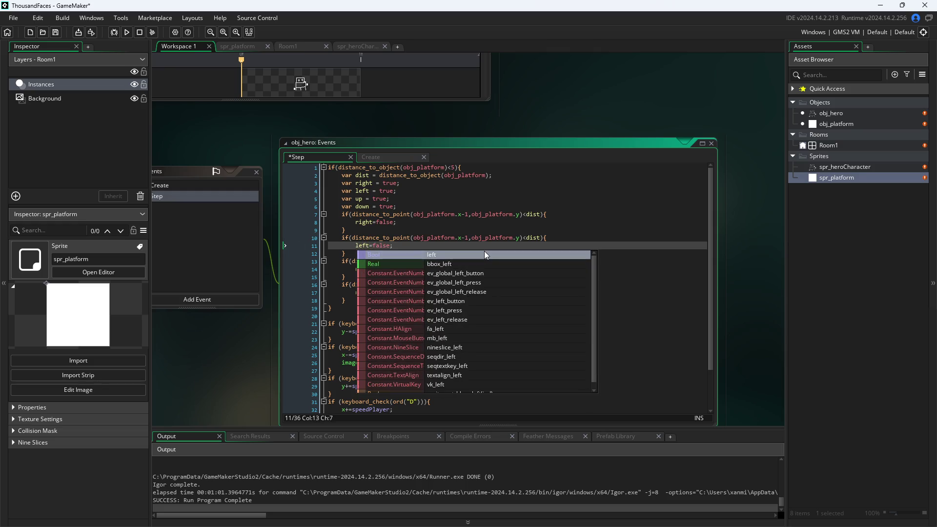
{"action": "left_click", "coordinate": [464, 238]}
{"action": "key", "text": "BackSpace"}
{"action": "type", "text": "+"}
- Turn the third copy into the up check using obj_platform.y-1 and up=false
{"action": "key", "text": "Down"}
{"action": "key", "text": "Down"}
{"action": "key", "text": "Down"}
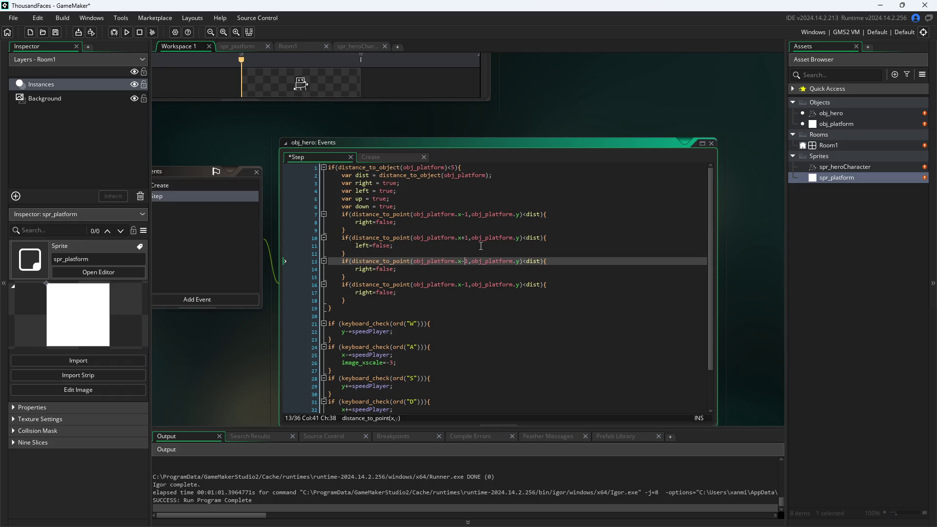
{"action": "key", "text": "Down"}
{"action": "key", "text": "Left"}
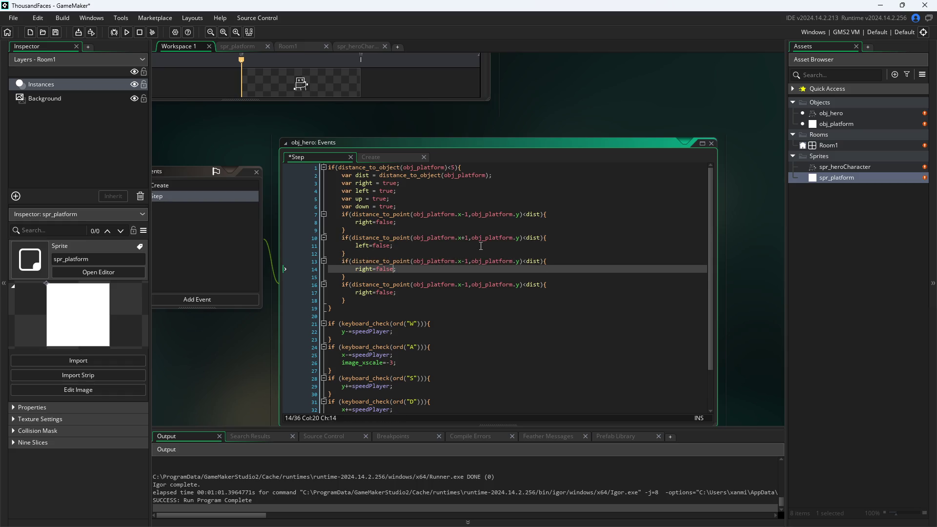
{"action": "key", "text": "BackSpace"}
{"action": "key", "text": "BackSpace"}
{"action": "key", "text": "BackSpace"}
{"action": "type", "text": "up"}
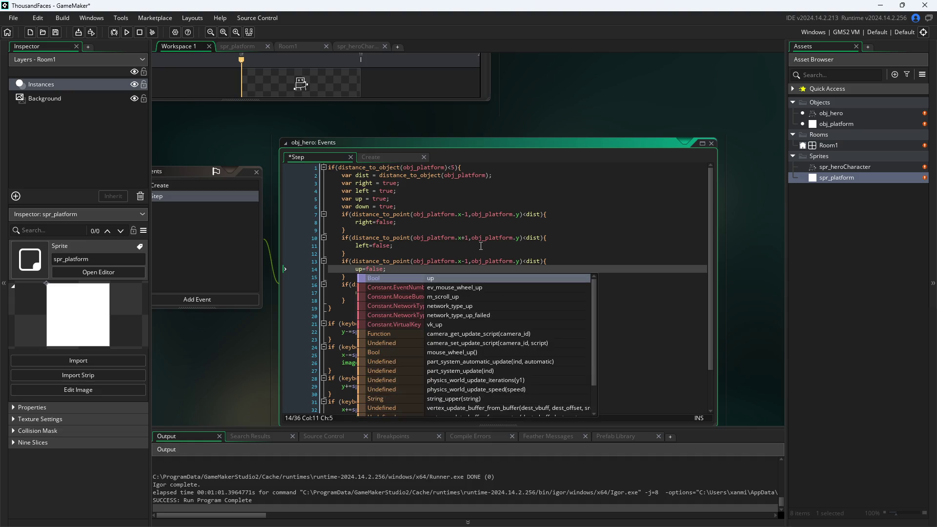
{"action": "left_click", "coordinate": [464, 261]}
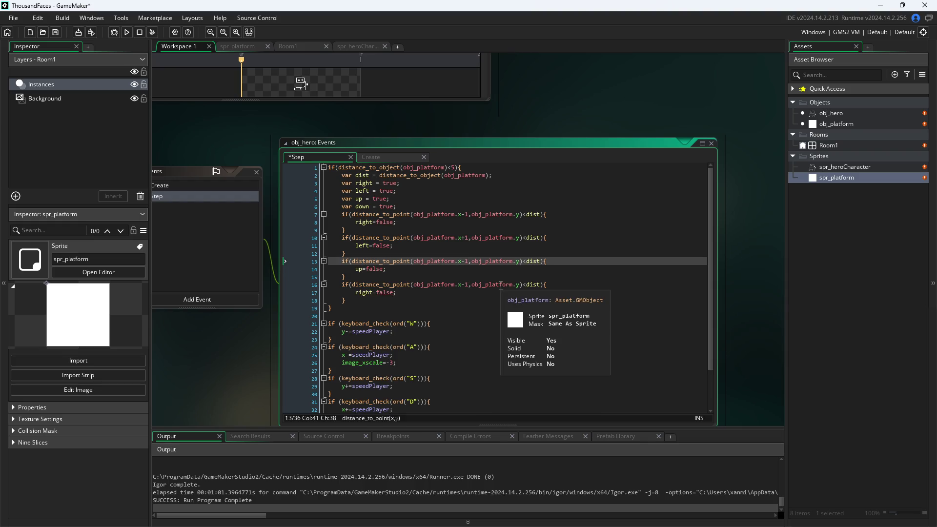
{"action": "key", "text": "Right"}
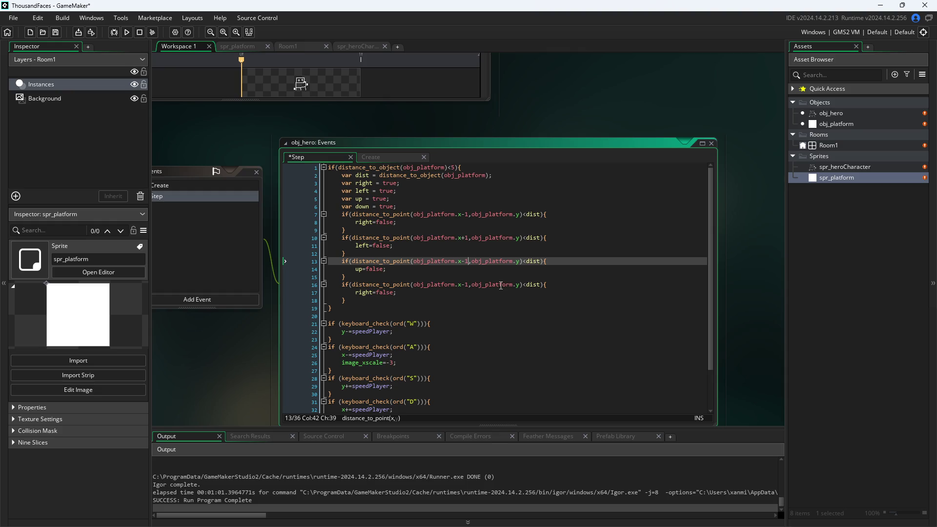
{"action": "key", "text": "BackSpace"}
{"action": "key", "text": "BackSpace"}
{"action": "key", "text": "BackSpace"}
{"action": "type", "text": ",obj_platform."}
{"action": "key", "text": "Right"}
{"action": "type", "text": "-1"}
- Make the fourth copy the down check with a y+1 offset and down=false
{"action": "key", "text": "Down"}
{"action": "key", "text": "Down"}
{"action": "key", "text": "Down"}
{"action": "key", "text": "Down"}
{"action": "key", "text": "End"}
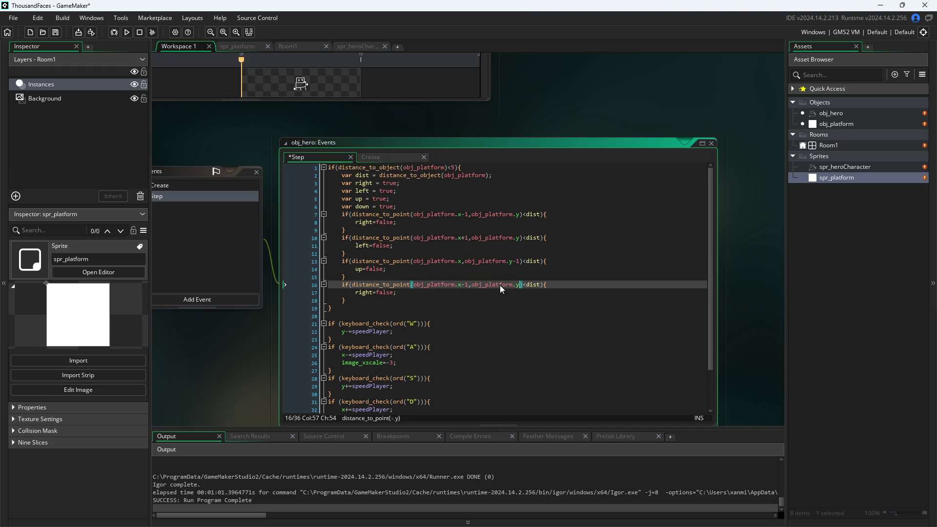
{"action": "key", "text": "Left"}
{"action": "key", "text": "Left"}
{"action": "key", "text": "BackSpace"}
{"action": "key", "text": "BackSpace"}
{"action": "key", "text": "BackSpace"}
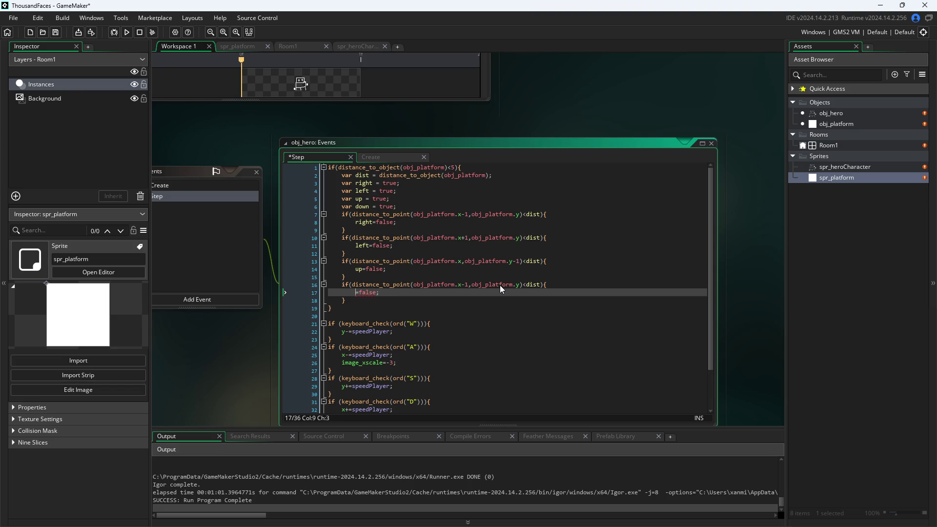
{"action": "type", "text": "dw"}
{"action": "key", "text": "BackSpace"}
{"action": "type", "text": "own"}
{"action": "left_click", "coordinate": [521, 285]}
{"action": "type", "text": "+1"}
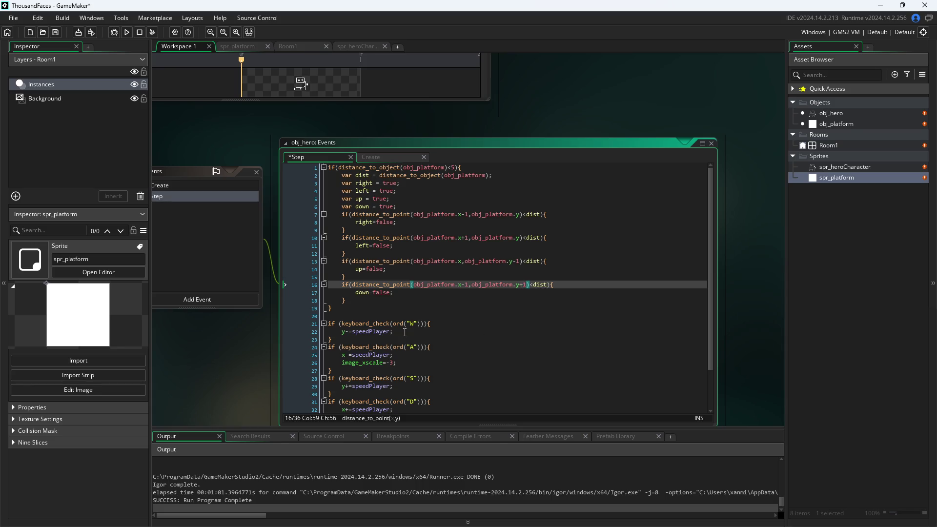
{"action": "left_click", "coordinate": [425, 324]}
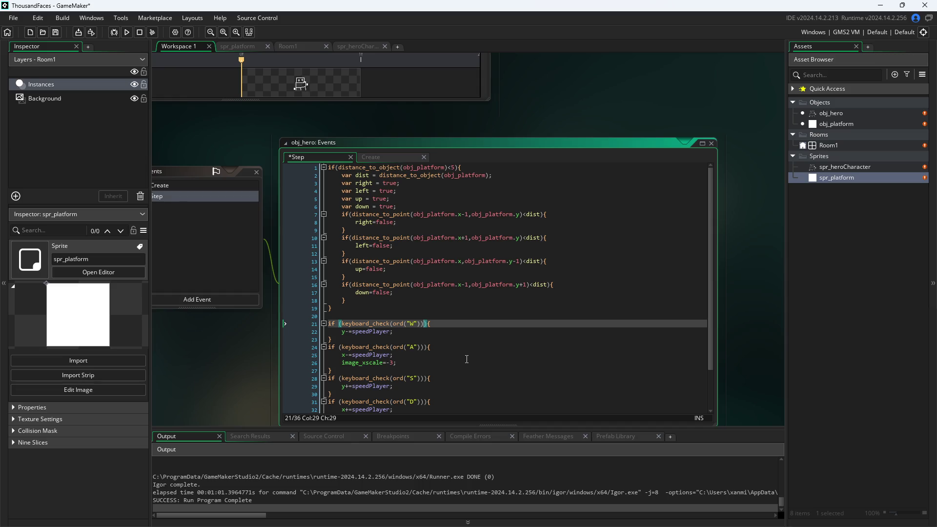
- Wrap the W key condition in parentheses and add &&(up) to it
{"action": "key", "text": "Right"}
{"action": "key", "text": "ctrl+Left"}
{"action": "key", "text": "ctrl+Left"}
{"action": "key", "text": "ctrl+Left"}
{"action": "type", "text": "("}
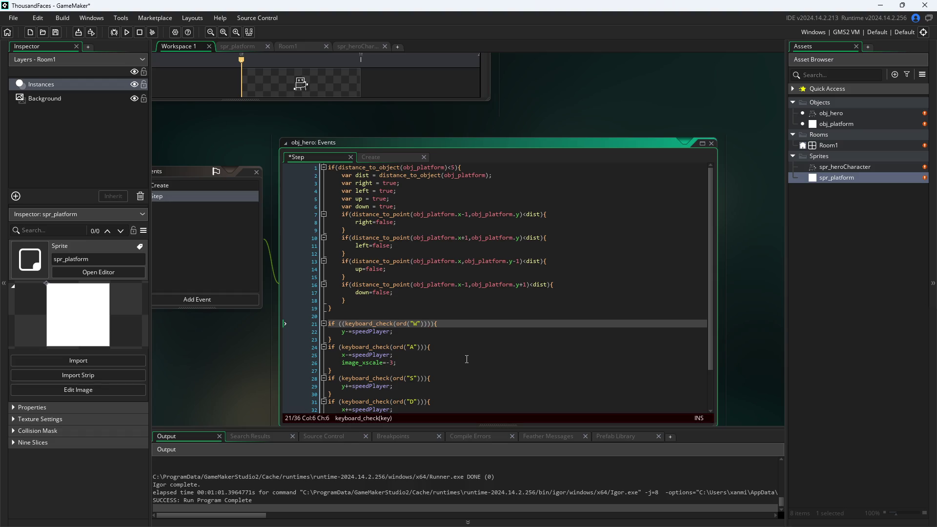
{"action": "left_click", "coordinate": [432, 325]}
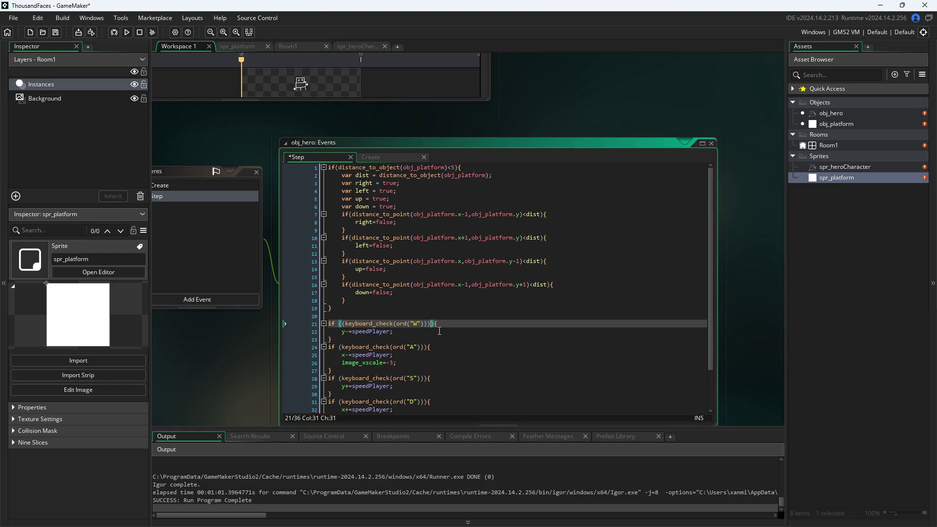
{"action": "type", "text": "&&"}
{"action": "type", "text": ")"}
{"action": "key", "text": "BackSpace"}
{"action": "type", "text": "(up)"}
{"action": "key", "text": "Right"}
{"action": "key", "text": "Left"}
{"action": "key", "text": "shift+Left"}
{"action": "key", "text": "shift+Left"}
{"action": "key", "text": "shift+Left"}
{"action": "key", "text": "Down"}
{"action": "key", "text": "Down"}
{"action": "key", "text": "Down"}
- Paste the &&(up) requirement onto the A, S and D key conditions
{"action": "key", "text": "Left"}
{"action": "key", "text": "Left"}
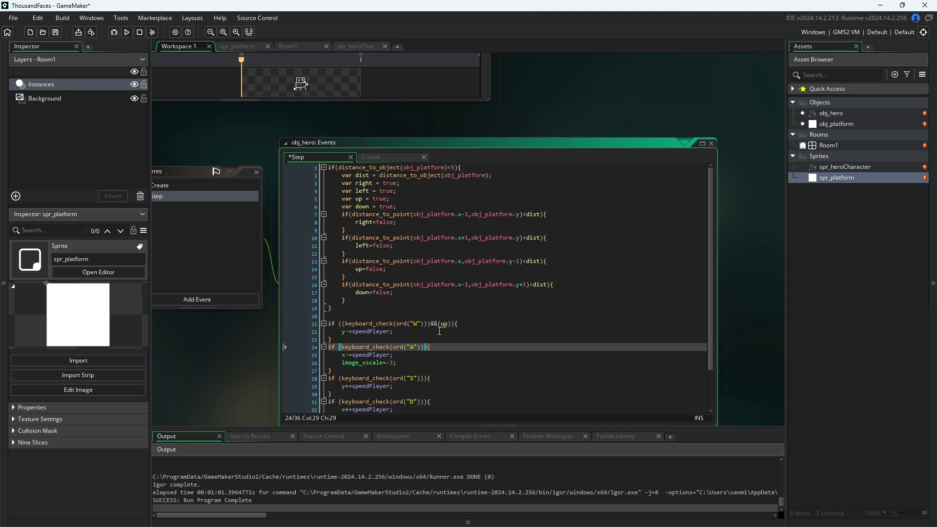
{"action": "type", "text": "&&(up)"}
{"action": "key", "text": "Down"}
{"action": "key", "text": "Down"}
{"action": "key", "text": "Down"}
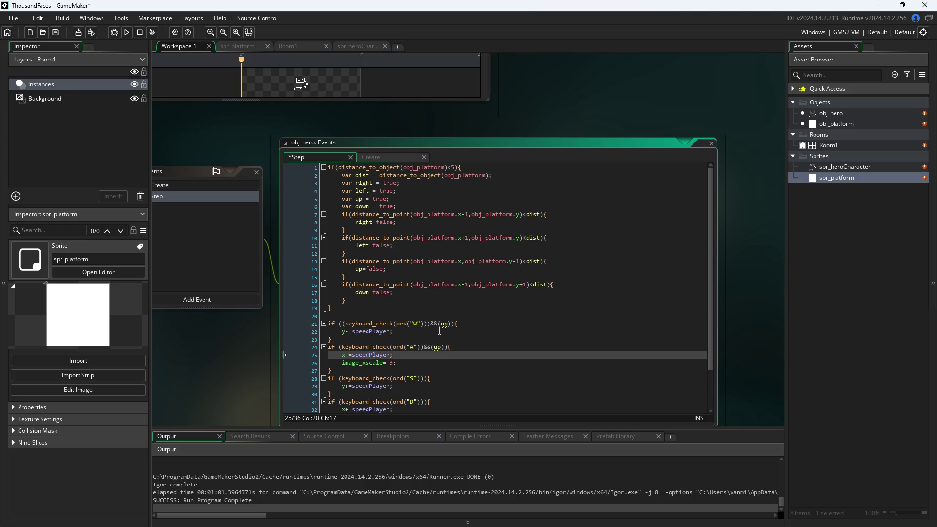
{"action": "key", "text": "Left"}
{"action": "key", "text": "Left"}
{"action": "type", "text": "&&(up)"}
{"action": "key", "text": "Down"}
{"action": "key", "text": "Down"}
{"action": "key", "text": "Down"}
{"action": "key", "text": "ctrl+Left"}
{"action": "key", "text": "ctrl+Left"}
{"action": "key", "text": "ctrl+Left"}
{"action": "key", "text": "Right"}
{"action": "key", "text": "Right"}
{"action": "key", "text": "Right"}
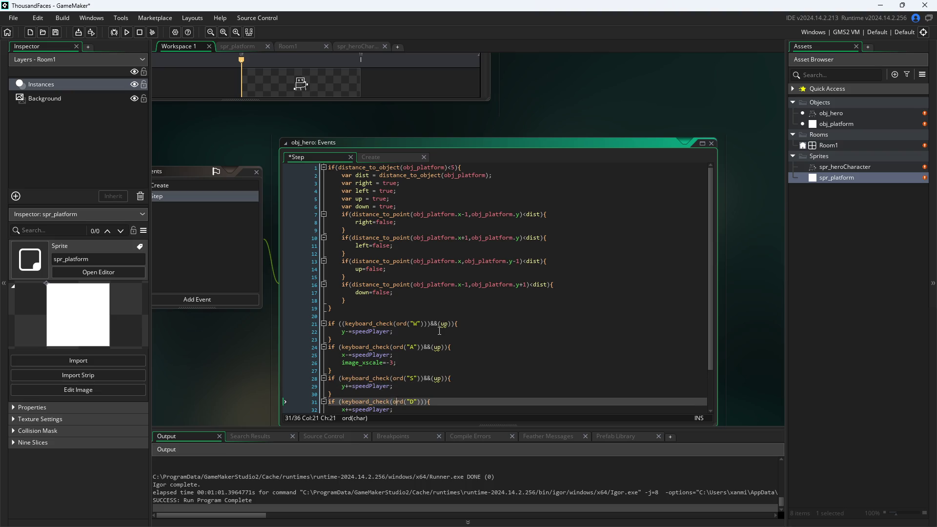
{"action": "type", "text": "&&(up)"}
- Change the pasted flags to left for A, down for S and right for D
{"action": "key", "text": "Up"}
{"action": "key", "text": "Up"}
{"action": "key", "text": "Up"}
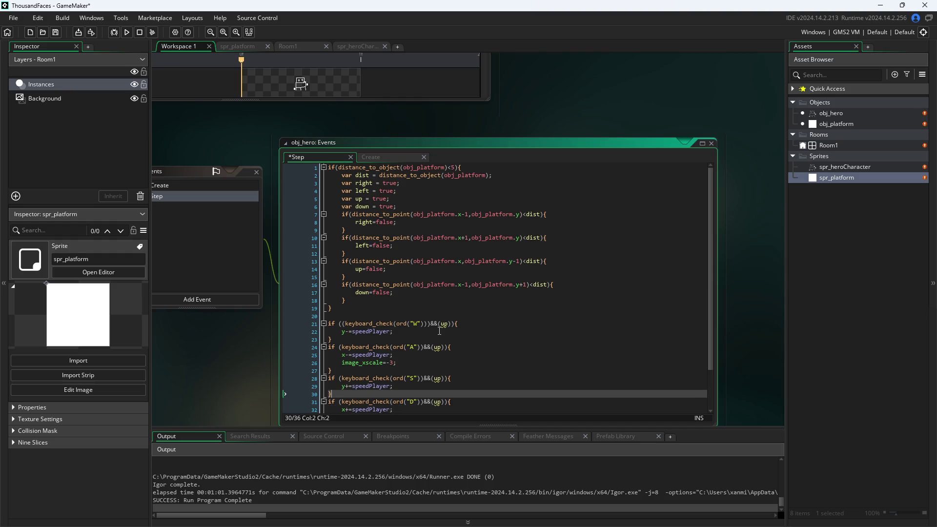
{"action": "key", "text": "Left"}
{"action": "key", "text": "Left"}
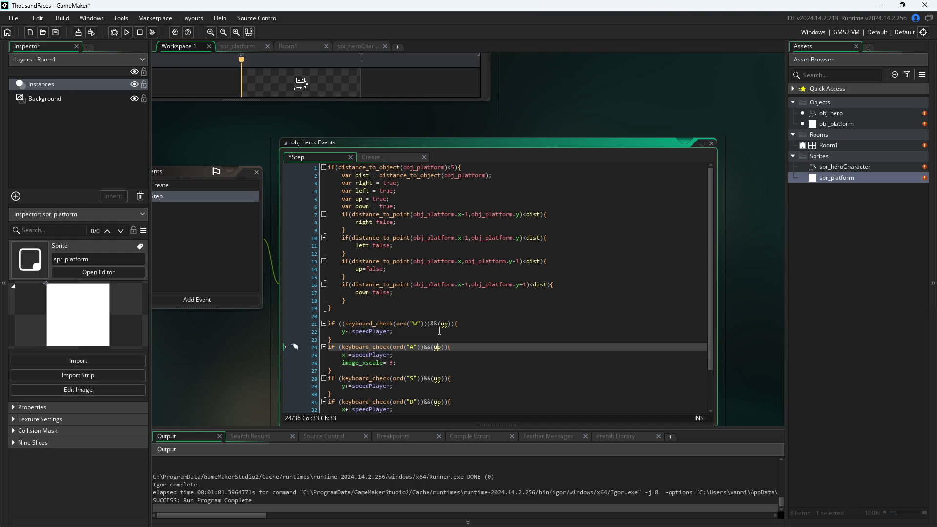
{"action": "key", "text": "BackSpace"}
{"action": "key", "text": "Delete"}
{"action": "type", "text": "left"}
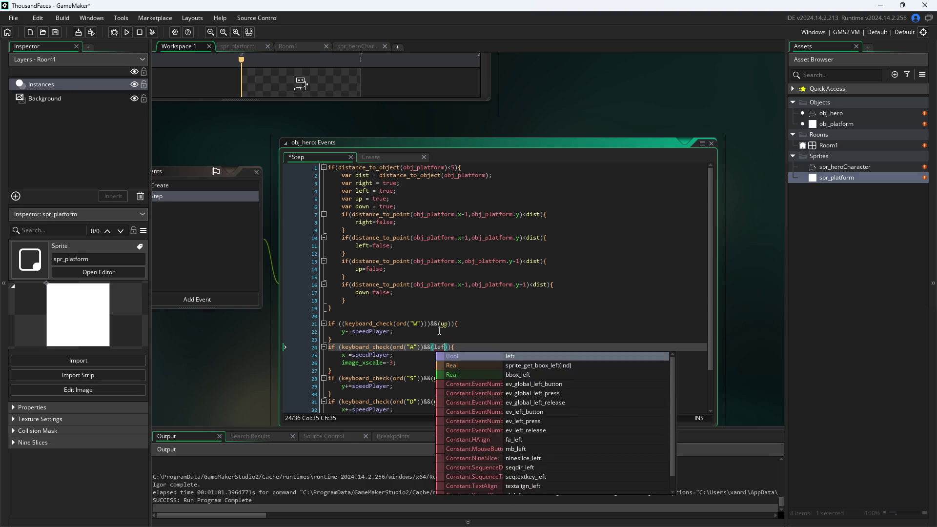
{"action": "key", "text": "Escape"}
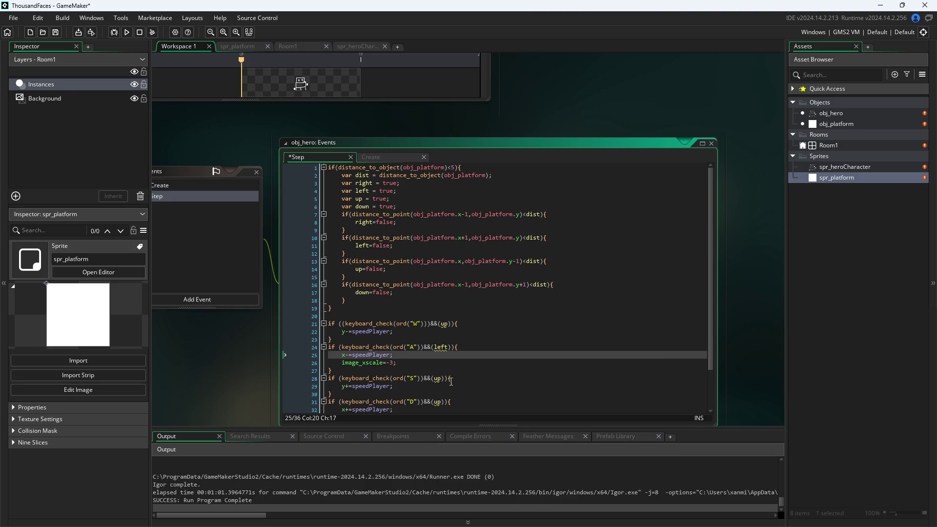
{"action": "left_click", "coordinate": [438, 378]}
{"action": "key", "text": "BackSpace"}
{"action": "key", "text": "Delete"}
{"action": "type", "text": "diwb"}
{"action": "key", "text": "BackSpace"}
{"action": "key", "text": "BackSpace"}
{"action": "key", "text": "BackSpace"}
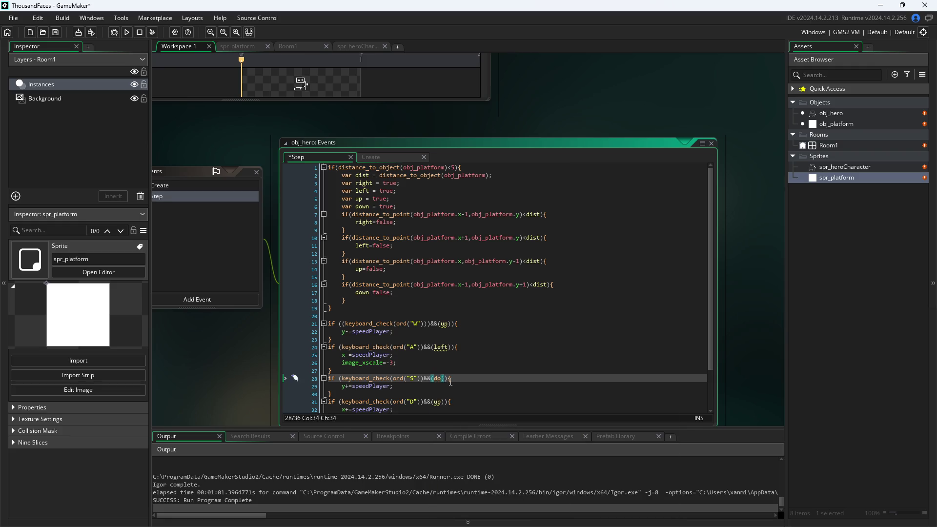
{"action": "type", "text": "own"}
{"action": "key", "text": "Escape"}
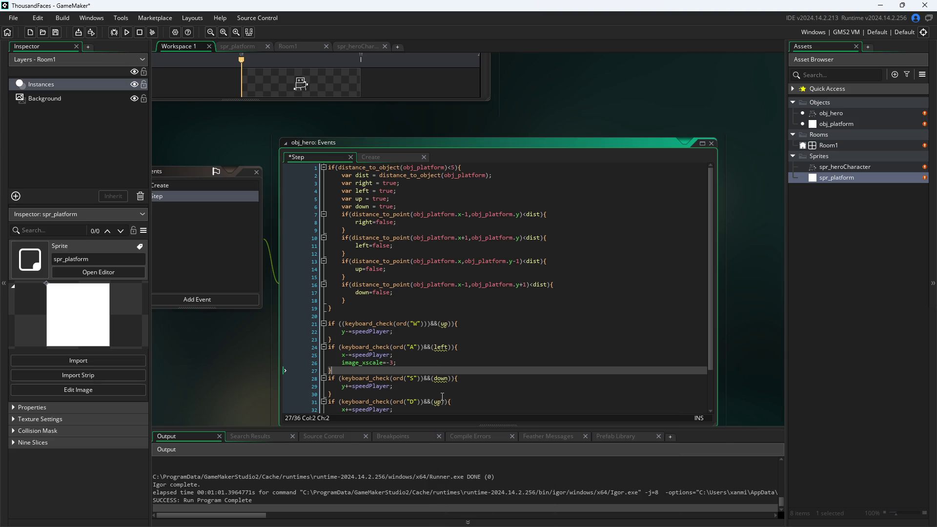
{"action": "left_click", "coordinate": [439, 401]}
{"action": "key", "text": "BackSpace"}
{"action": "key", "text": "Delete"}
{"action": "type", "text": "right"}
{"action": "left_click", "coordinate": [388, 371]}
- Move the four var flag declarations from the Step code into the Create event
{"action": "left_click_drag", "start_coordinate": [405, 207], "coordinate": [299, 186]}
{"action": "key", "text": "ctrl+c"}
{"action": "key", "text": "BackSpace"}
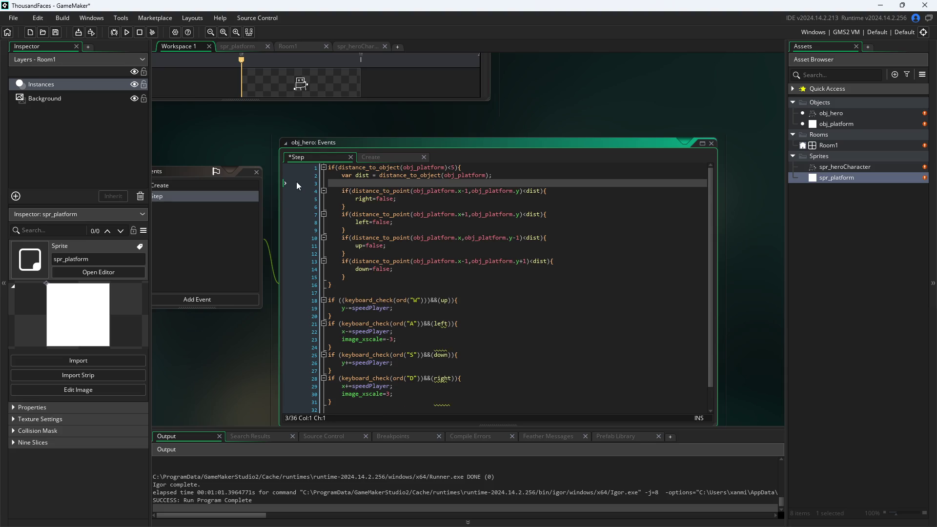
{"action": "key", "text": "BackSpace"}
{"action": "left_click", "coordinate": [367, 159]}
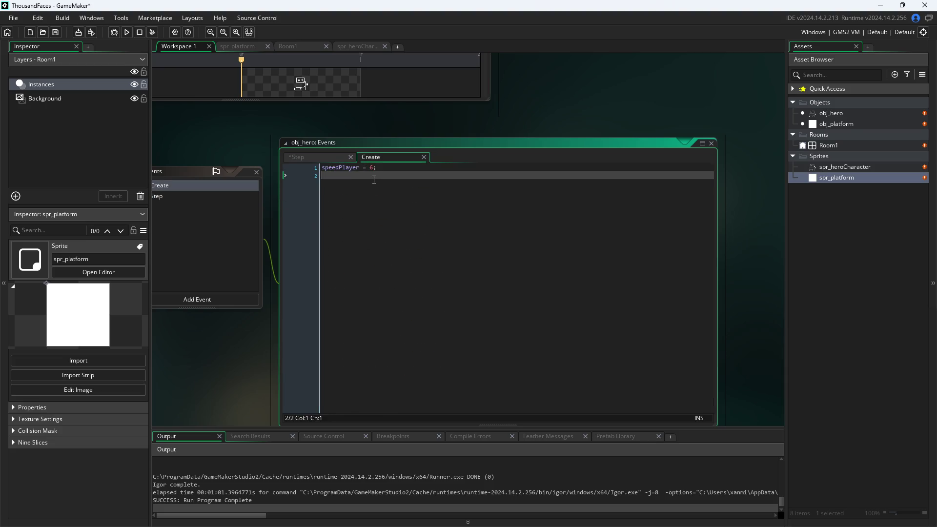
{"action": "key", "text": "ctrl+v"}
- Remove the var keywords so Create sets right, left, up and down to true
{"action": "mouse_move", "coordinate": [346, 198]}
{"action": "left_mouse_down"}
{"action": "mouse_move", "coordinate": [309, 174]}
{"action": "mouse_move", "coordinate": [317, 201]}
{"action": "mouse_move", "coordinate": [348, 191]}
{"action": "mouse_move", "coordinate": [310, 176]}
{"action": "left_mouse_up"}
{"action": "key", "text": "BackSpace"}
{"action": "key", "text": "BackSpace"}
{"action": "key", "text": "BackSpace"}
{"action": "key", "text": "BackSpace"}
{"action": "left_click", "coordinate": [325, 199]}
{"action": "key", "text": "BackSpace"}
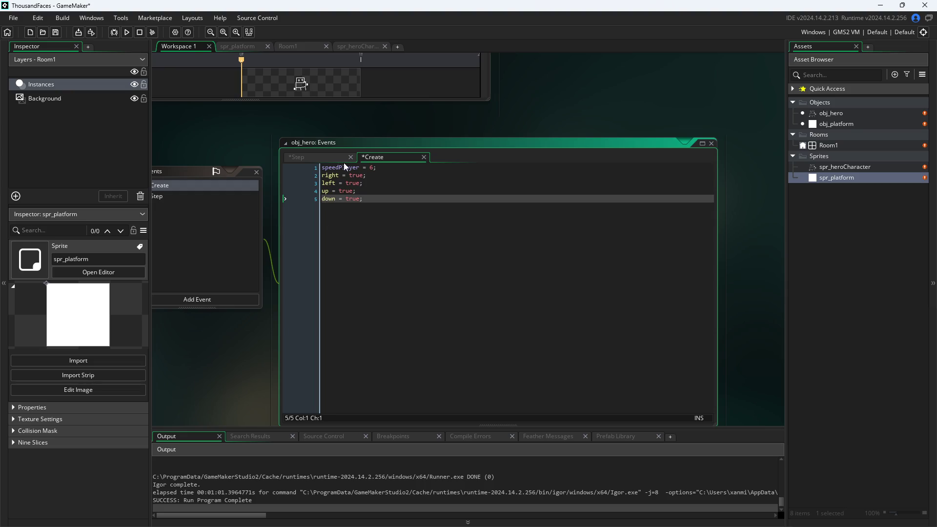
- Return to the Step code and build and run the game
{"action": "left_click", "coordinate": [344, 159]}
{"action": "left_click", "coordinate": [365, 269]}
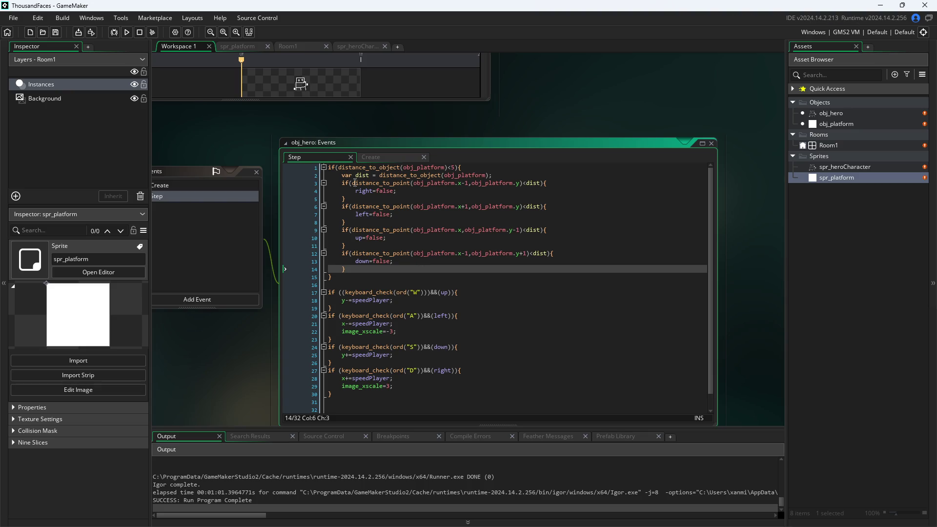
{"action": "left_click", "coordinate": [127, 32]}
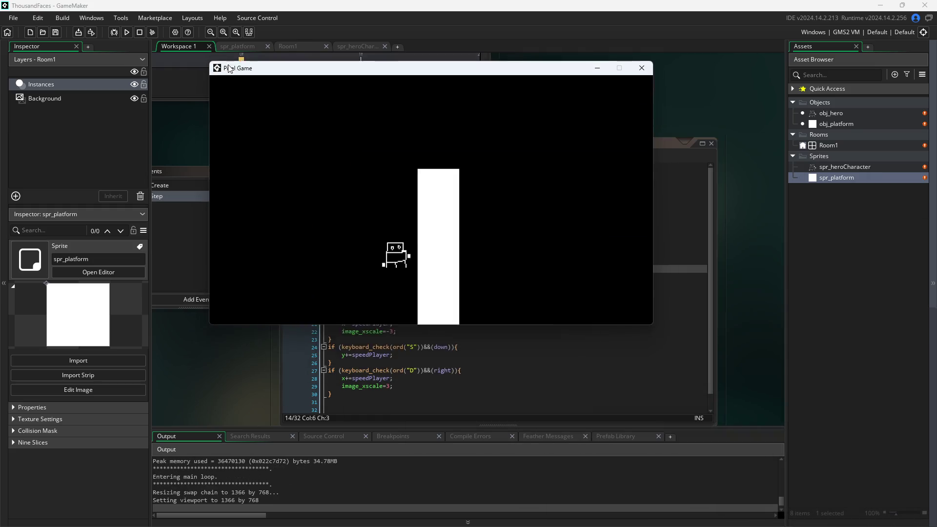
- Walk the hero with WASD around the white platform, pushing against its sides
{"action": "key", "text": "a"}
{"action": "key", "text": "w"}
{"action": "key", "text": "s"}
{"action": "key", "text": "w"}
{"action": "key", "text": "d"}
{"action": "key", "text": "a"}
{"action": "key", "text": "s"}
{"action": "key", "text": "a"}
{"action": "key", "text": "d"}
{"action": "key", "text": "a"}
{"action": "key", "text": "d"}
{"action": "key", "text": "d"}
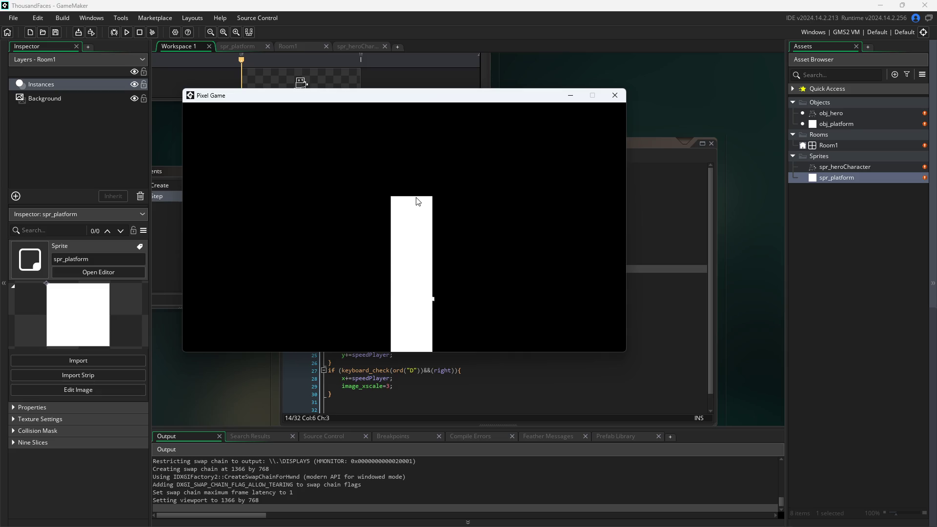
{"action": "key", "text": "a"}
{"action": "key", "text": "w"}
{"action": "key", "text": "d"}
{"action": "key", "text": "a"}
{"action": "key", "text": "s"}
{"action": "key", "text": "d"}
{"action": "key", "text": "a"}
{"action": "key", "text": "d"}
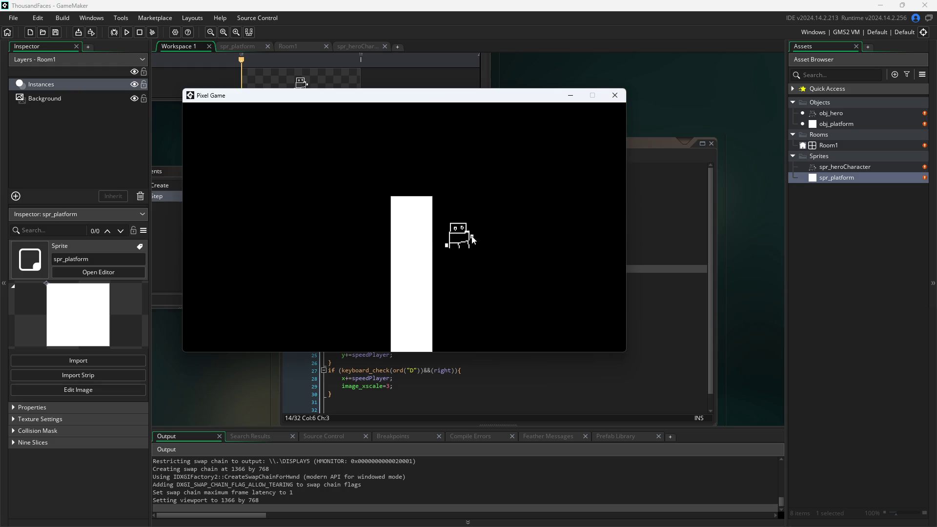
{"action": "key", "text": "w"}
{"action": "key", "text": "a"}
{"action": "key", "text": "s"}
{"action": "key", "text": "a"}
{"action": "key", "text": "s"}
{"action": "key", "text": "d"}
{"action": "key", "text": "w"}
{"action": "key", "text": "a"}
- Move the game window aside, walk the hero left and right past the platform, then return to the code
{"action": "mouse_move", "coordinate": [520, 99]}
{"action": "left_mouse_down"}
{"action": "mouse_move", "coordinate": [767, 332]}
{"action": "mouse_move", "coordinate": [875, 261]}
{"action": "left_mouse_up"}
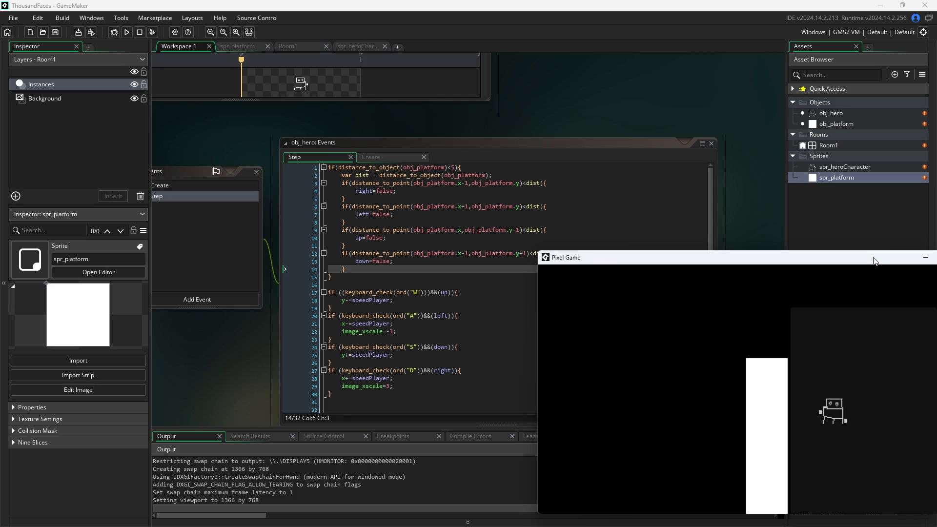
{"action": "mouse_move", "coordinate": [803, 274]}
{"action": "left_mouse_down"}
{"action": "mouse_move", "coordinate": [766, 259]}
{"action": "mouse_move", "coordinate": [811, 246]}
{"action": "mouse_move", "coordinate": [819, 273]}
{"action": "mouse_move", "coordinate": [716, 196]}
{"action": "mouse_move", "coordinate": [640, 262]}
{"action": "left_mouse_up"}
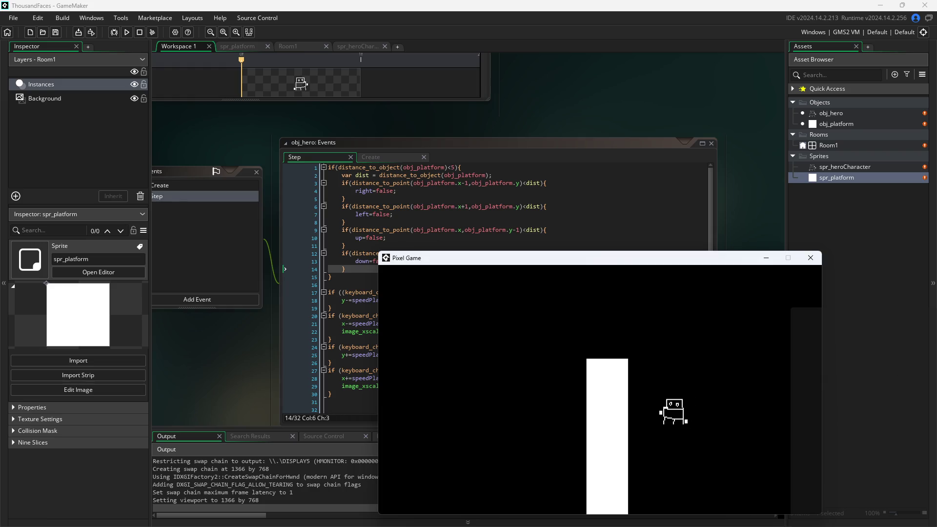
{"action": "left_click", "coordinate": [631, 438]}
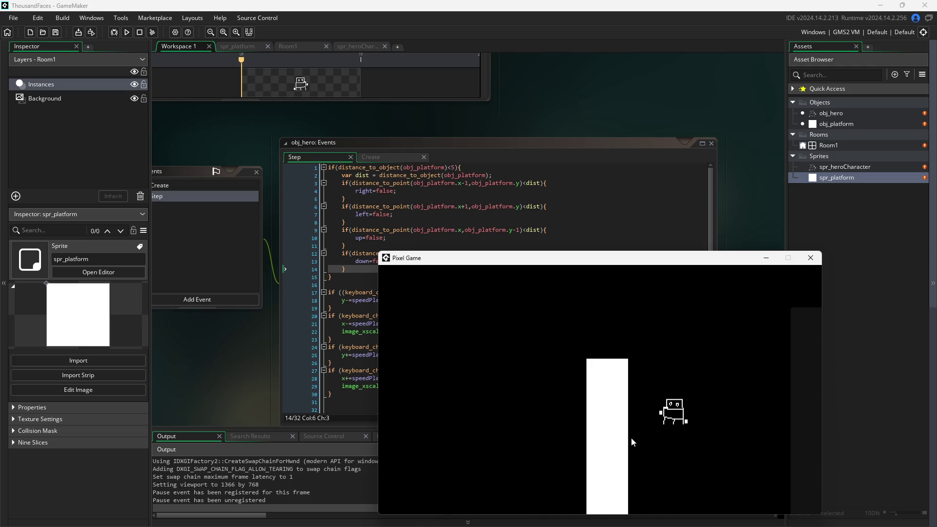
{"action": "key", "text": "Left"}
{"action": "key", "text": "Right"}
{"action": "key", "text": "Left"}
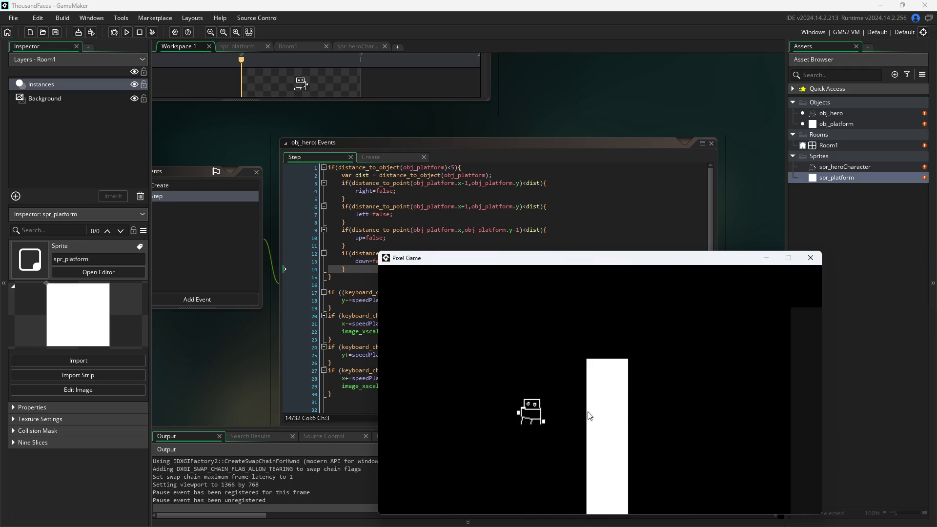
{"action": "key", "text": "Right"}
{"action": "key", "text": "Right"}
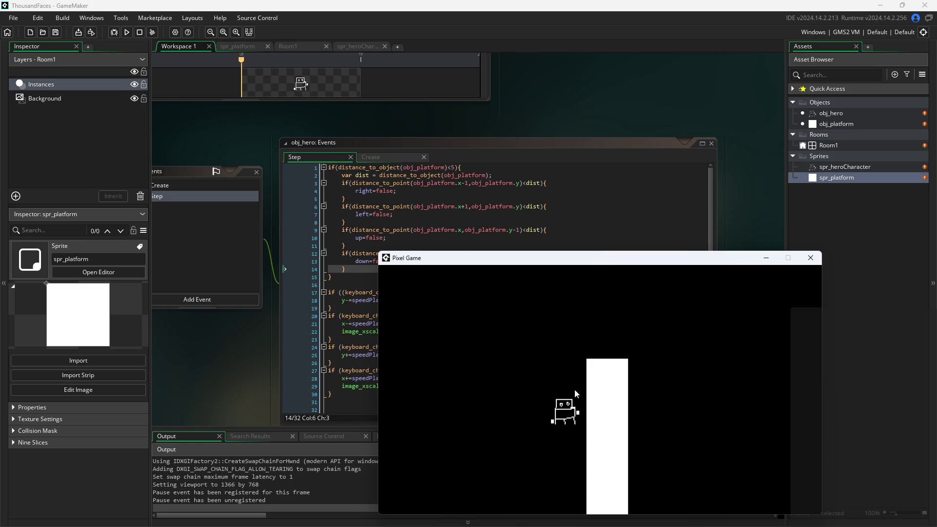
{"action": "right_click", "coordinate": [561, 198]}
{"action": "left_click", "coordinate": [839, 467]}
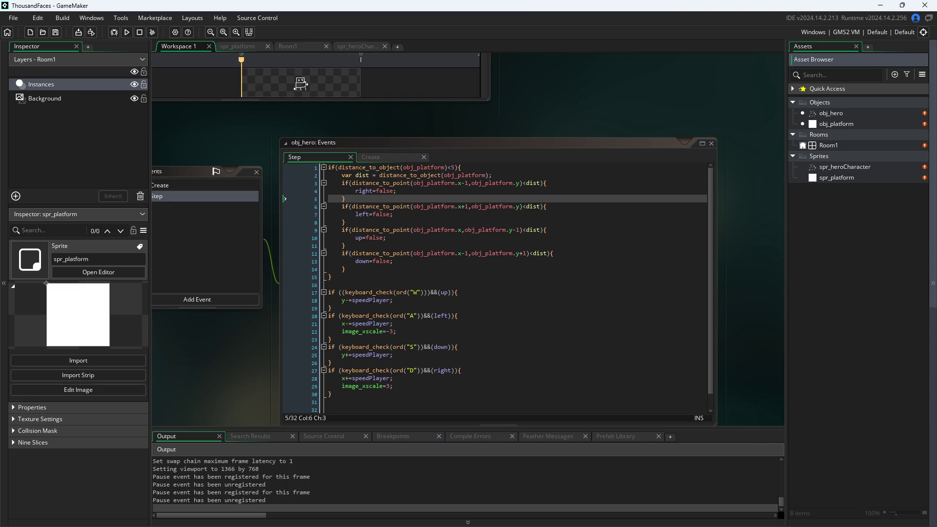
- Back in the game, walk the hero left and right until it stands against the platform's left side
{"action": "key", "text": "alt+Tab"}
{"action": "key", "text": "a"}
{"action": "key", "text": "d"}
{"action": "key", "text": "a"}
{"action": "key", "text": "d"}
{"action": "key", "text": "a"}
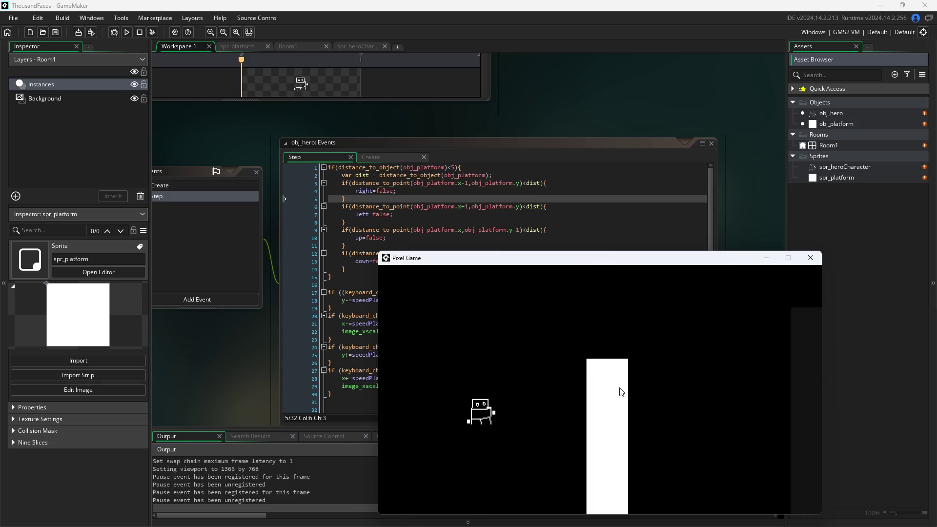
{"action": "key", "text": "d"}
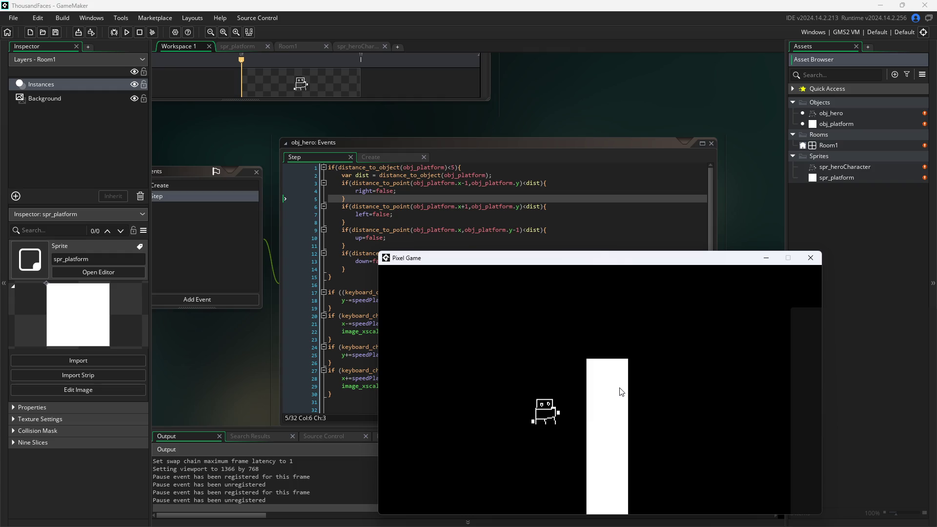
{"action": "key", "text": "d"}
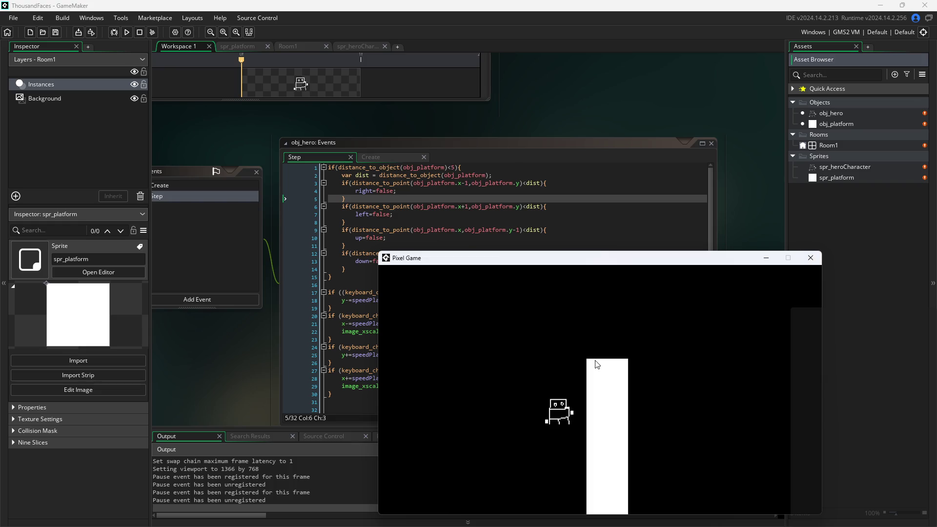
{"action": "key", "text": "Right"}
{"action": "key", "text": "Left"}
{"action": "key", "text": "Right"}
- Place the game window at the lower right beside the code and walk the hero toward the platform
{"action": "mouse_move", "coordinate": [462, 257]}
{"action": "left_mouse_down"}
{"action": "mouse_move", "coordinate": [565, 258]}
{"action": "mouse_move", "coordinate": [632, 283]}
{"action": "left_mouse_up"}
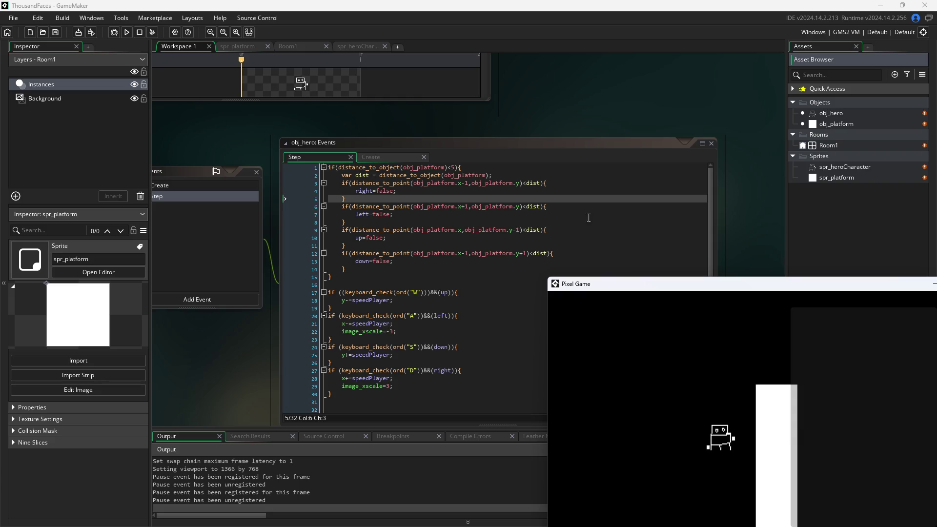
{"action": "mouse_move", "coordinate": [631, 287]}
{"action": "left_mouse_down"}
{"action": "mouse_move", "coordinate": [623, 249]}
{"action": "mouse_move", "coordinate": [592, 269]}
{"action": "mouse_move", "coordinate": [588, 287]}
{"action": "mouse_move", "coordinate": [562, 287]}
{"action": "left_mouse_up"}
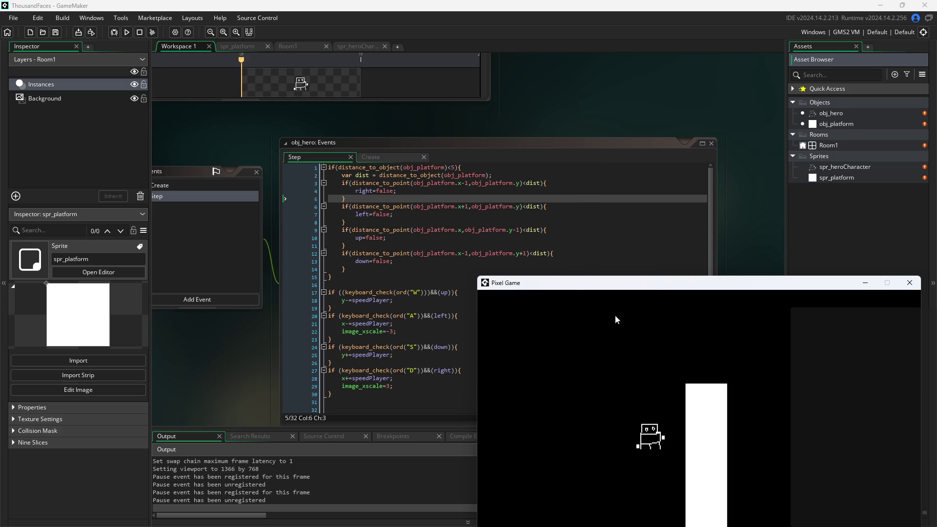
{"action": "left_click_drag", "start_coordinate": [590, 287], "coordinate": [590, 256]}
{"action": "key", "text": "d"}
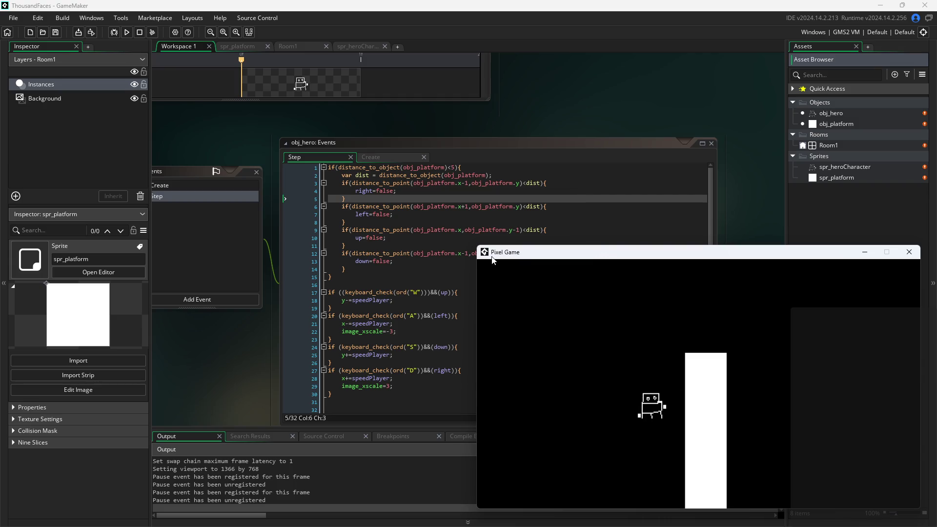
{"action": "mouse_move", "coordinate": [405, 174]}
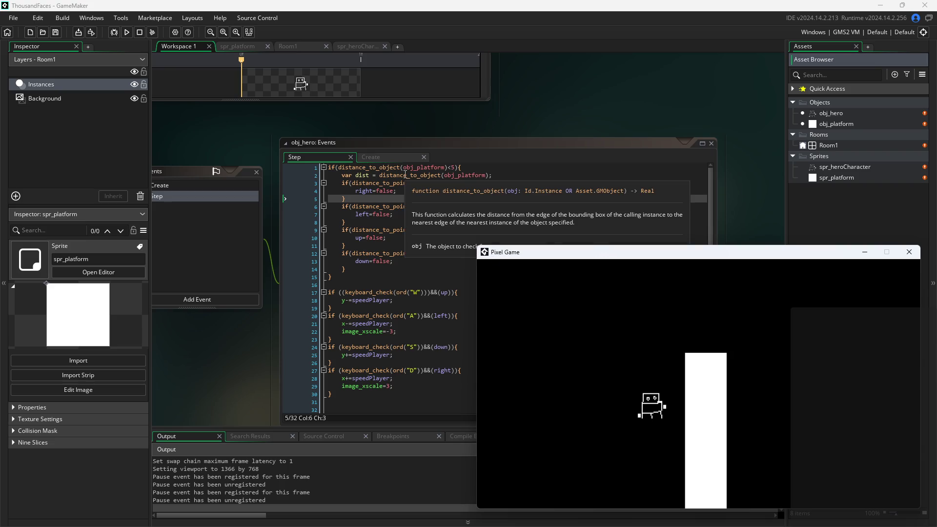
- Drop 'var' from the dist assignment and cut it out of the if-block
{"action": "left_click", "coordinate": [318, 175]}
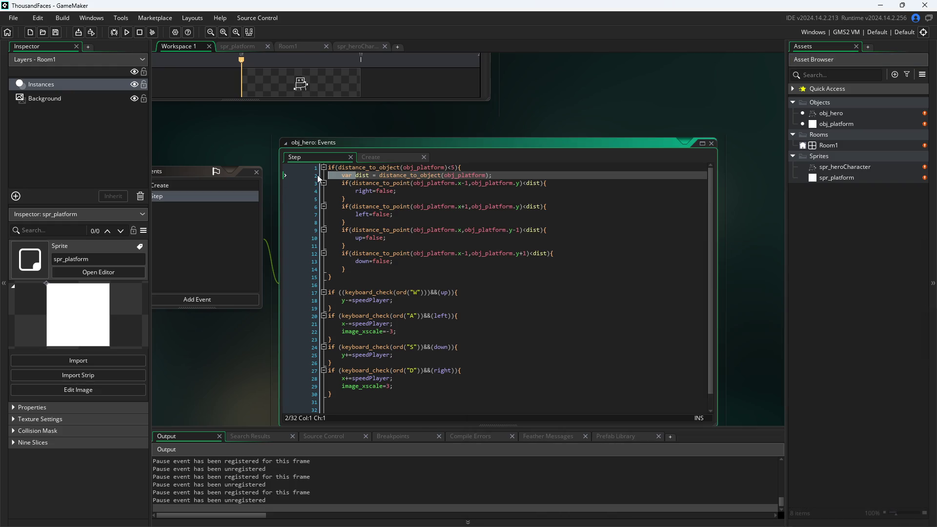
{"action": "key", "text": "Delete"}
{"action": "key", "text": "Delete"}
{"action": "key", "text": "Delete"}
{"action": "left_click_drag", "start_coordinate": [478, 175], "coordinate": [292, 178]}
{"action": "key", "text": "ctrl+c"}
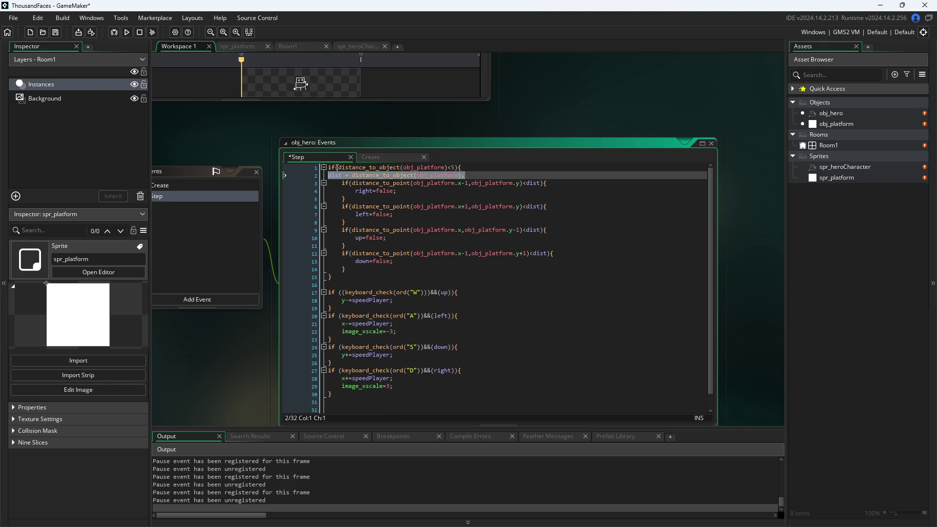
{"action": "key", "text": "Delete"}
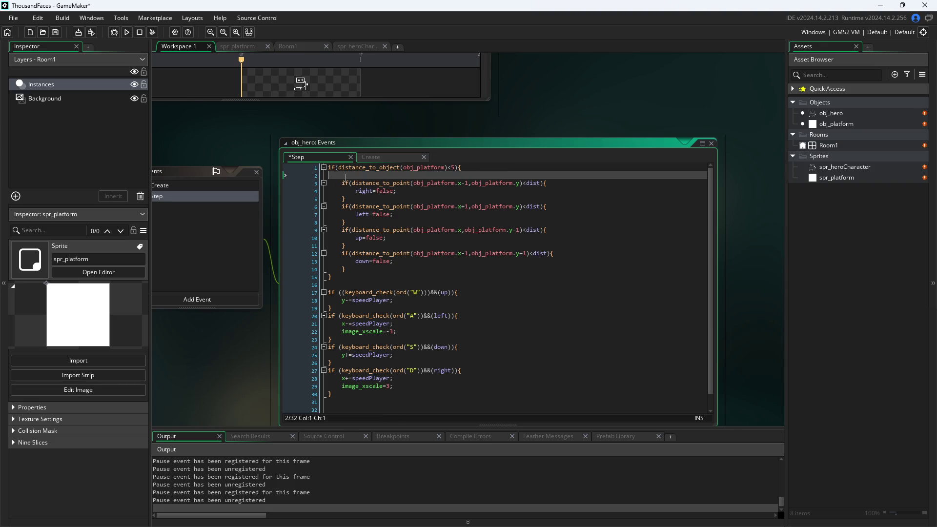
{"action": "key", "text": "BackSpace"}
- Paste dist = distance_to_object(obj_platform); as line 1, then save and restart the game with F5
{"action": "left_click", "coordinate": [330, 168]}
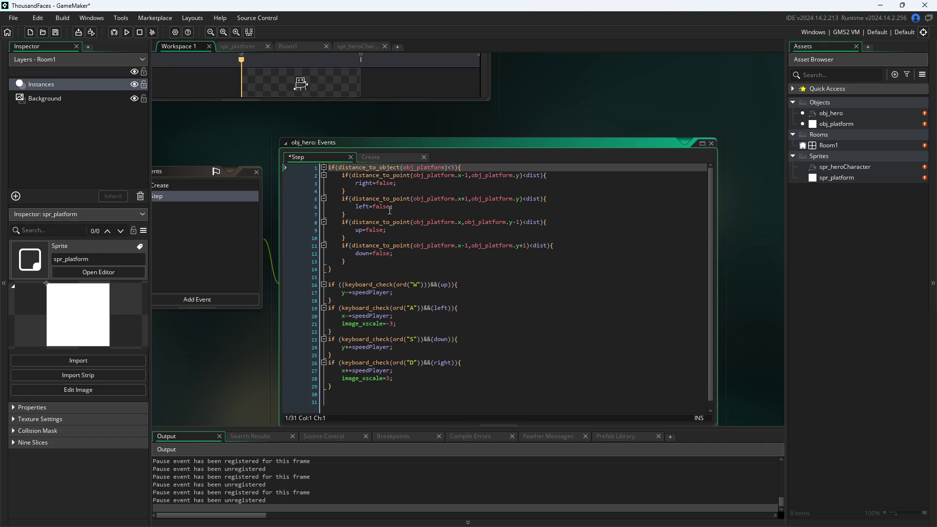
{"action": "key", "text": "Return"}
{"action": "key", "text": "Up"}
{"action": "key", "text": "ctrl+v"}
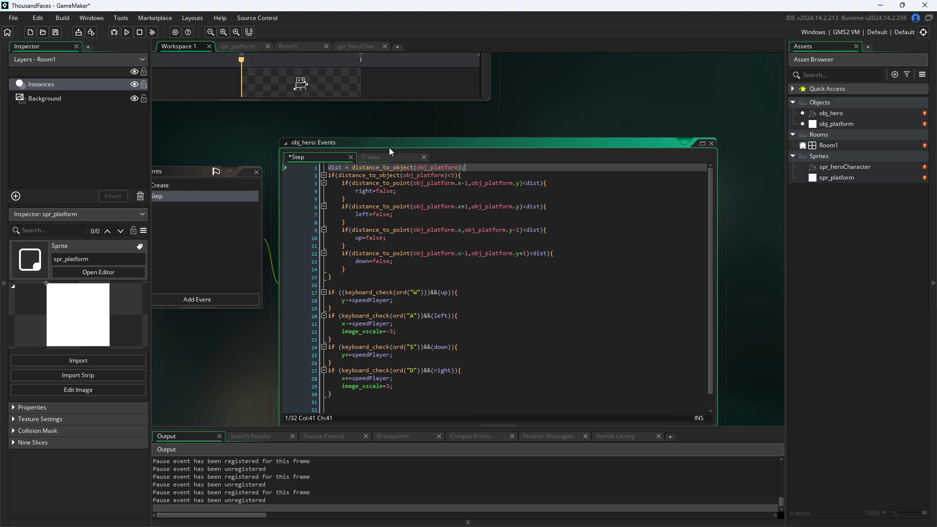
{"action": "key", "text": "F5"}
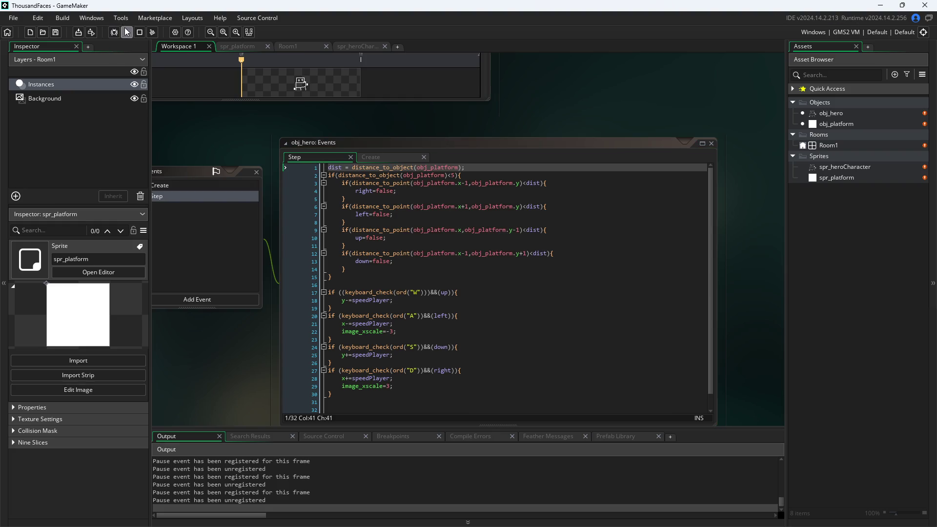
{"action": "left_click", "coordinate": [492, 285]}
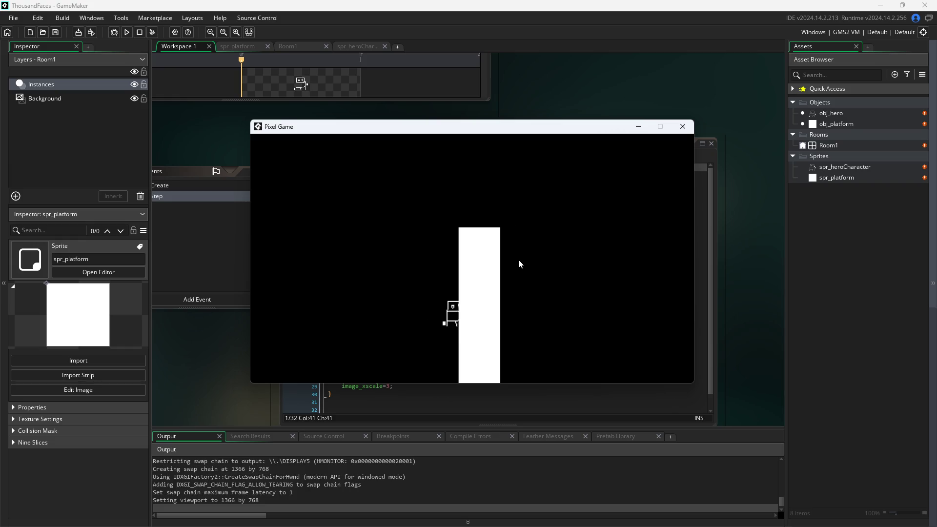
- Push the hero against the platform's left edge, then move it up over the platform and down-left
{"action": "key", "text": "Right"}
{"action": "key", "text": "Left"}
{"action": "key", "text": "space"}
{"action": "key", "text": "Right"}
{"action": "key", "text": "a"}
{"action": "key", "text": "s"}
{"action": "mouse_move", "coordinate": [521, 129]}
{"action": "left_mouse_down"}
{"action": "mouse_move", "coordinate": [595, 246]}
{"action": "mouse_move", "coordinate": [726, 231]}
{"action": "mouse_move", "coordinate": [716, 232]}
{"action": "mouse_move", "coordinate": [752, 211]}
{"action": "mouse_move", "coordinate": [758, 168]}
{"action": "left_mouse_up"}
- Walk the hero with WASD and steer it around to the platform's left edge
{"action": "key", "text": "a"}
{"action": "key", "text": "d"}
{"action": "key", "text": "w"}
{"action": "key", "text": "s"}
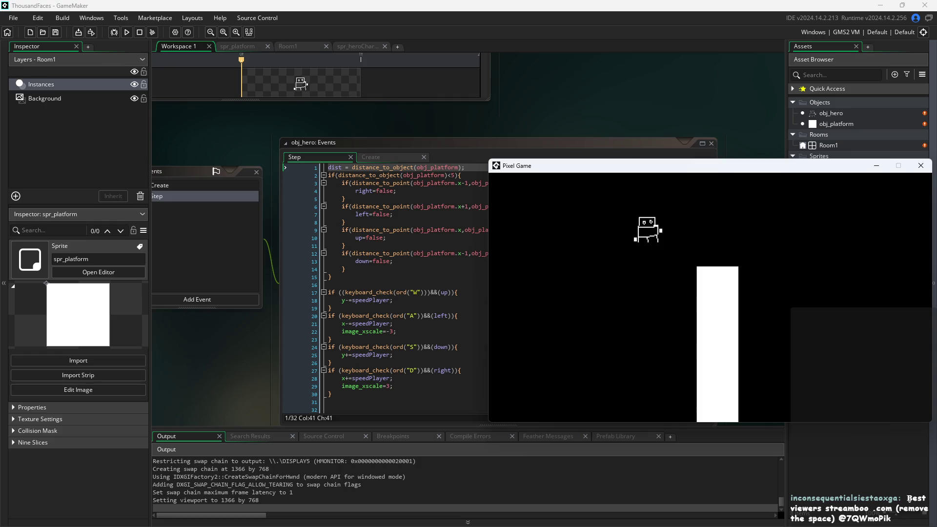
{"action": "key", "text": "alt+Tab"}
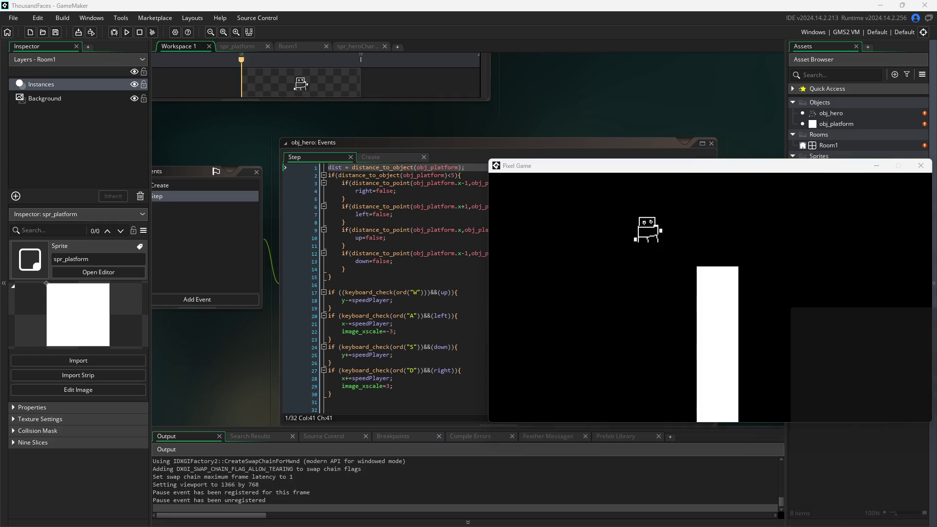
{"action": "left_click", "coordinate": [631, 261]}
{"action": "key", "text": "a"}
{"action": "key", "text": "a"}
{"action": "key", "text": "s"}
{"action": "key", "text": "d"}
{"action": "key", "text": "a"}
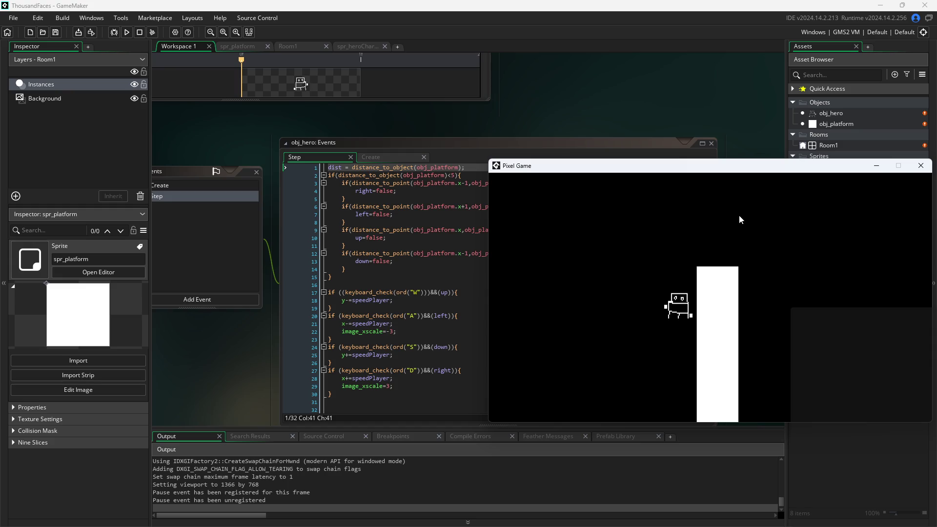
- Reposition the game window lower, then walk the hero right past the platform and back into it
{"action": "left_click", "coordinate": [760, 142]}
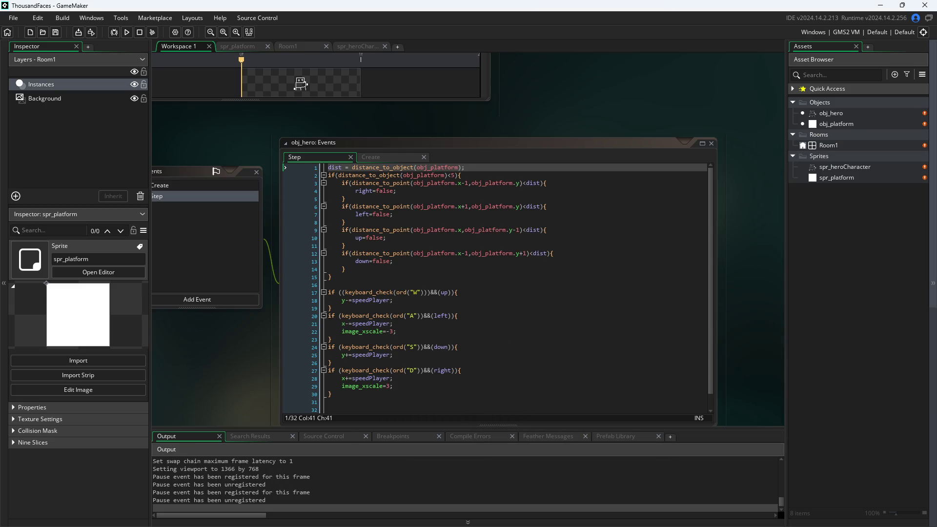
{"action": "key", "text": "alt+Tab"}
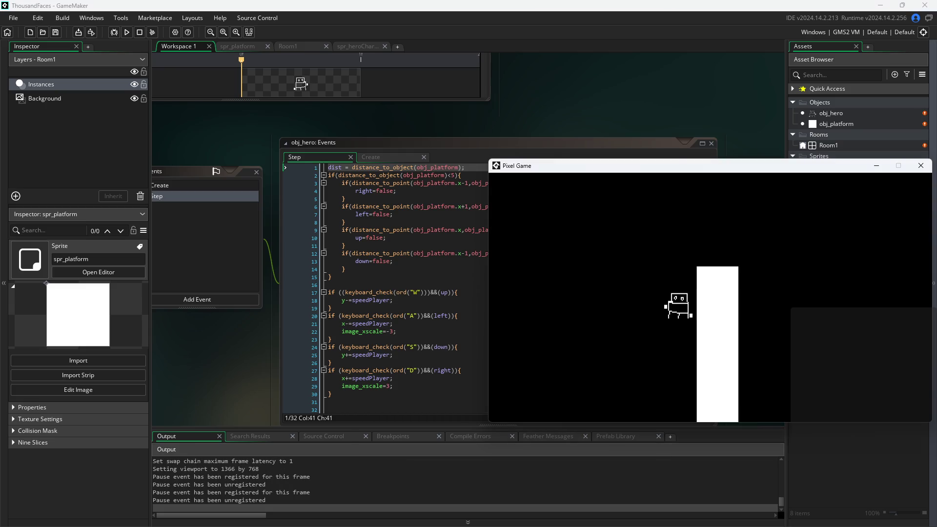
{"action": "left_click_drag", "start_coordinate": [739, 167], "coordinate": [733, 279]}
{"action": "key", "text": "a"}
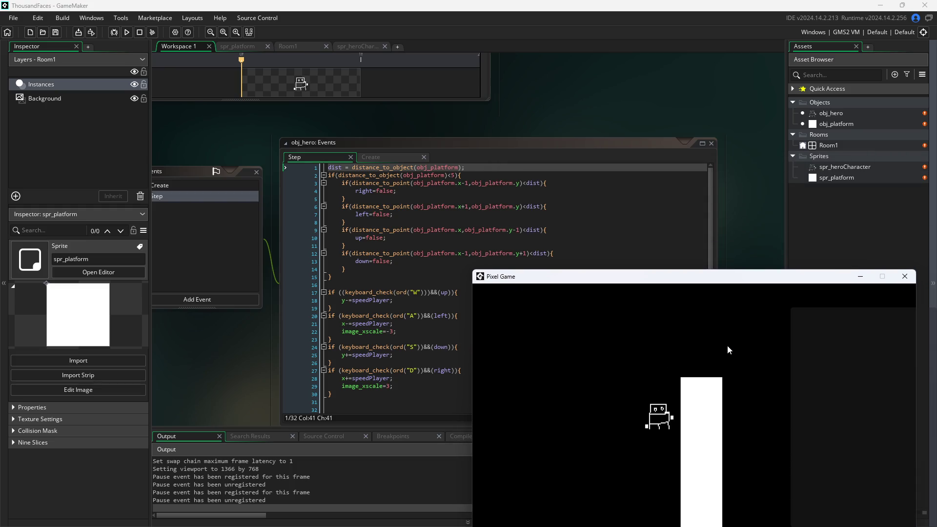
{"action": "key", "text": "d"}
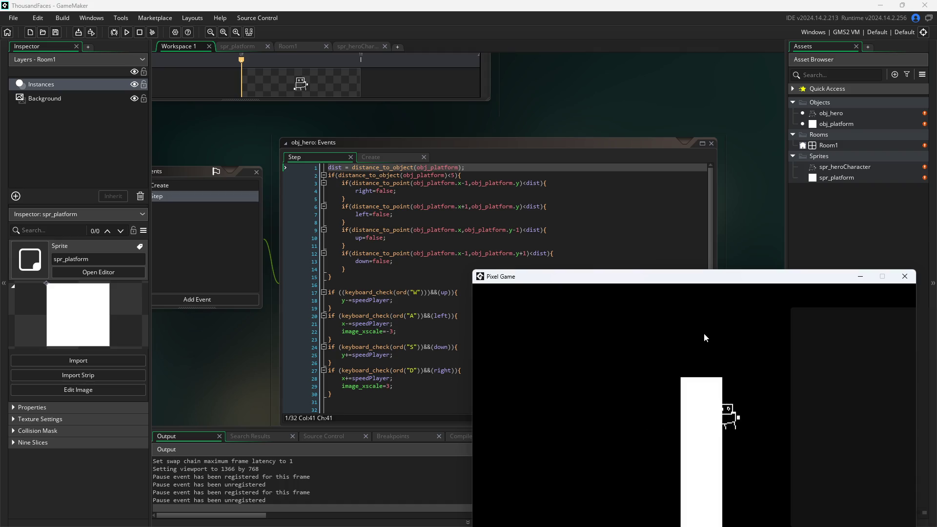
{"action": "key", "text": "d"}
{"action": "key", "text": "a"}
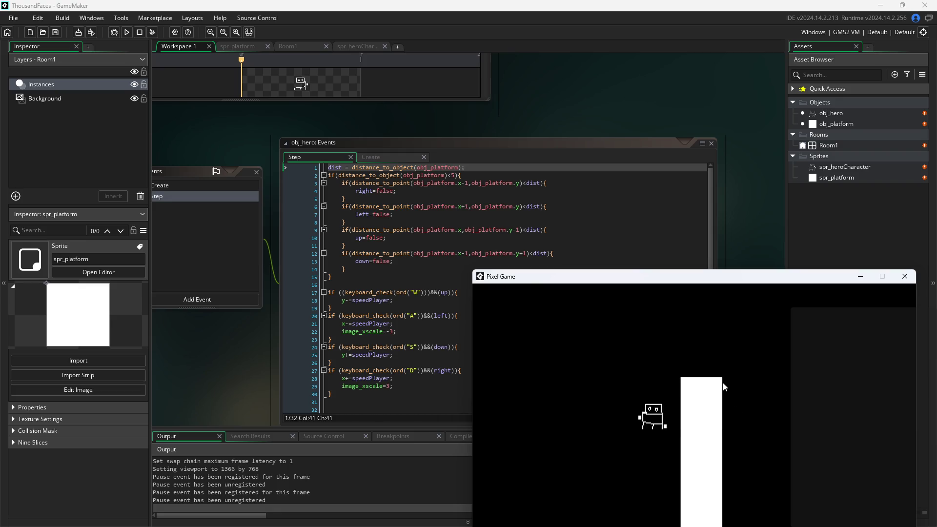
{"action": "mouse_move", "coordinate": [622, 277]}
{"action": "left_mouse_down"}
{"action": "mouse_move", "coordinate": [630, 290]}
{"action": "mouse_move", "coordinate": [653, 280]}
{"action": "left_mouse_up"}
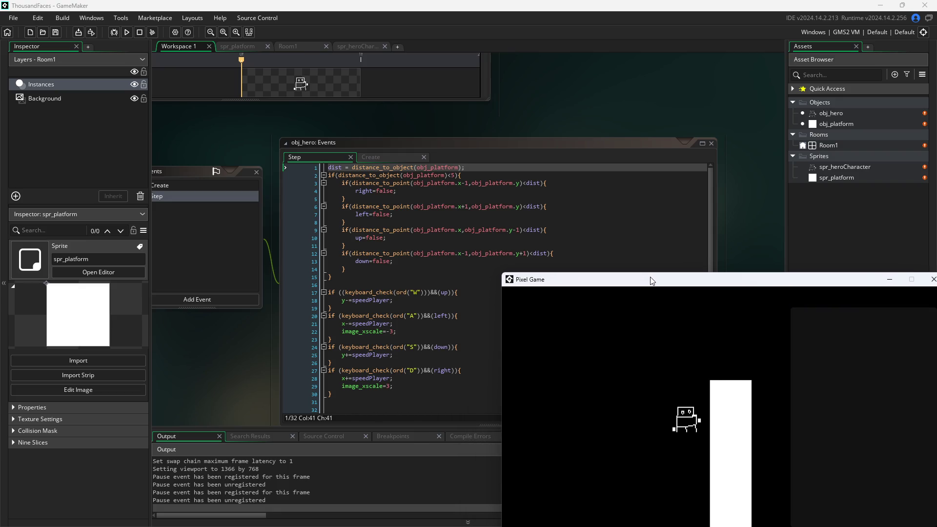
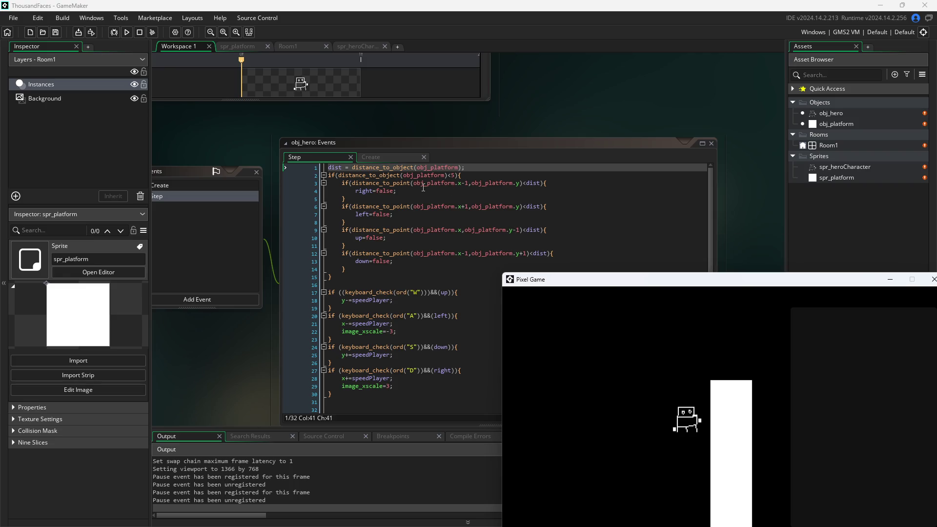
- Move the game window aside, walk the hero back and forth through the platform with A/D, then return to the Step code
{"action": "mouse_move", "coordinate": [412, 184]}
{"action": "left_click_drag", "start_coordinate": [661, 279], "coordinate": [653, 245]}
{"action": "key", "text": "d"}
{"action": "key", "text": "d"}
{"action": "key", "text": "a"}
{"action": "key", "text": "d"}
{"action": "key", "text": "a"}
{"action": "key", "text": "d"}
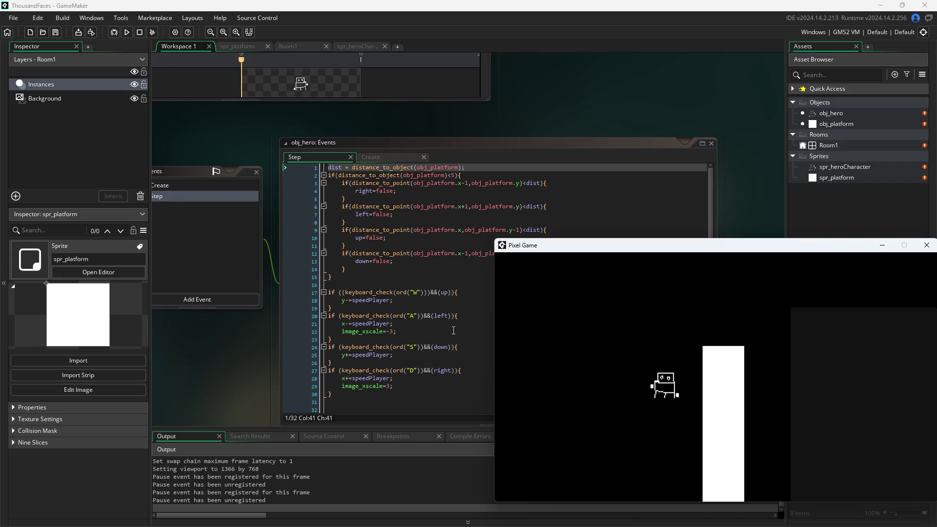
{"action": "key", "text": "a"}
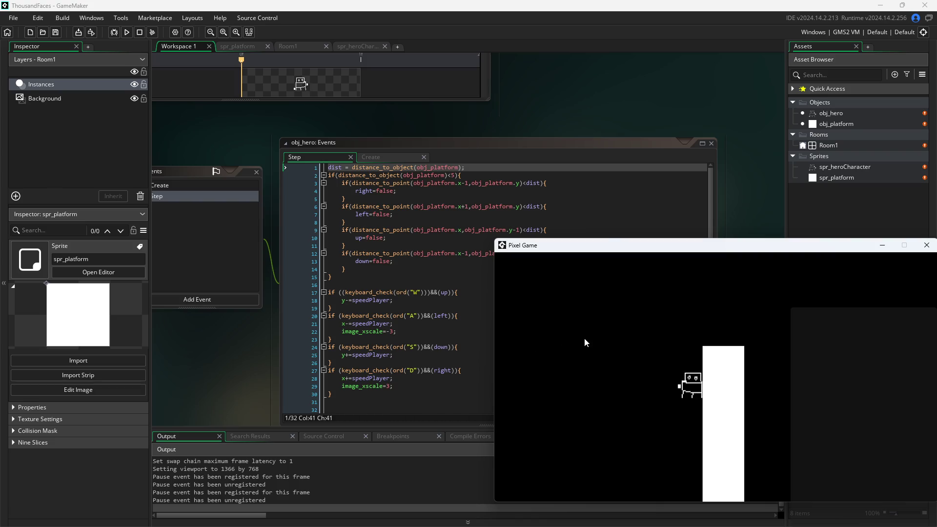
{"action": "key", "text": "d"}
{"action": "key", "text": "a"}
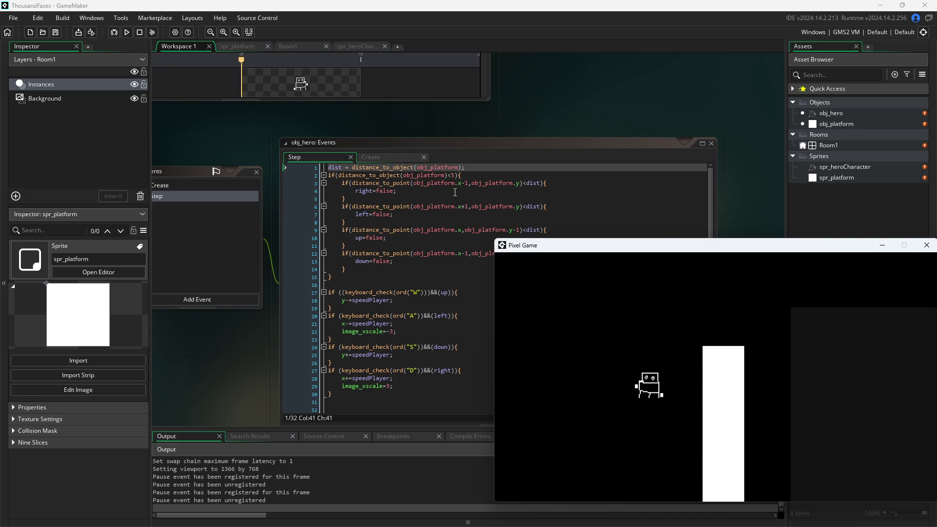
{"action": "left_click", "coordinate": [449, 176]}
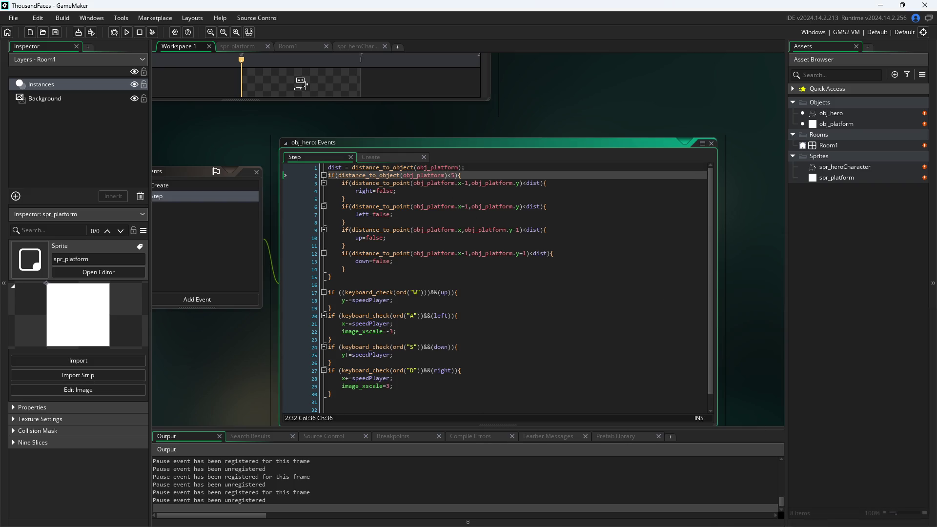
{"action": "key", "text": "alt+Tab"}
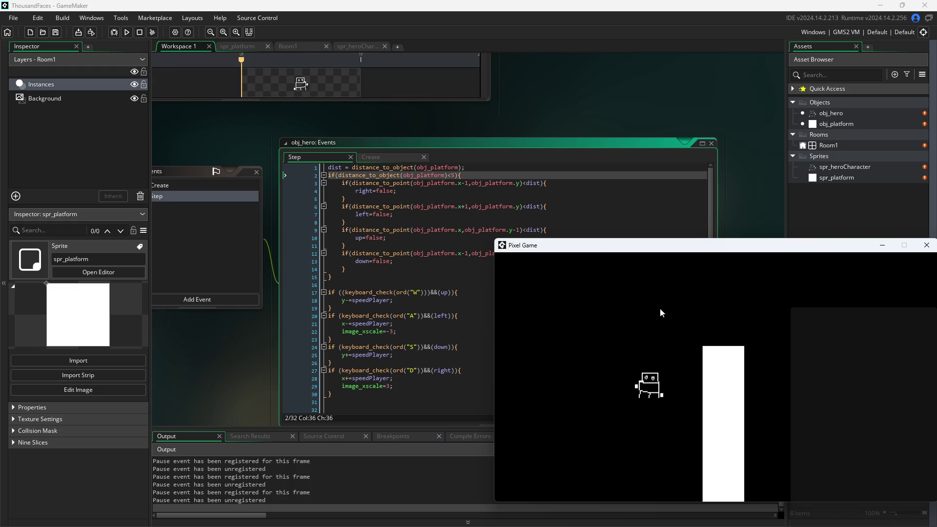
{"action": "mouse_move", "coordinate": [568, 249]}
{"action": "left_mouse_down"}
{"action": "mouse_move", "coordinate": [652, 257]}
{"action": "mouse_move", "coordinate": [562, 266]}
{"action": "mouse_move", "coordinate": [557, 284]}
{"action": "left_mouse_up"}
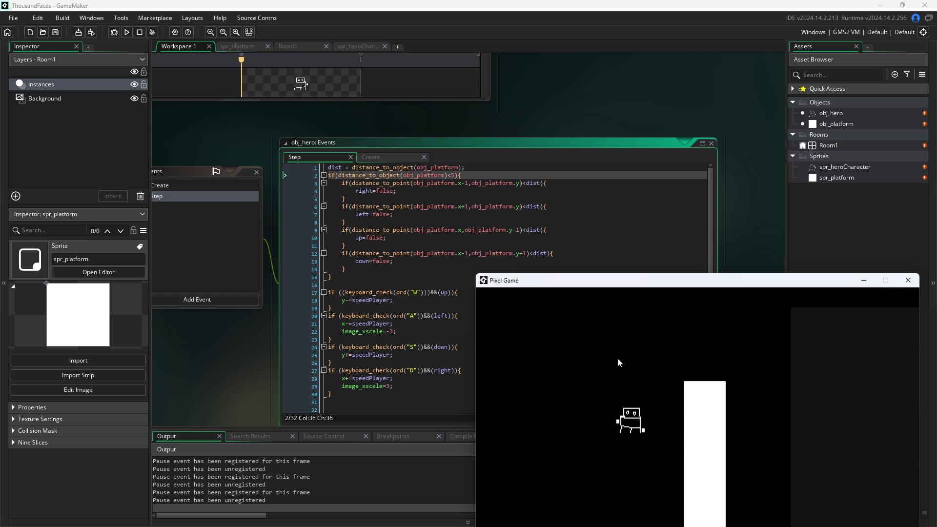
{"action": "key", "text": "d"}
{"action": "key", "text": "a"}
{"action": "key", "text": "d"}
{"action": "key", "text": "a"}
{"action": "key", "text": "d"}
{"action": "key", "text": "a"}
{"action": "key", "text": "d"}
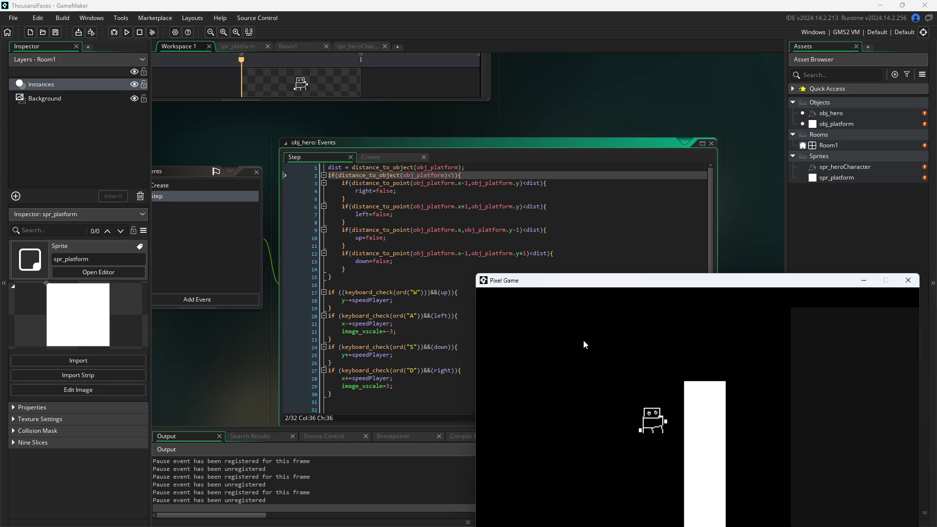
{"action": "key", "text": "a"}
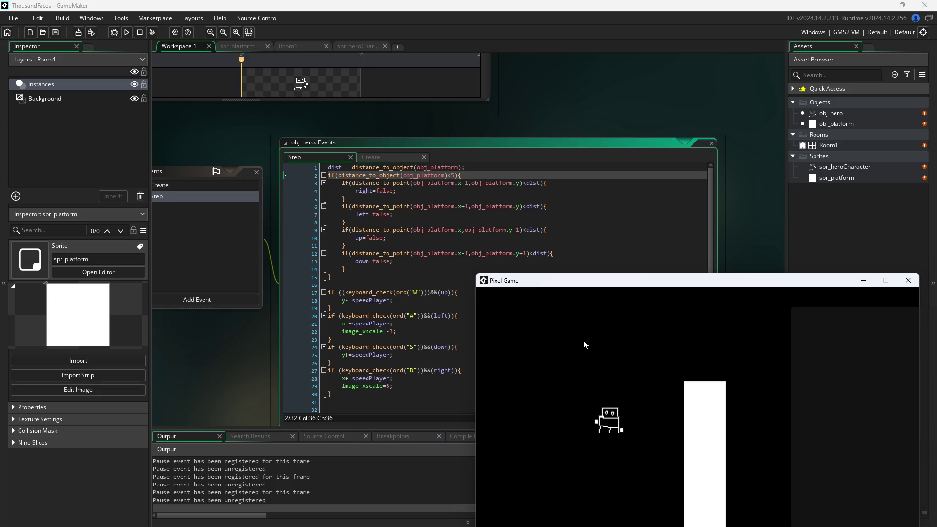
{"action": "key", "text": "a"}
{"action": "key", "text": "d"}
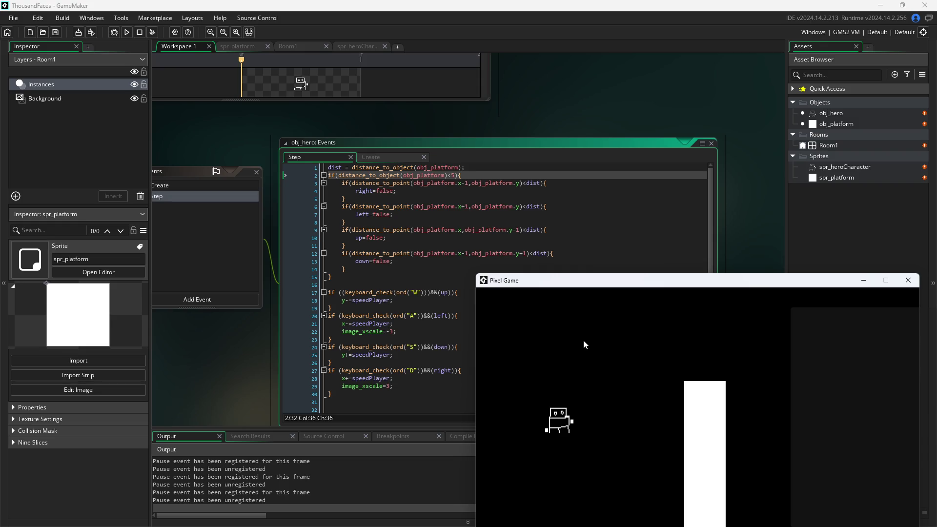
{"action": "left_click_drag", "start_coordinate": [570, 283], "coordinate": [562, 277]}
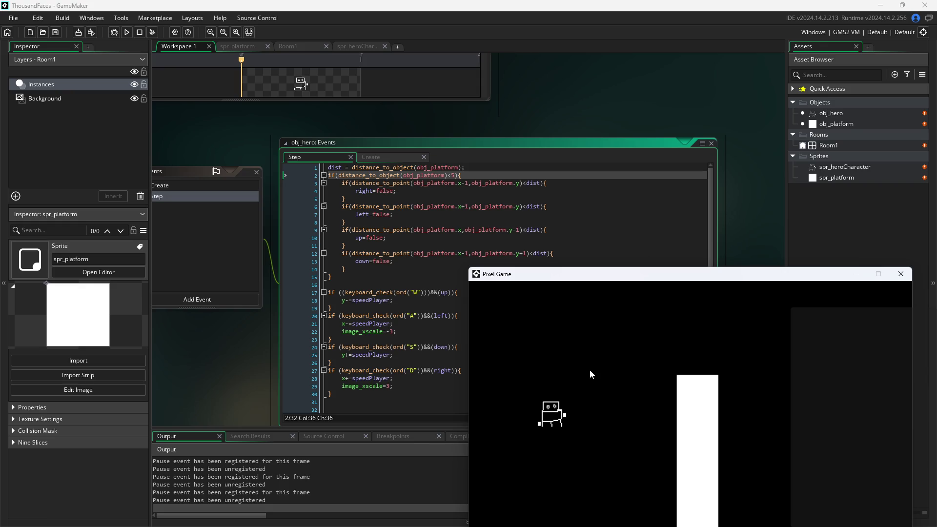
{"action": "key", "text": "d"}
{"action": "key", "text": "a"}
{"action": "key", "text": "d"}
{"action": "left_click", "coordinate": [450, 176]}
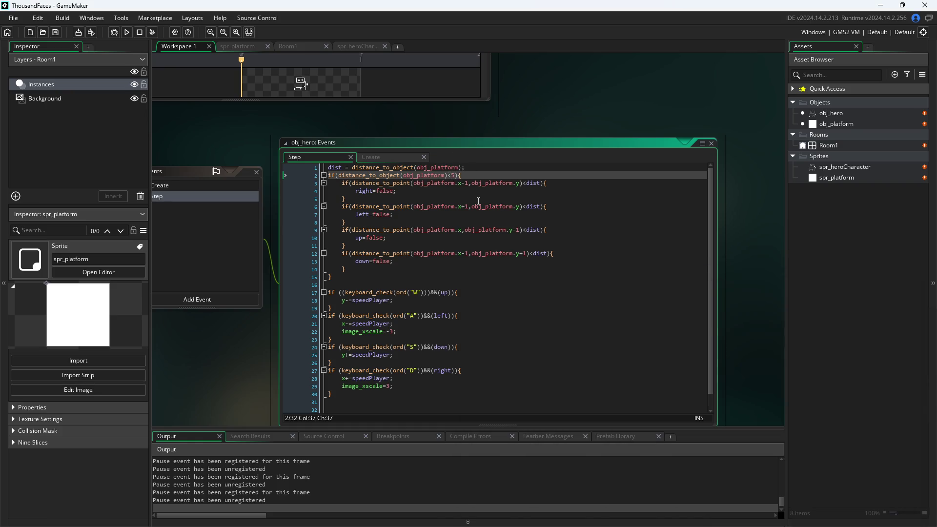
- Change line 2's platform check from '< 5' to '> 5' and save the Step event
{"action": "key", "text": "BackSpace"}
{"action": "type", "text": ">"}
{"action": "key", "text": "ctrl+s"}
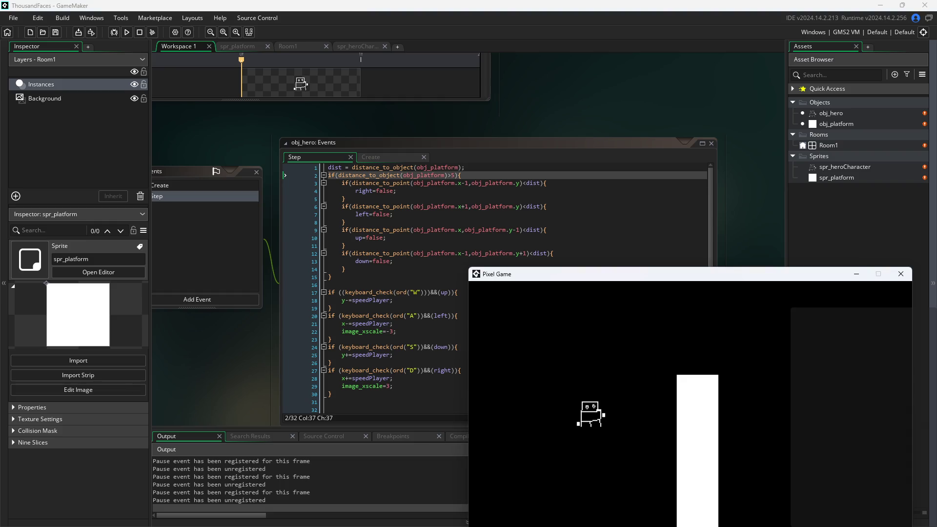
- Restart the game, walk the hero around the platform with WASD, then view the Create event
{"action": "left_click", "coordinate": [902, 279]}
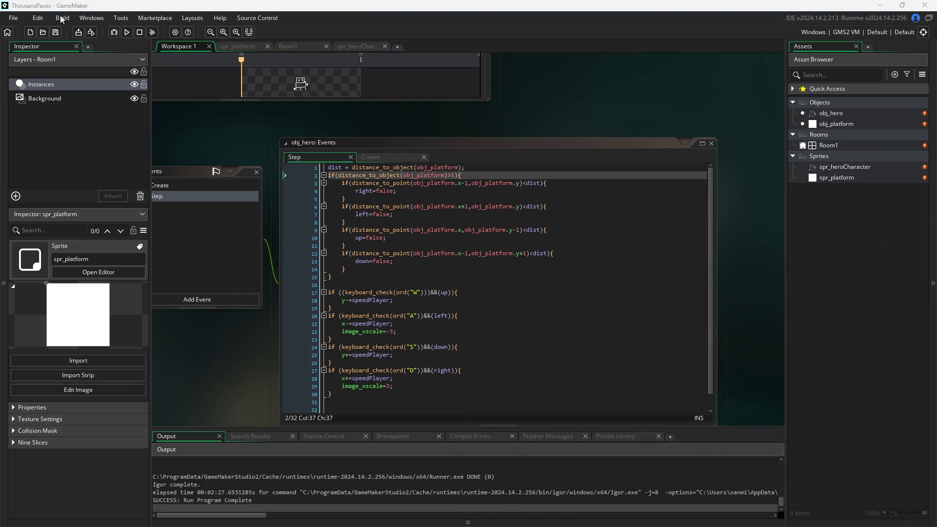
{"action": "left_click", "coordinate": [126, 32]}
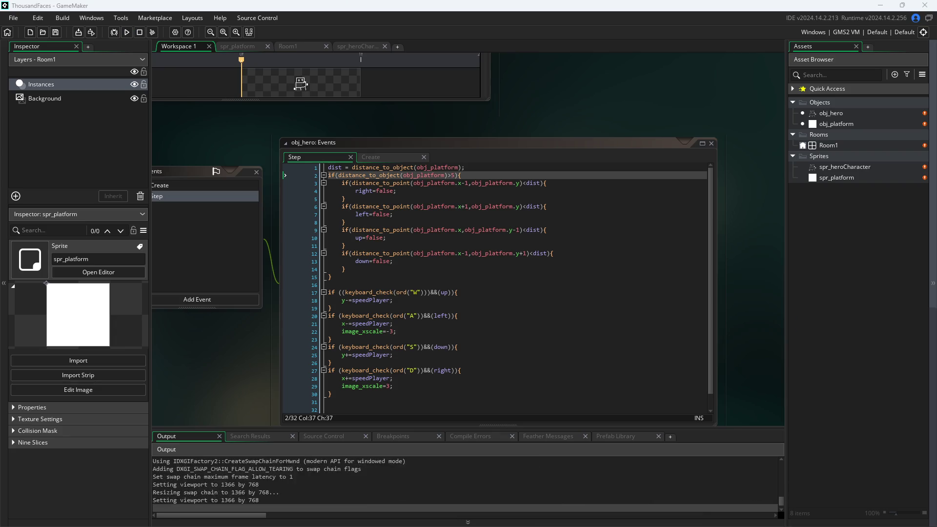
{"action": "key", "text": "d"}
{"action": "key", "text": "a"}
{"action": "key", "text": "w"}
{"action": "key", "text": "s"}
{"action": "key", "text": "a"}
{"action": "key", "text": "w"}
{"action": "key", "text": "d"}
{"action": "key", "text": "d"}
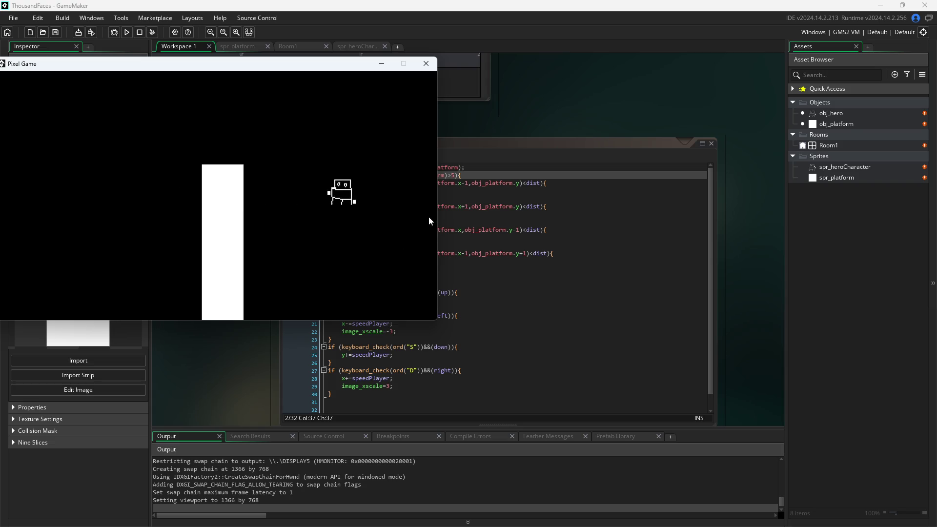
{"action": "mouse_move", "coordinate": [335, 65]}
{"action": "left_mouse_down"}
{"action": "mouse_move", "coordinate": [934, 244]}
{"action": "mouse_move", "coordinate": [828, 308]}
{"action": "mouse_move", "coordinate": [811, 276]}
{"action": "left_mouse_up"}
{"action": "left_click", "coordinate": [369, 156]}
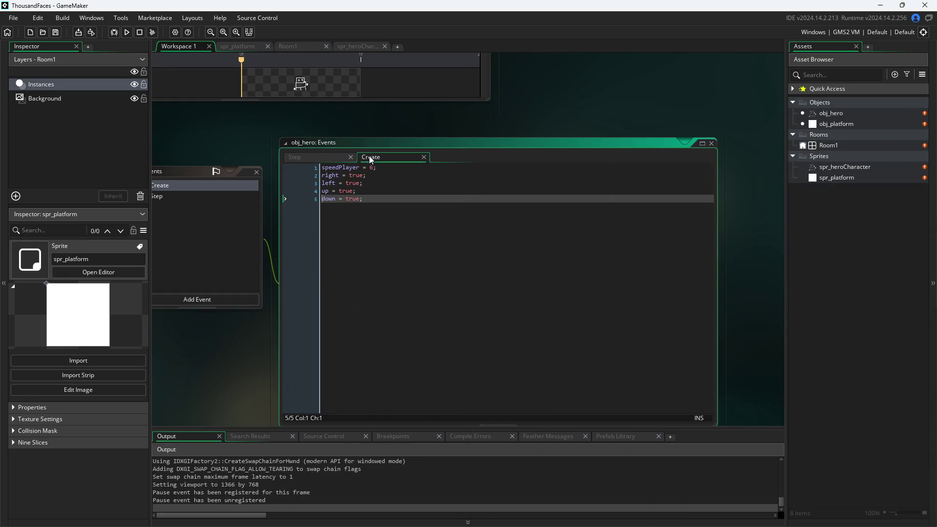
- Compare the Create event variables with the Step code, shift the game window, and return to line 3
{"action": "left_click", "coordinate": [332, 156]}
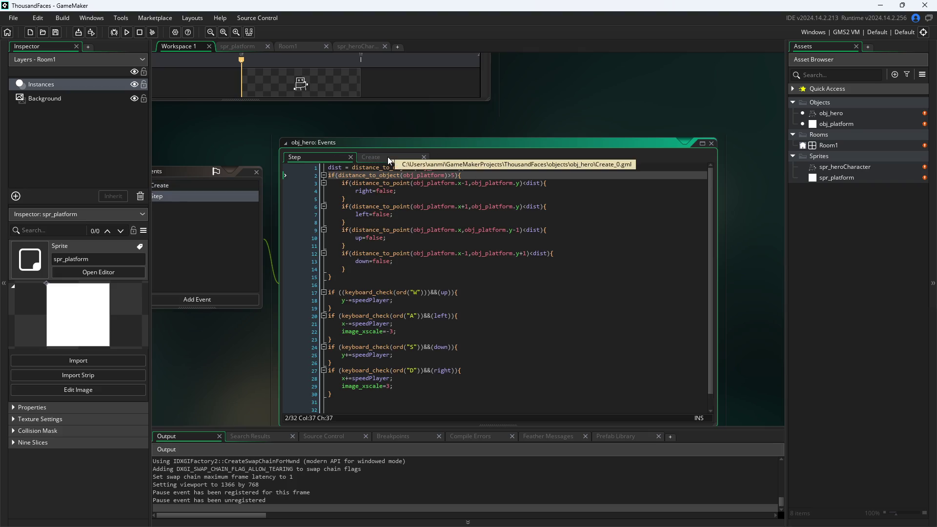
{"action": "left_click", "coordinate": [387, 157]}
{"action": "left_click", "coordinate": [314, 156]}
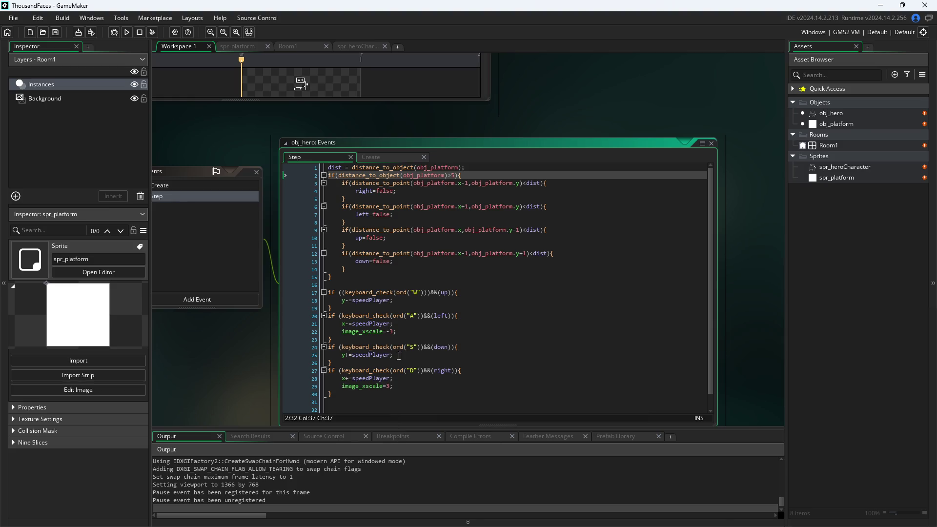
{"action": "left_click", "coordinate": [927, 179]}
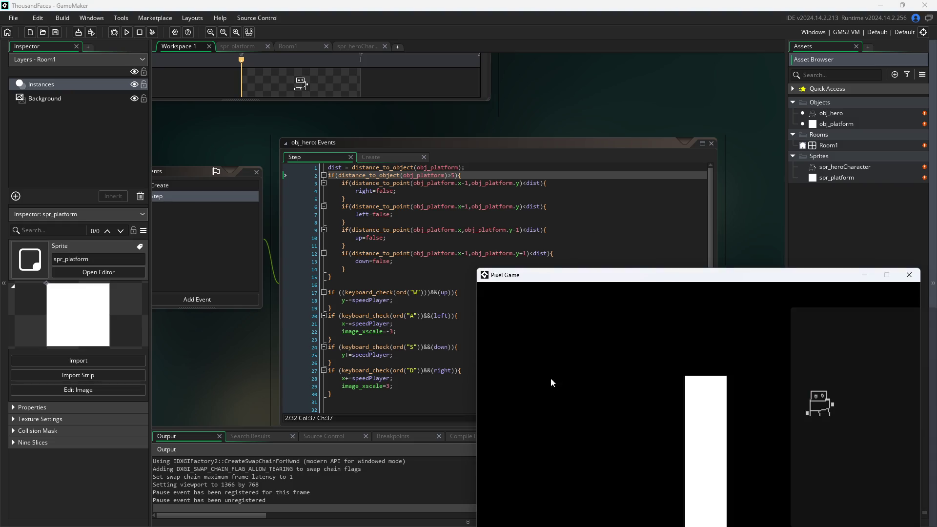
{"action": "left_click_drag", "start_coordinate": [602, 280], "coordinate": [582, 278]}
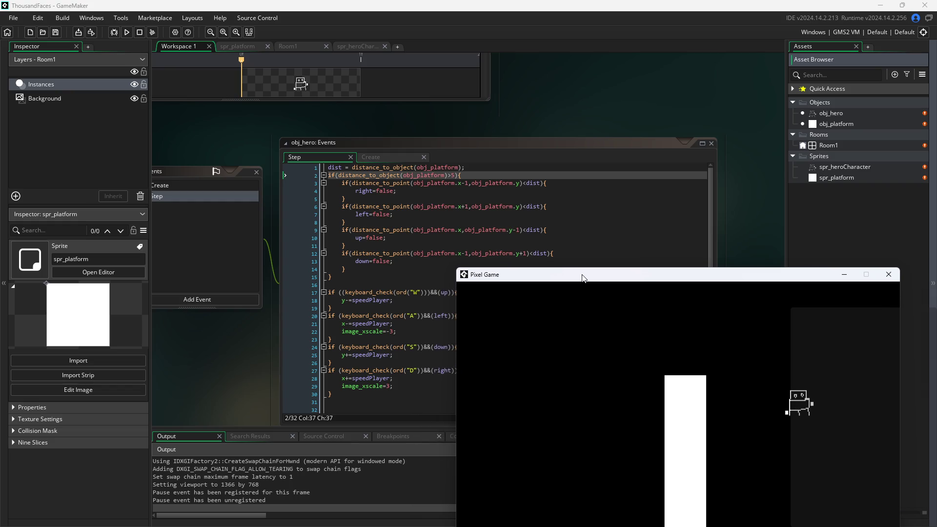
{"action": "left_click_drag", "start_coordinate": [582, 278], "coordinate": [596, 280]}
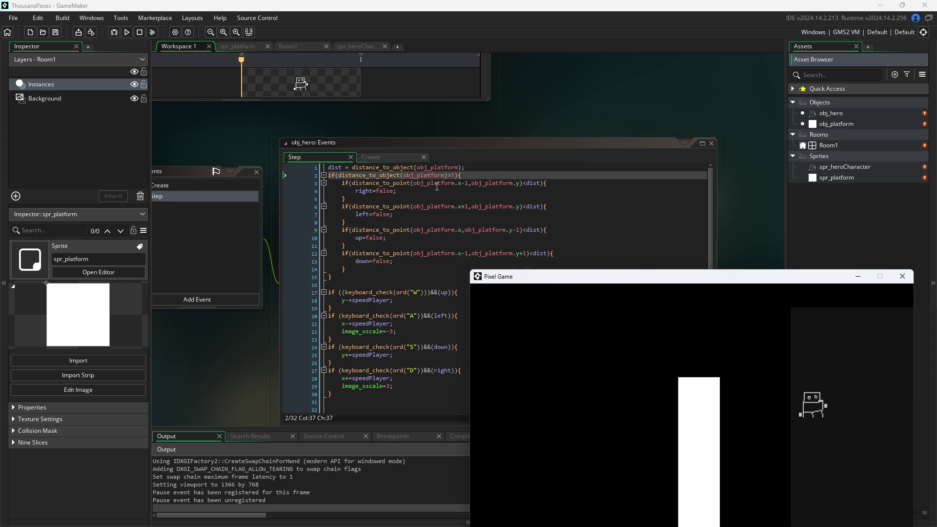
{"action": "left_click", "coordinate": [464, 183]}
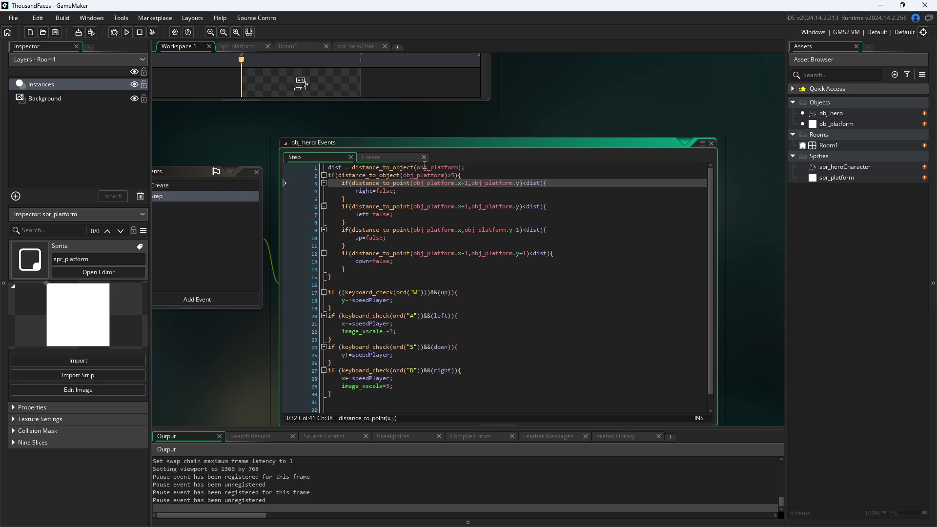
- Look up distance_to_object, distance_to_point and obj_platform, and place the caret on line 1
{"action": "mouse_move", "coordinate": [400, 168]}
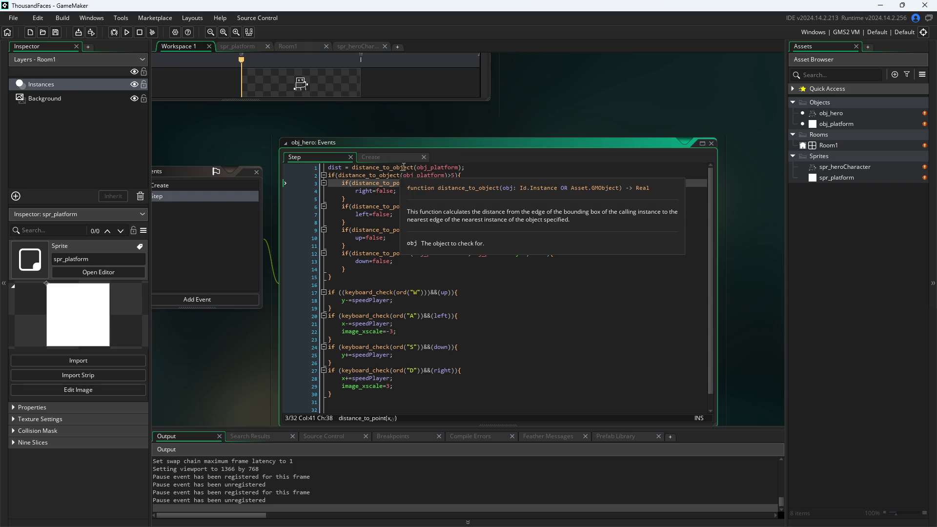
{"action": "mouse_move", "coordinate": [391, 205]}
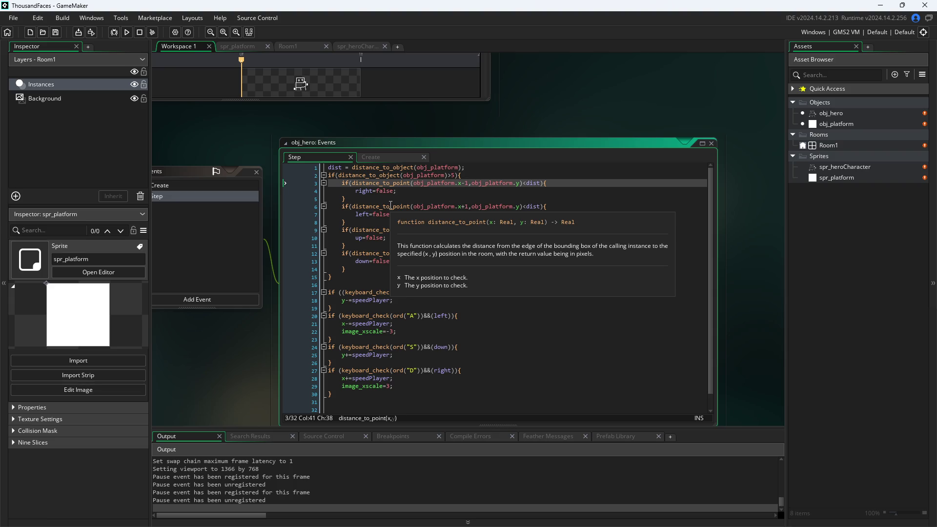
{"action": "mouse_move", "coordinate": [453, 179]}
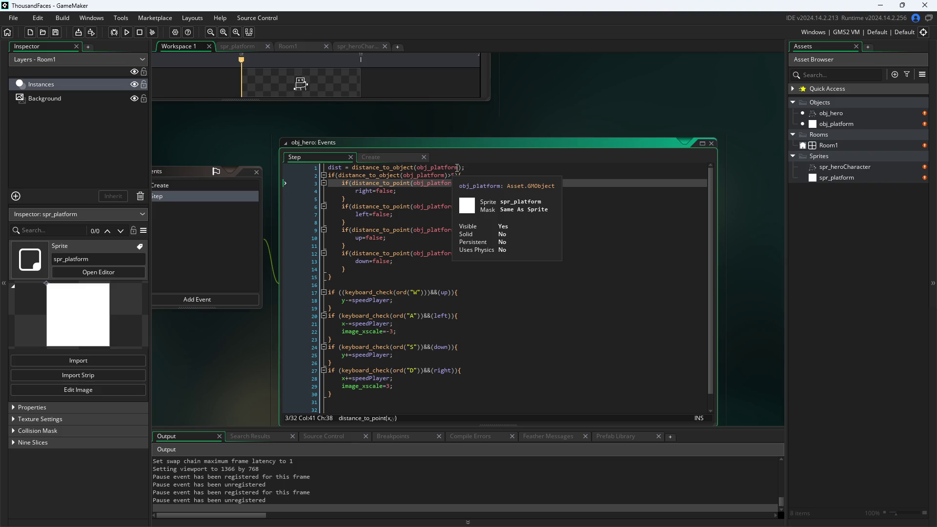
{"action": "left_click", "coordinate": [457, 168]}
{"action": "mouse_move", "coordinate": [474, 184]}
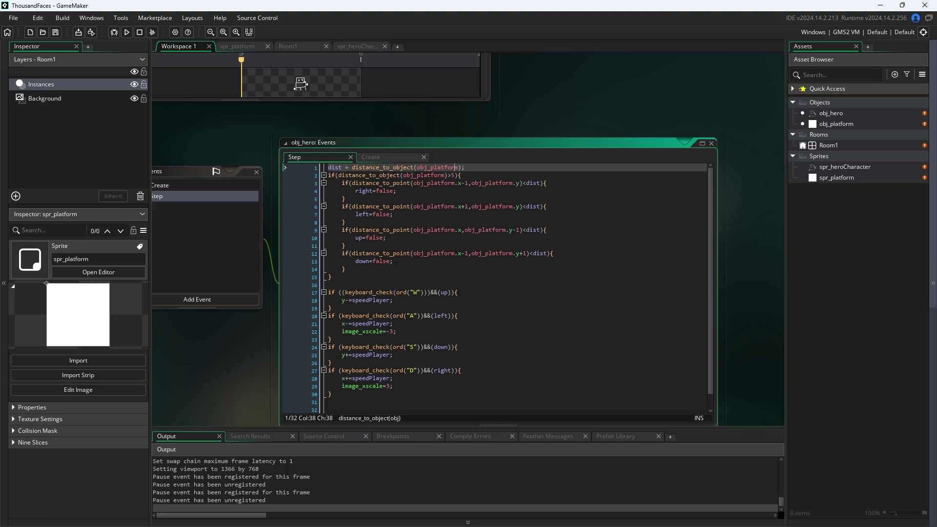
- Pan the workspace to reveal the obj_hero object window beside its code
{"action": "mouse_move", "coordinate": [205, 373]}
{"action": "left_mouse_down"}
{"action": "mouse_move", "coordinate": [411, 375]}
{"action": "mouse_move", "coordinate": [330, 303]}
{"action": "mouse_move", "coordinate": [426, 367]}
{"action": "mouse_move", "coordinate": [297, 368]}
{"action": "left_mouse_up"}
{"action": "scroll", "coordinate": [404, 358], "scroll_direction": "down", "scroll_amount": 1}
{"action": "scroll", "coordinate": [392, 356], "scroll_direction": "up", "scroll_amount": 2}
{"action": "left_click_drag", "start_coordinate": [373, 368], "coordinate": [526, 396]}
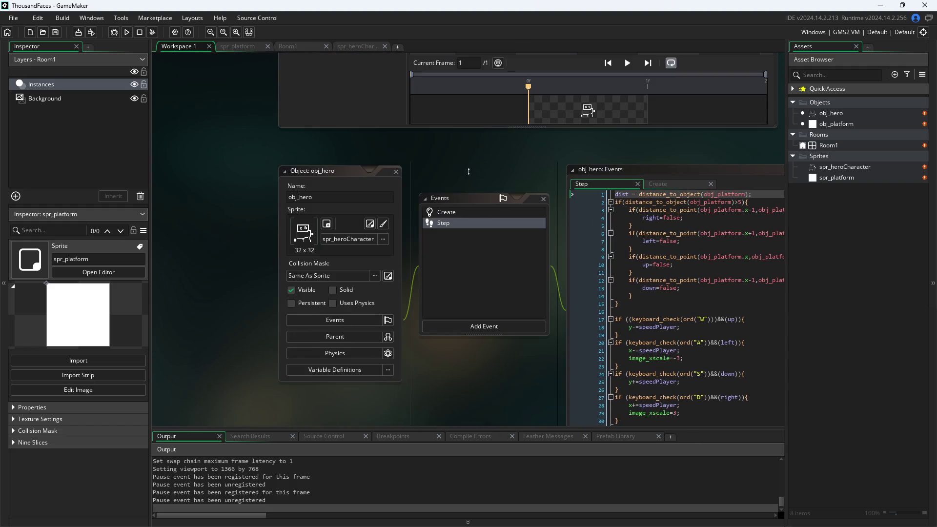
{"action": "left_click_drag", "start_coordinate": [468, 172], "coordinate": [319, 156]}
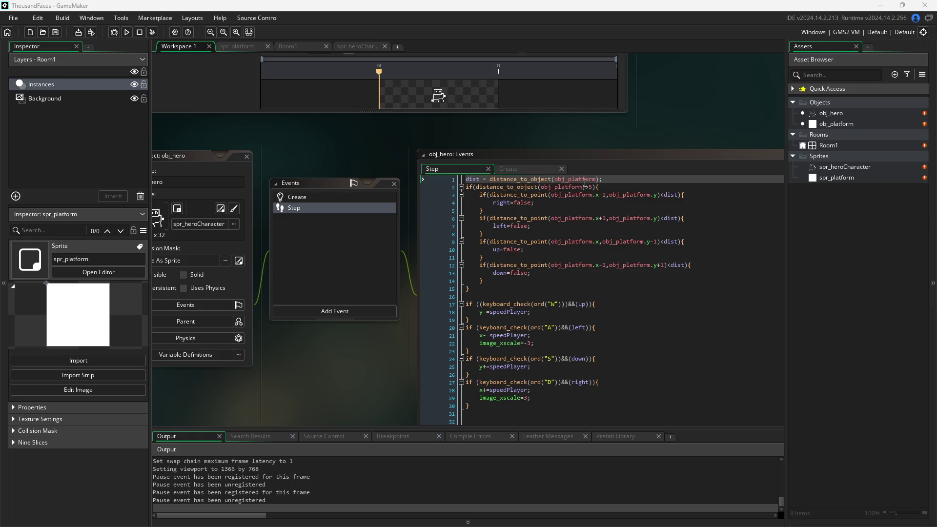
{"action": "mouse_move", "coordinate": [585, 184]}
{"action": "mouse_move", "coordinate": [507, 195]}
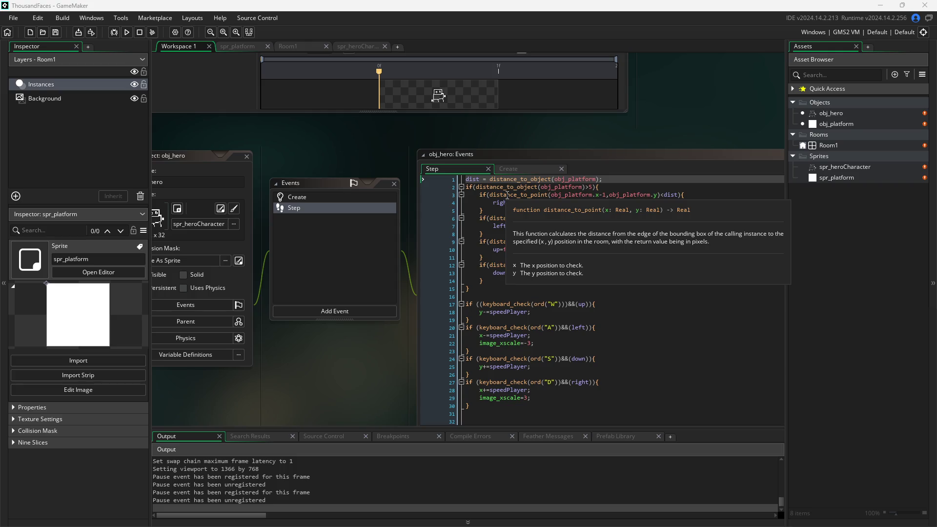
{"action": "left_click", "coordinate": [601, 186]}
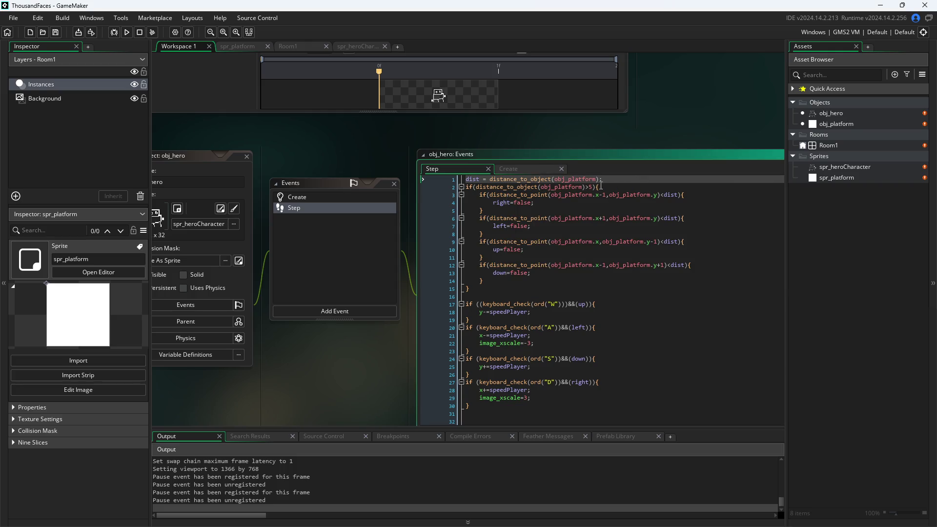
{"action": "left_click_drag", "start_coordinate": [599, 180], "coordinate": [489, 182]}
{"action": "mouse_move", "coordinate": [490, 182]}
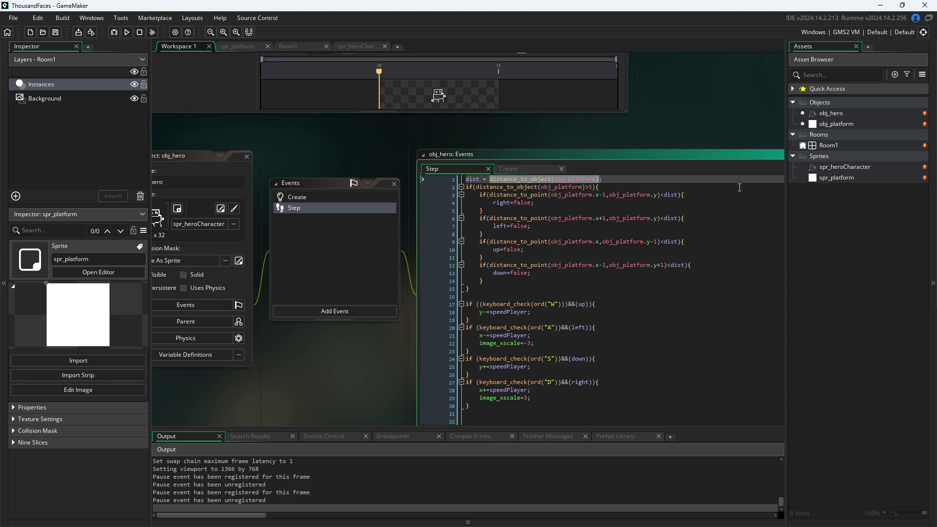
{"action": "key", "text": "Left"}
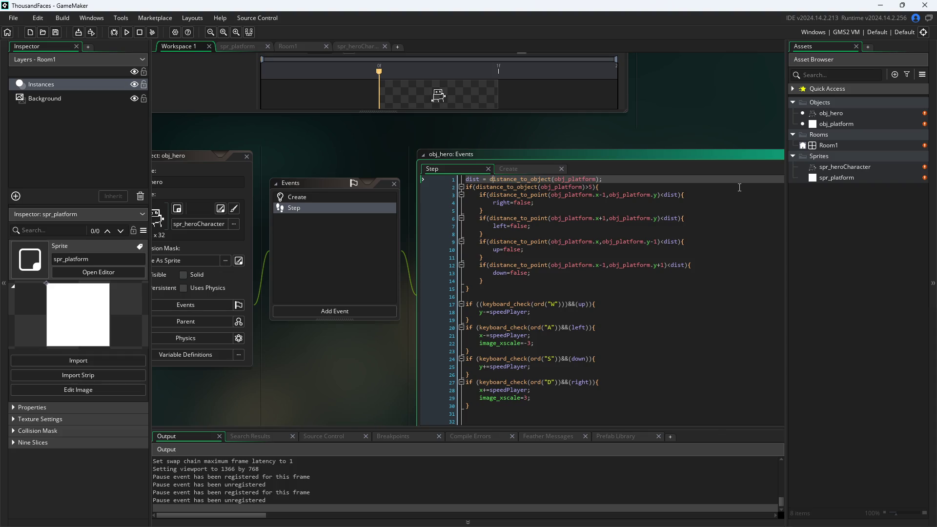
{"action": "key", "text": "Down"}
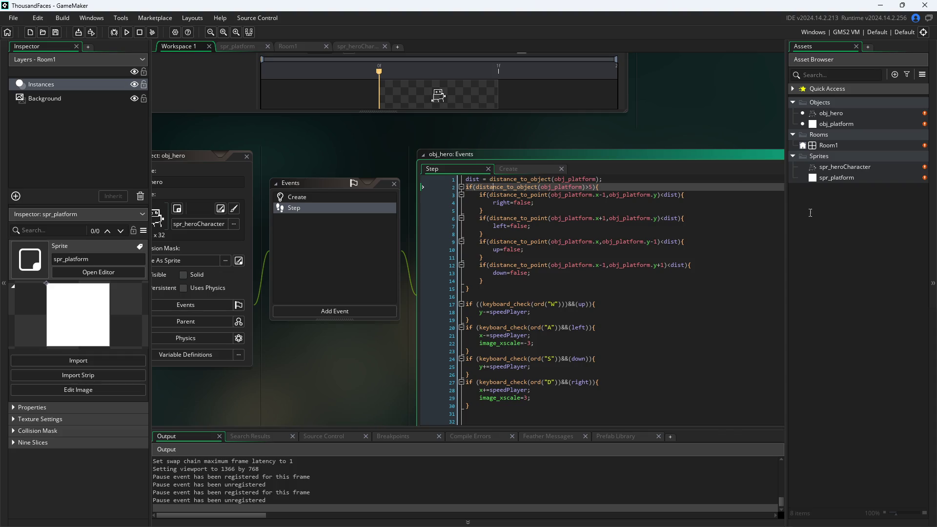
{"action": "left_click", "coordinate": [636, 179]}
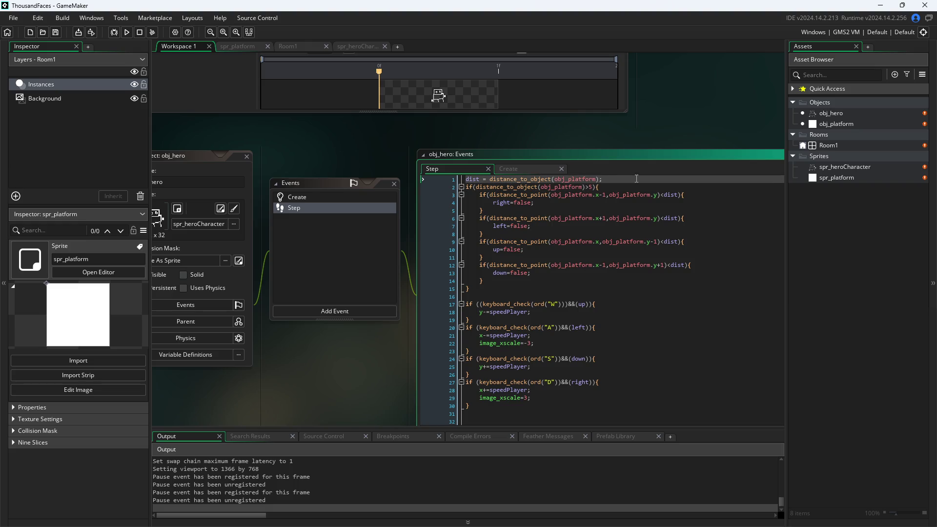
- Add a place_meeting() call on a new line below the dist line
{"action": "key", "text": "Return"}
{"action": "type", "text": "place_m"}
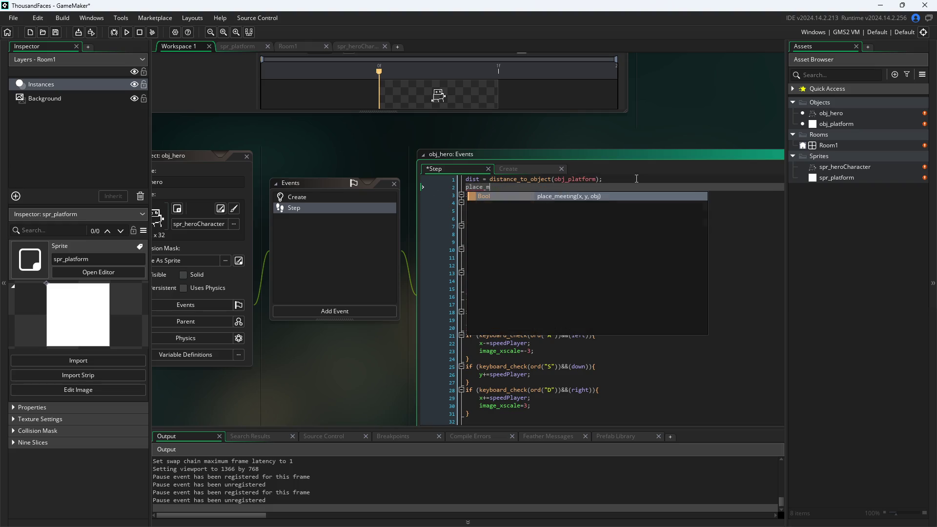
{"action": "key", "text": "Return"}
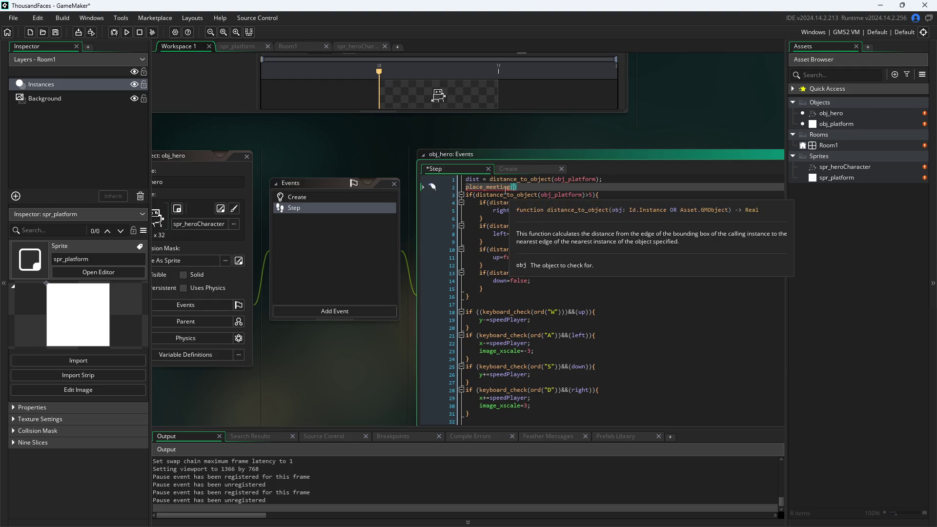
- Open the obj_hero object editor, recenter the code, and select the old distance checks on lines 3–16
{"action": "mouse_move", "coordinate": [508, 181]}
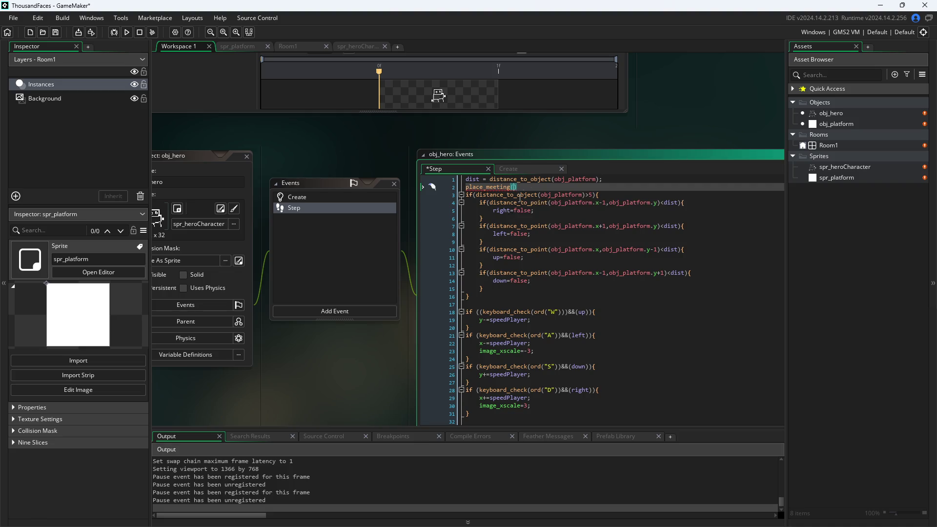
{"action": "double_click", "coordinate": [838, 113]}
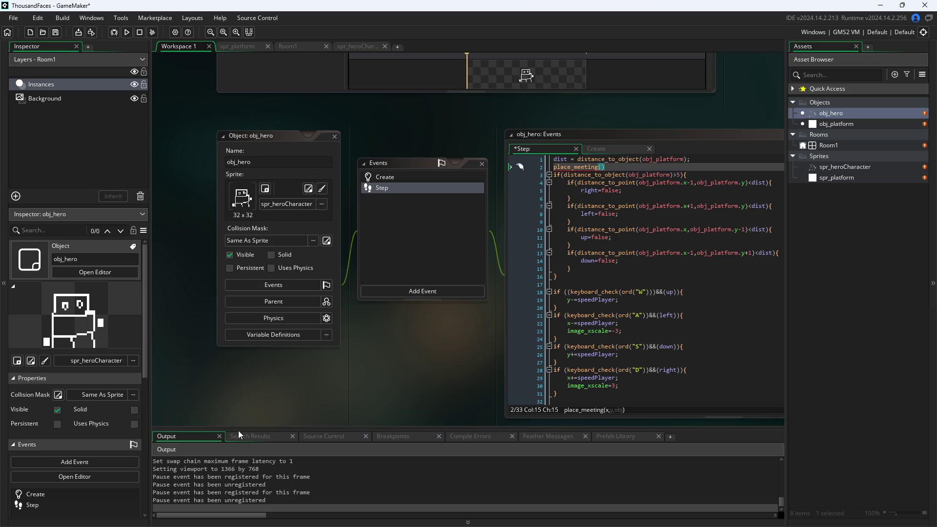
{"action": "left_click_drag", "start_coordinate": [408, 378], "coordinate": [277, 372]}
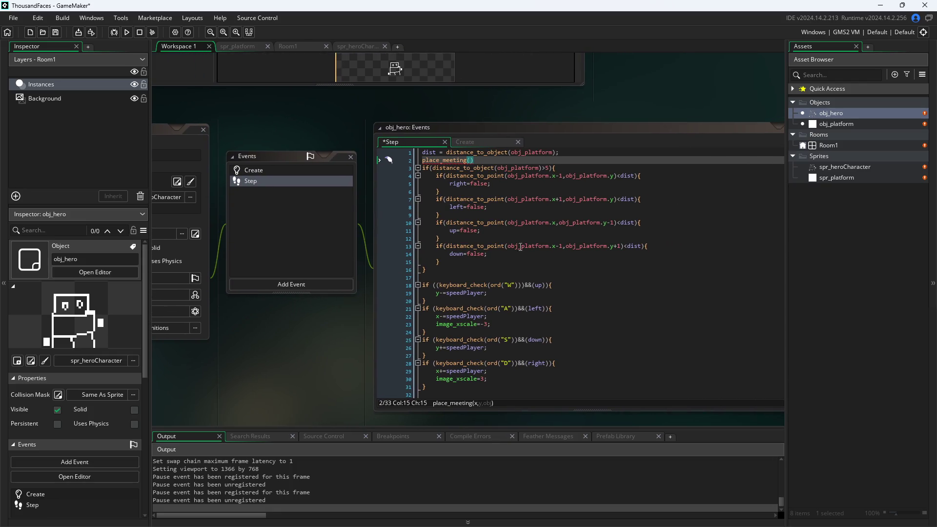
{"action": "left_click", "coordinate": [545, 159]}
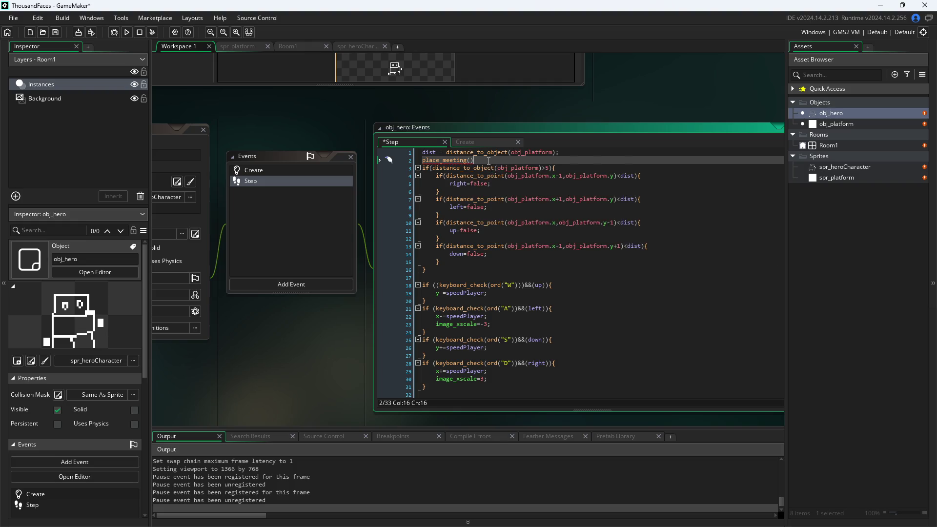
{"action": "left_click", "coordinate": [469, 159]}
{"action": "mouse_move", "coordinate": [534, 179]}
{"action": "left_click_drag", "start_coordinate": [484, 270], "coordinate": [389, 167]}
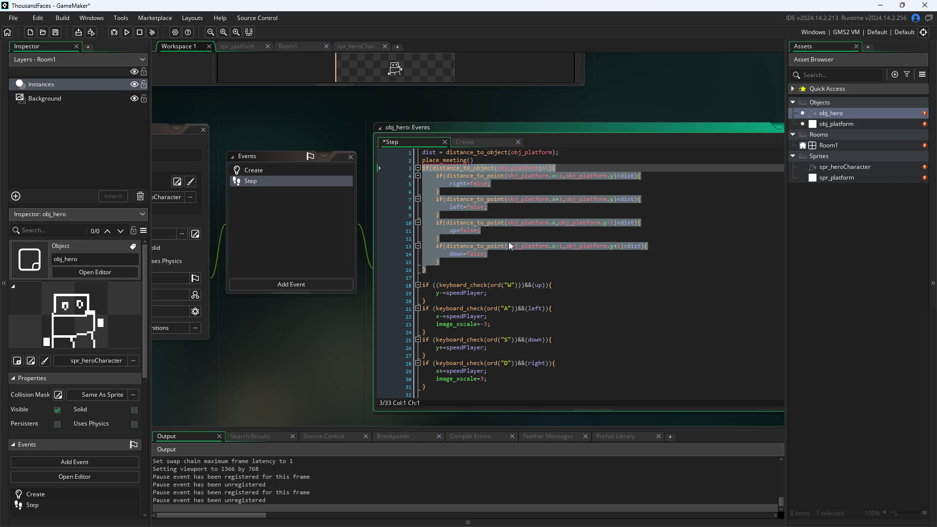
- Delete the old distance checks and turn line 2 into if(place_meeting(this.x,this.y,obj_platform))
{"action": "key", "text": "Delete"}
{"action": "left_click", "coordinate": [486, 161]}
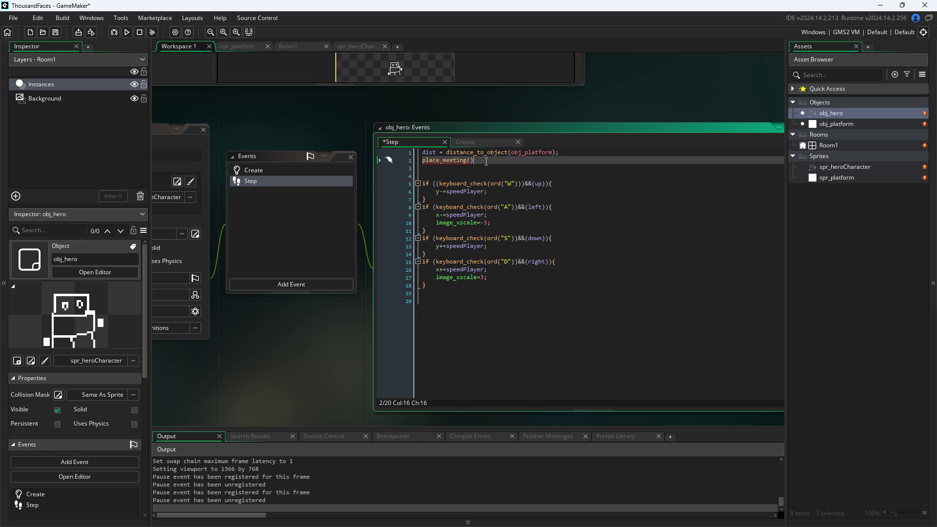
{"action": "left_click", "coordinate": [429, 160]}
{"action": "type", "text": "if("}
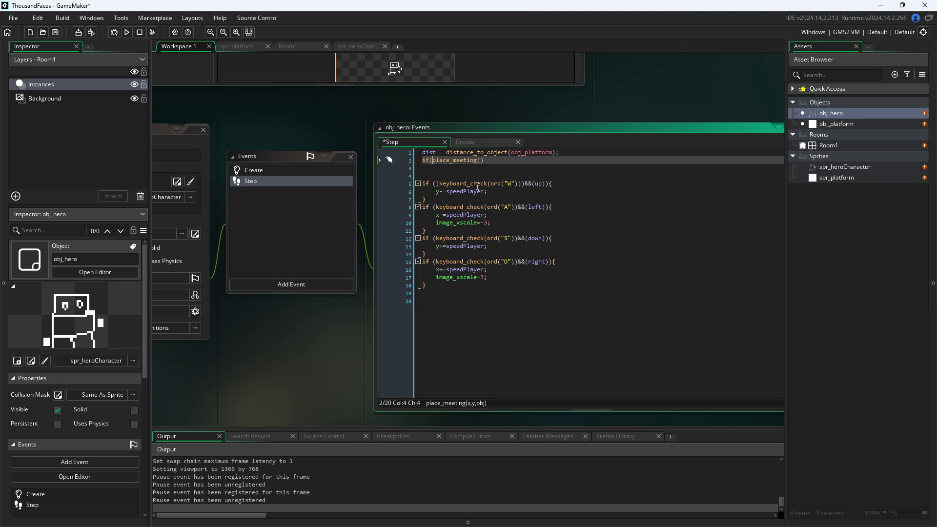
{"action": "key", "text": "End"}
{"action": "key", "text": "Left"}
{"action": "type", "text": "this.x"}
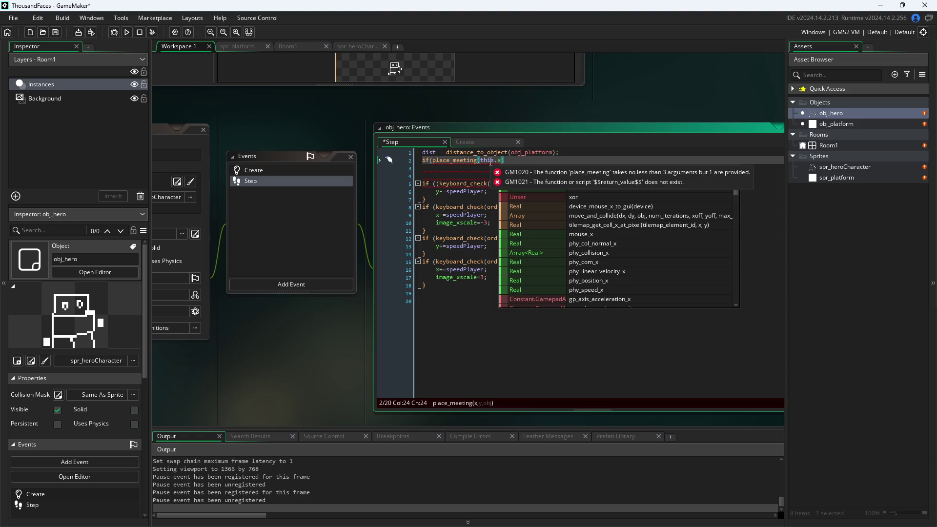
{"action": "type", "text": ",this."}
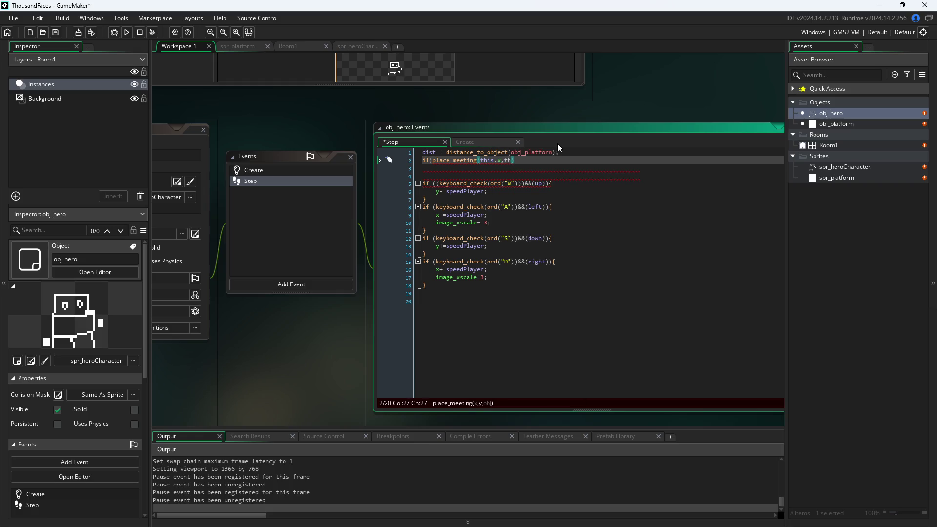
{"action": "type", "text": "y"}
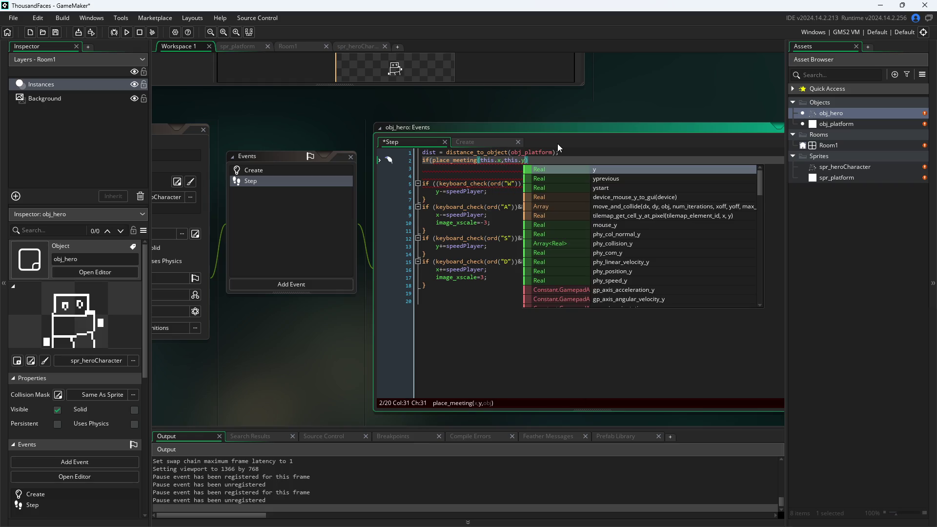
{"action": "type", "text": ","}
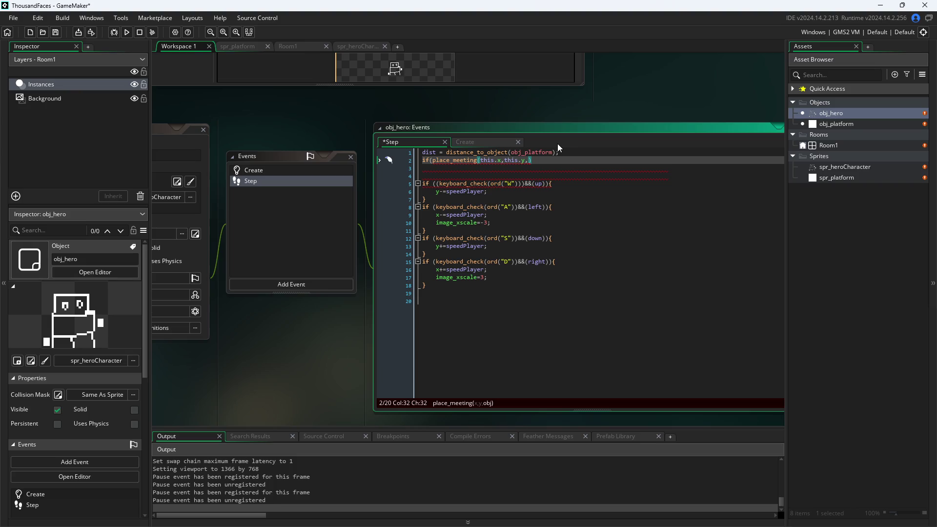
{"action": "type", "text": "obj_platform"}
{"action": "type", "text": ")"}
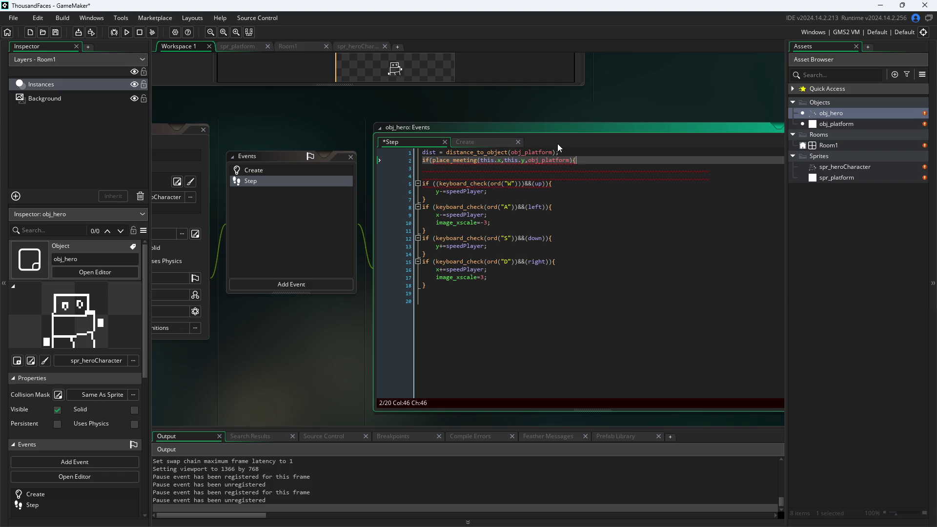
- Open an empty body for the if block and add the condition's missing closing parenthesis
{"action": "key", "text": "Return"}
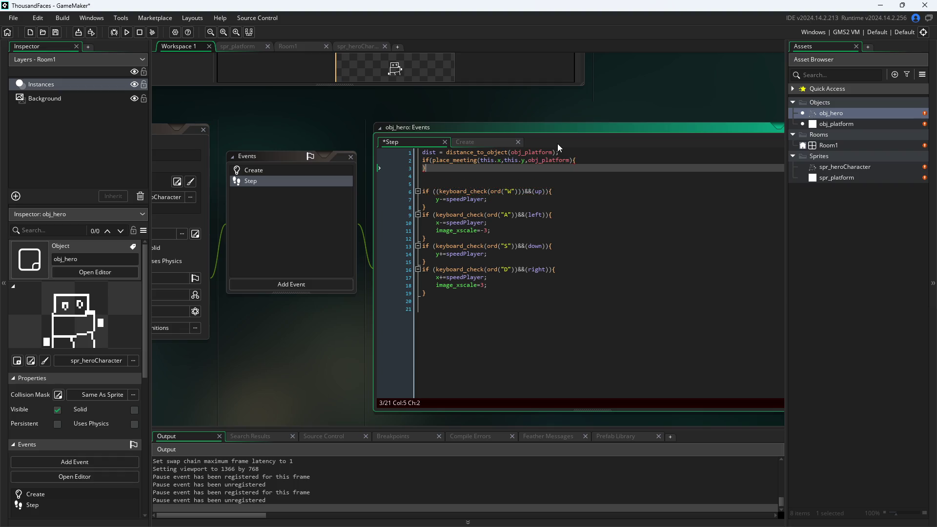
{"action": "left_click", "coordinate": [590, 159]}
{"action": "key", "text": "Return"}
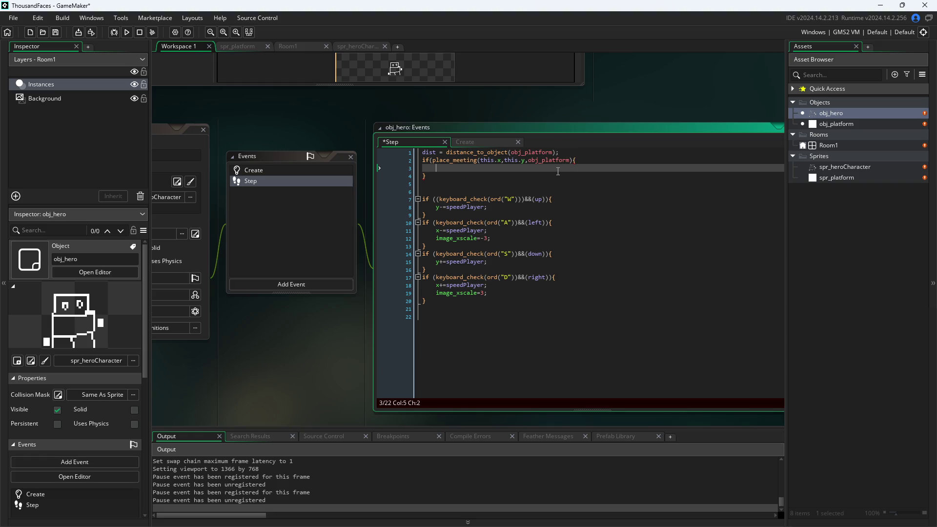
{"action": "left_click", "coordinate": [570, 160]}
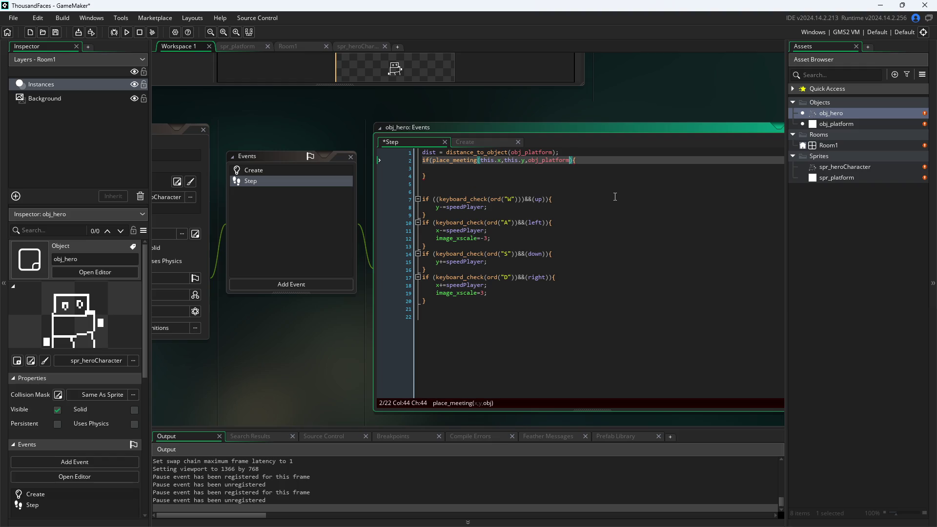
{"action": "type", "text": ")"}
{"action": "key", "text": "Right"}
{"action": "left_click", "coordinate": [569, 171]}
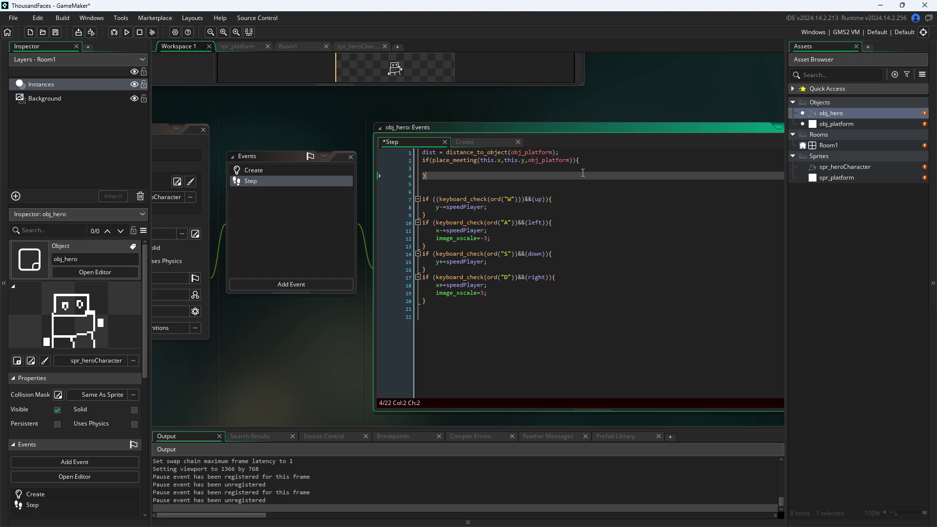
- Review place_meeting's x and y arguments, then begin a nested if( in the empty body
{"action": "left_click", "coordinate": [510, 161]}
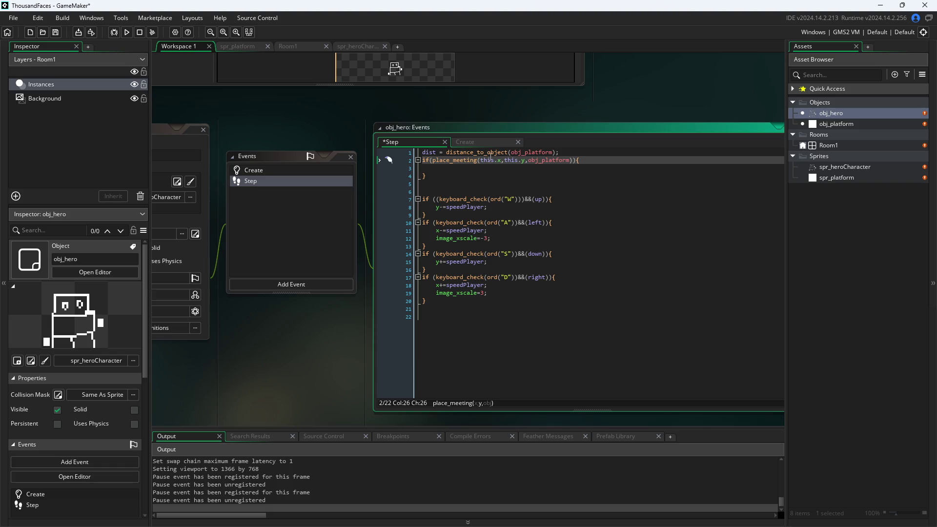
{"action": "left_click", "coordinate": [487, 160]}
{"action": "left_click", "coordinate": [499, 170]}
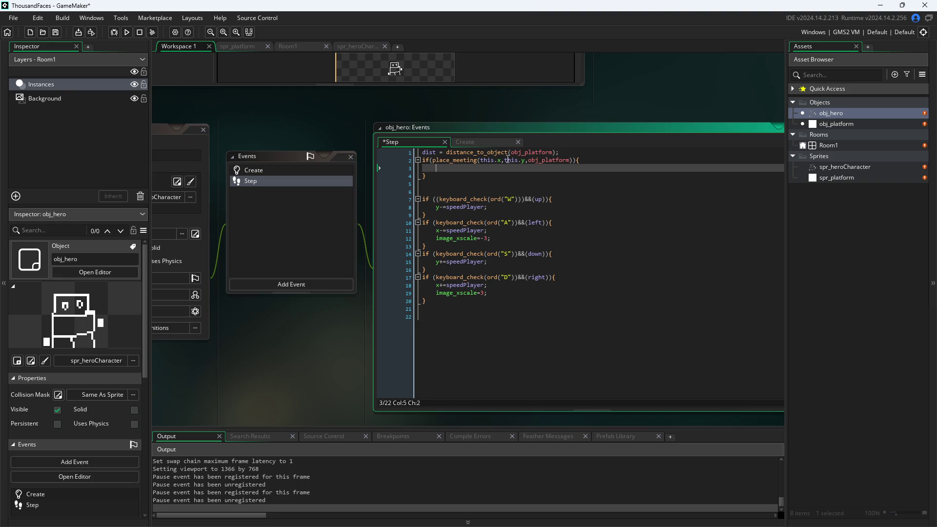
{"action": "left_click", "coordinate": [502, 161]}
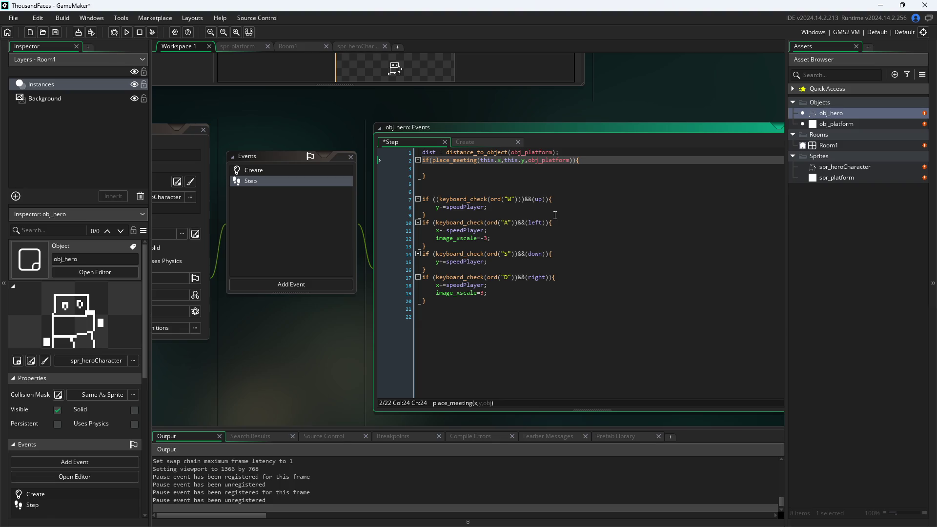
{"action": "key", "text": "Right"}
{"action": "key", "text": "Right"}
{"action": "key", "text": "Right"}
{"action": "key", "text": "Right"}
{"action": "key", "text": "Down"}
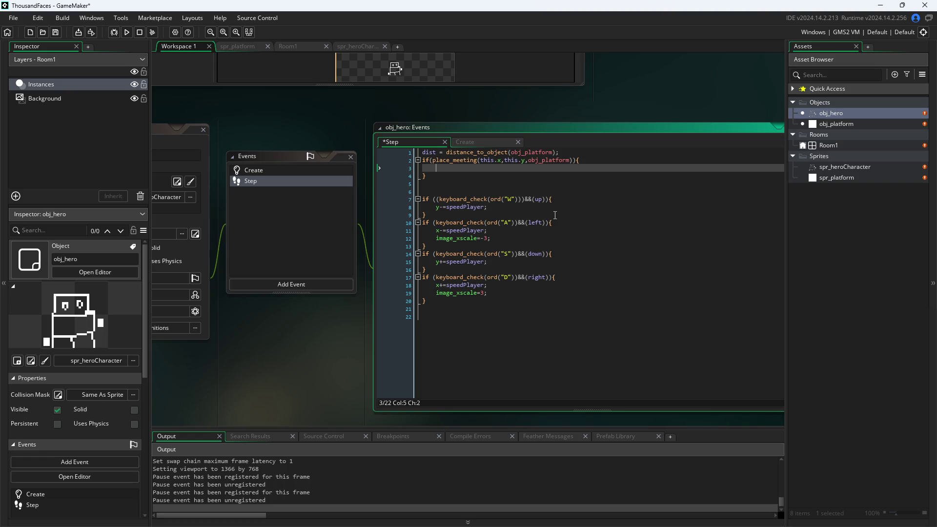
{"action": "type", "text": "i"}
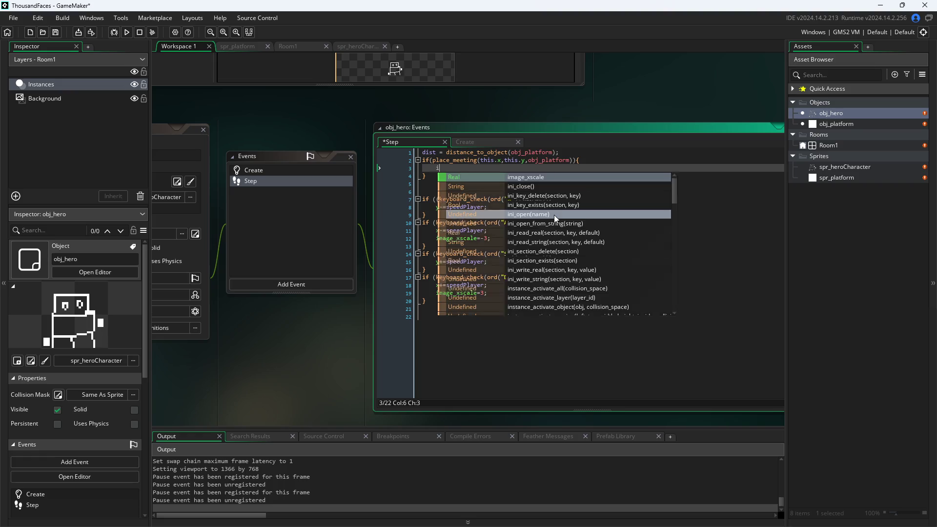
{"action": "key", "text": "BackSpace"}
{"action": "type", "text": "vdist = distance_to_object(obj_platform);"}
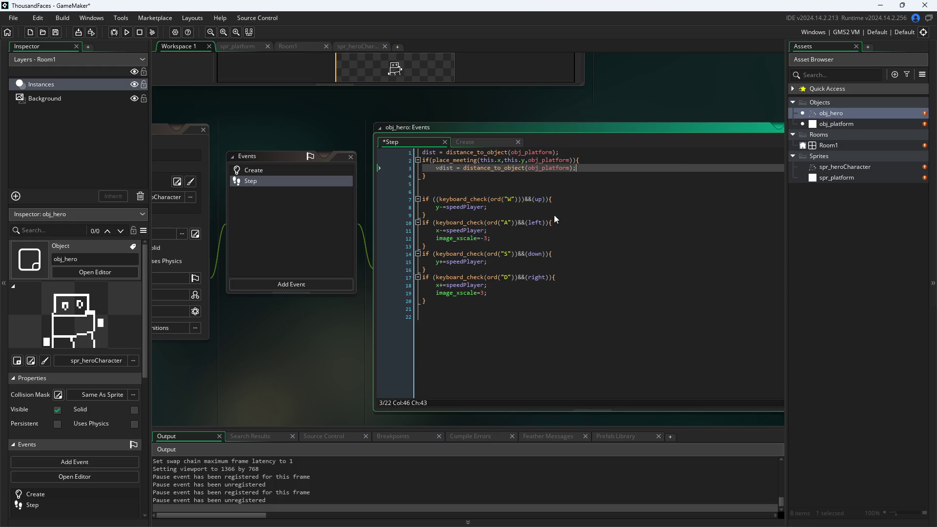
{"action": "key", "text": "ctrl+z"}
{"action": "left_click", "coordinate": [576, 160]}
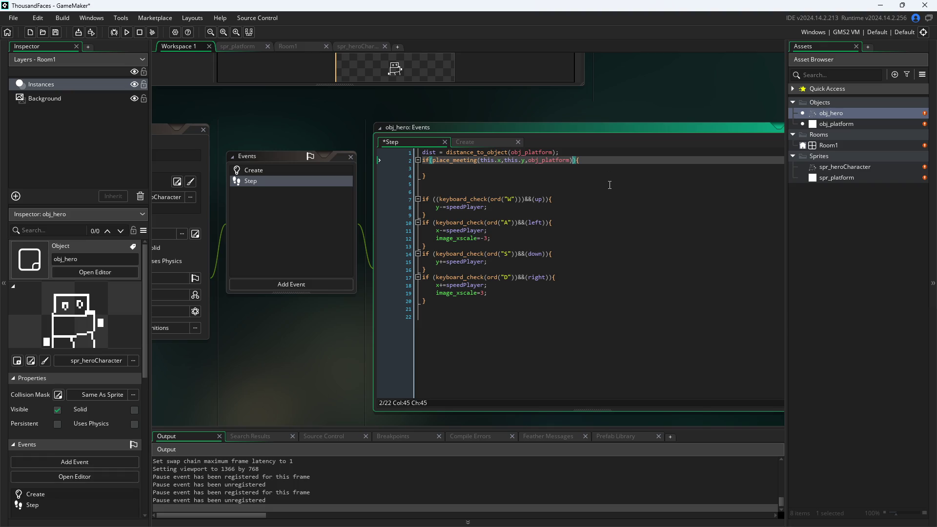
{"action": "key", "text": "Down"}
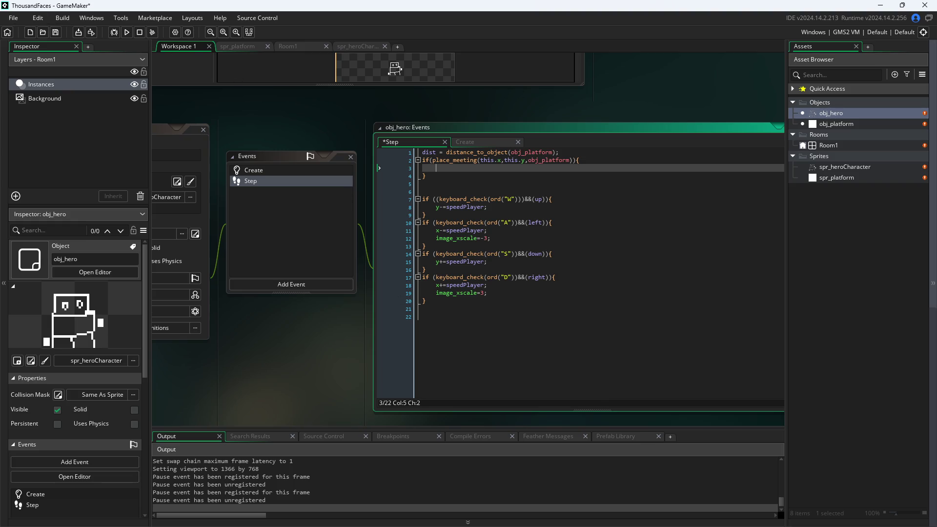
{"action": "mouse_move", "coordinate": [721, 274]}
{"action": "left_mouse_down"}
{"action": "mouse_move", "coordinate": [634, 120]}
{"action": "mouse_move", "coordinate": [327, 248]}
{"action": "mouse_move", "coordinate": [671, 308]}
{"action": "mouse_move", "coordinate": [712, 349]}
{"action": "mouse_move", "coordinate": [698, 344]}
{"action": "left_mouse_up"}
- Move the game window mid-screen and walk the hero left and right against the platform edge
{"action": "key", "text": "a"}
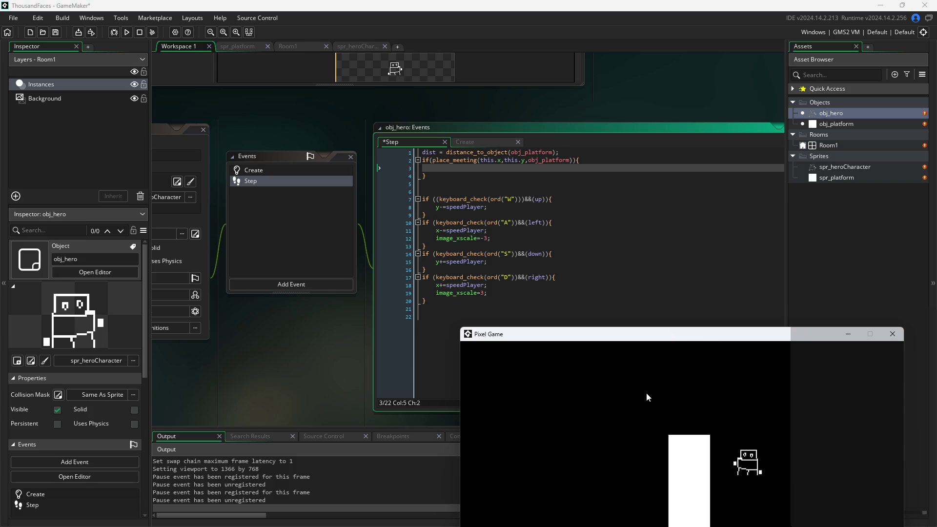
{"action": "key", "text": "d"}
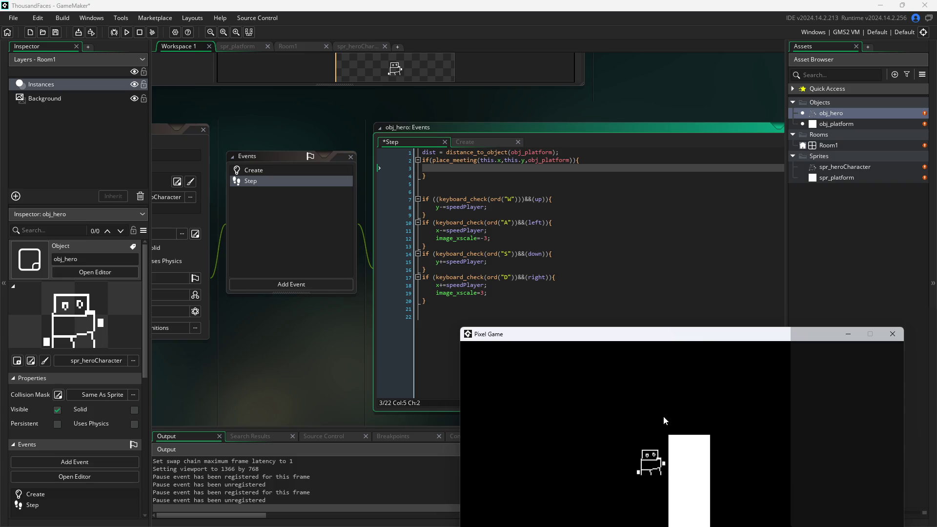
{"action": "mouse_move", "coordinate": [700, 338]}
{"action": "left_mouse_down"}
{"action": "mouse_move", "coordinate": [718, 273]}
{"action": "mouse_move", "coordinate": [659, 239]}
{"action": "left_mouse_up"}
{"action": "key", "text": "a"}
{"action": "key", "text": "d"}
{"action": "key", "text": "a"}
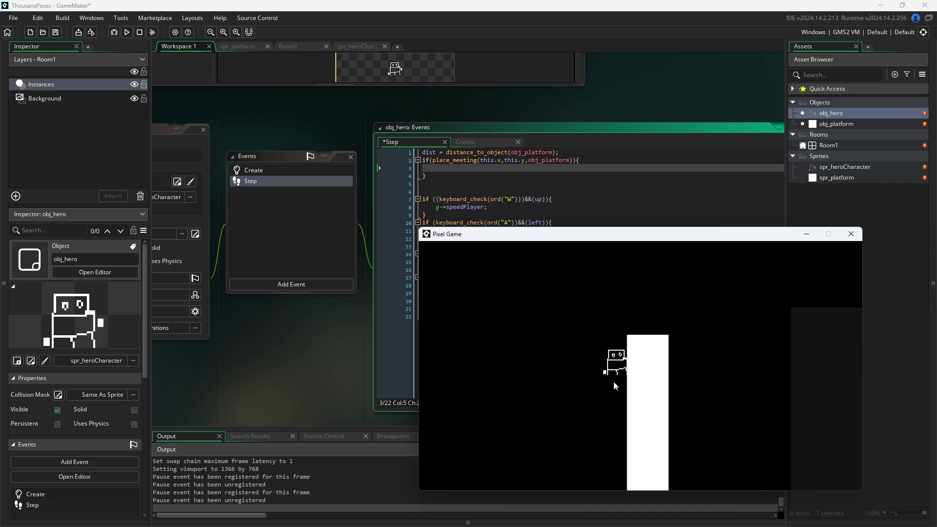
{"action": "key", "text": "a"}
- Walk the hero toward the platform and up and down beside it, then close the game window
{"action": "key", "text": "a"}
{"action": "key", "text": "d"}
{"action": "key", "text": "a"}
{"action": "key", "text": "d"}
{"action": "key", "text": "w"}
{"action": "key", "text": "s"}
{"action": "key", "text": "w"}
{"action": "key", "text": "s"}
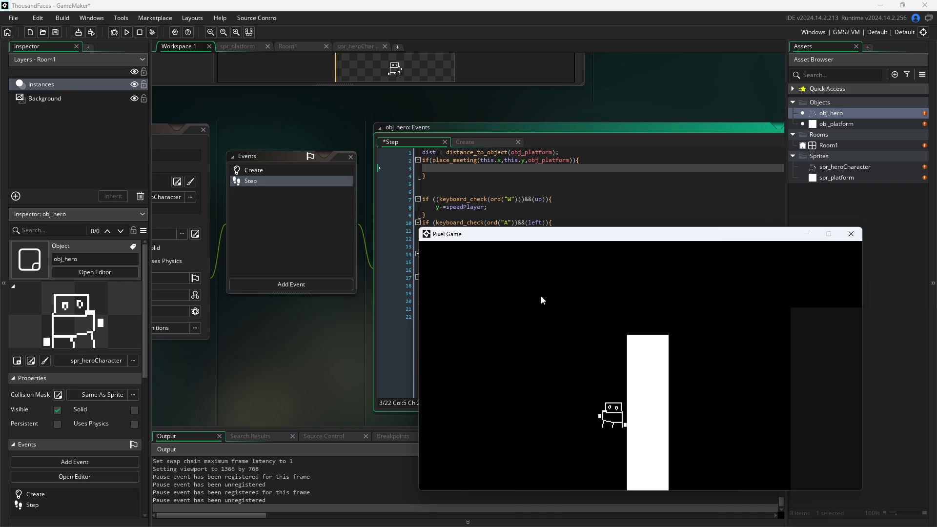
{"action": "left_click", "coordinate": [851, 234]}
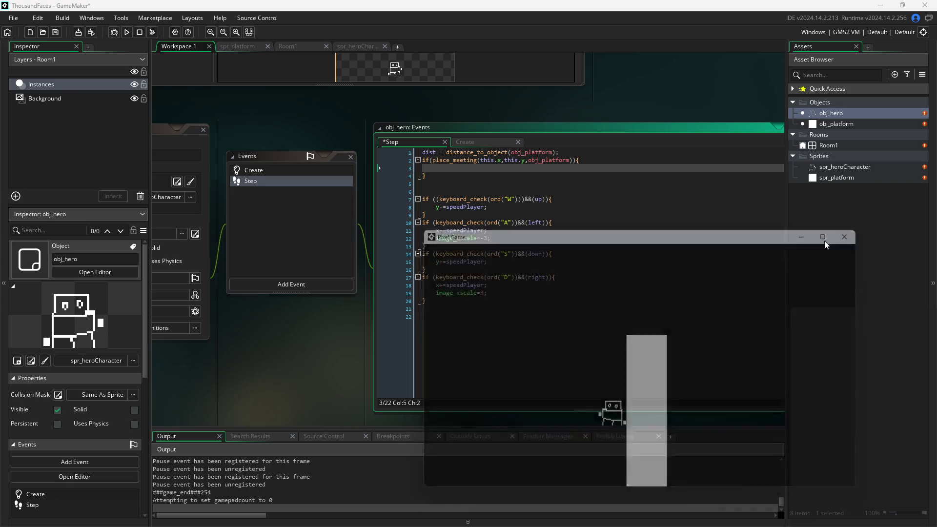
- Start a nested if( on line 3 and change line 2's coordinates from this.x,this.y to x,y
{"action": "left_click", "coordinate": [586, 159]}
{"action": "left_click", "coordinate": [590, 165]}
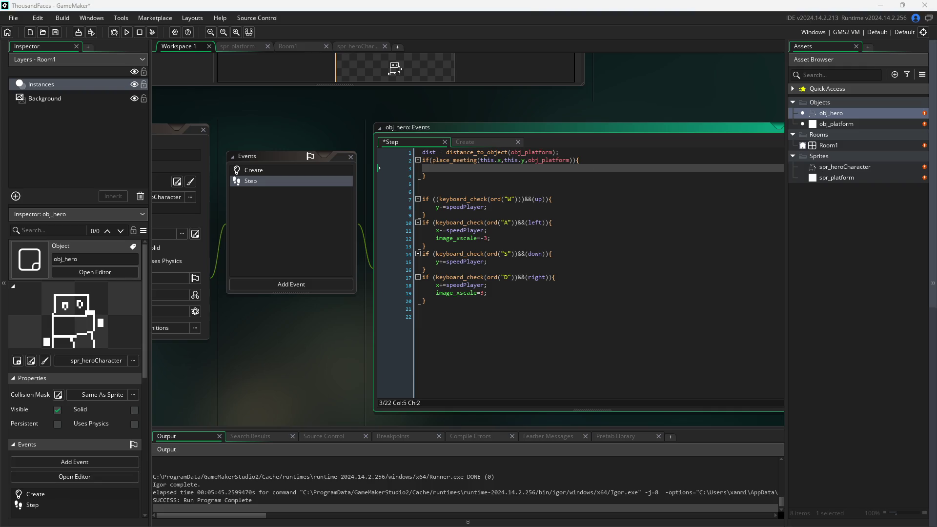
{"action": "left_click", "coordinate": [564, 167]}
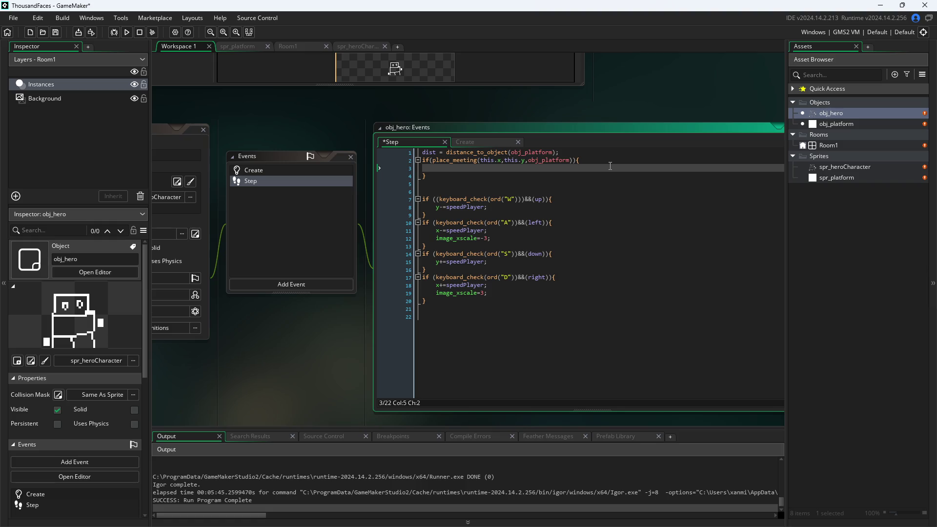
{"action": "type", "text": "if("}
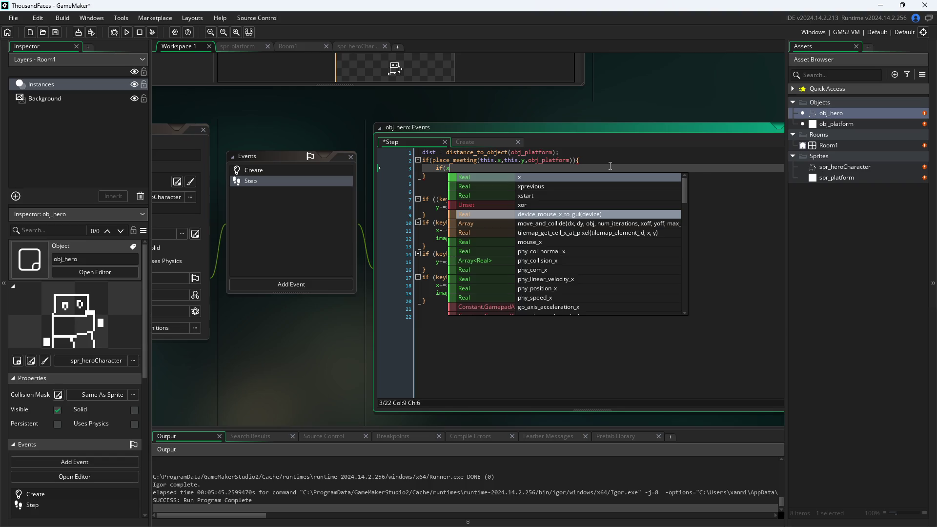
{"action": "key", "text": "BackSpace"}
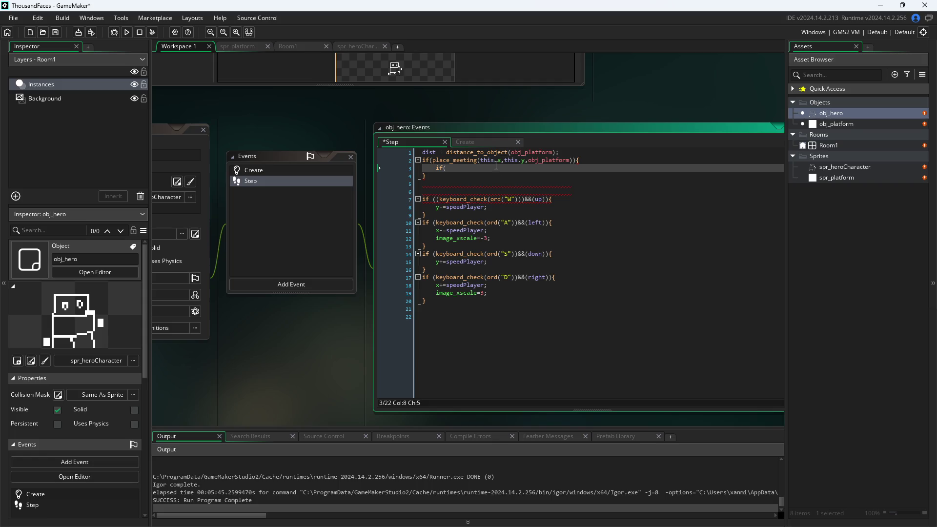
{"action": "left_click", "coordinate": [480, 160]}
{"action": "key", "text": "Delete"}
{"action": "key", "text": "Delete"}
{"action": "key", "text": "Delete"}
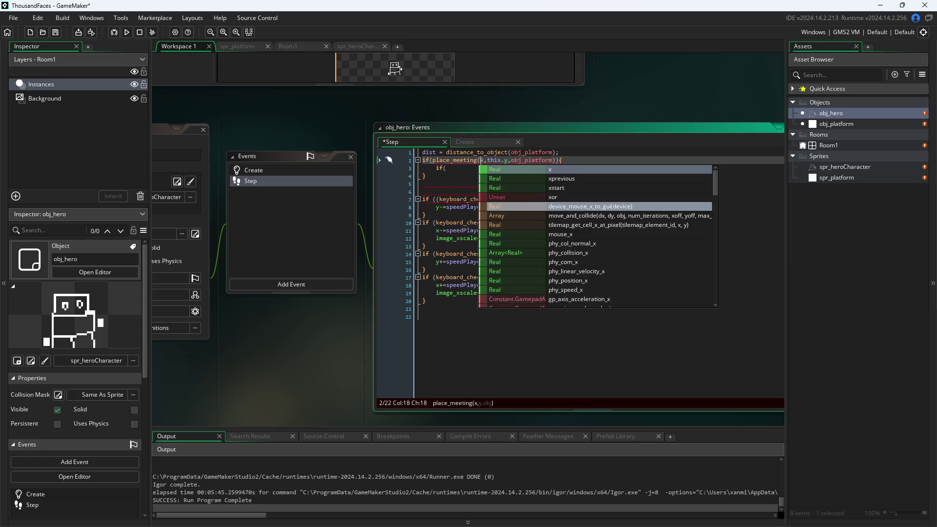
{"action": "key", "text": "Right"}
{"action": "key", "text": "Right"}
{"action": "key", "text": "Right"}
{"action": "key", "text": "BackSpace"}
{"action": "key", "text": "BackSpace"}
{"action": "key", "text": "BackSpace"}
{"action": "key", "text": "BackSpace"}
{"action": "key", "text": "BackSpace"}
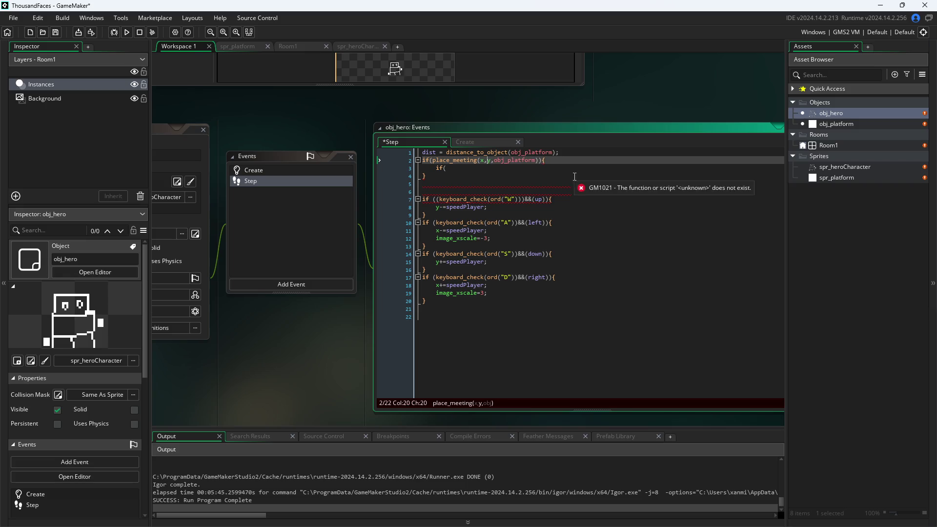
- Write the nested condition if(place_meeting(x+10,y,obj_platform){ on line 3
{"action": "left_click", "coordinate": [622, 170]}
{"action": "type", "text": "x+1,y"}
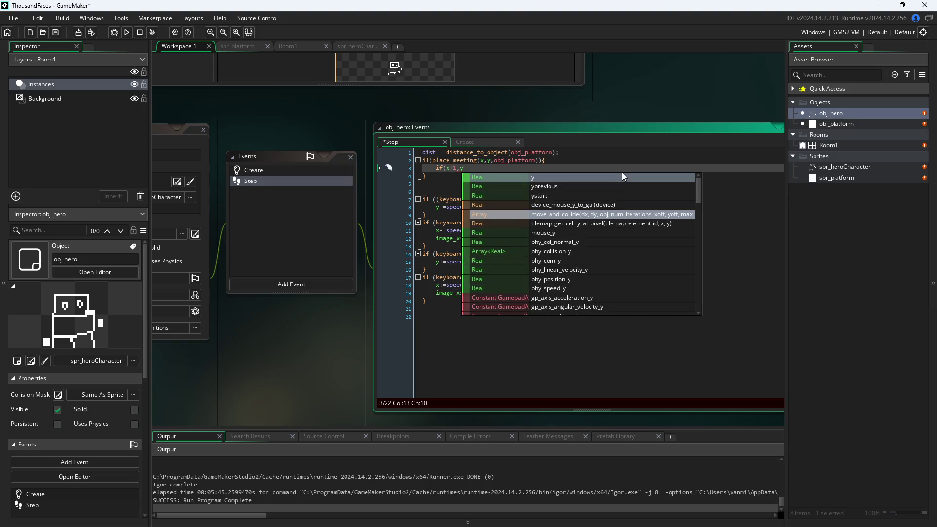
{"action": "key", "text": "Escape"}
{"action": "key", "text": "BackSpace"}
{"action": "key", "text": "Left"}
{"action": "key", "text": "Left"}
{"action": "key", "text": "Left"}
{"action": "type", "text": "place"}
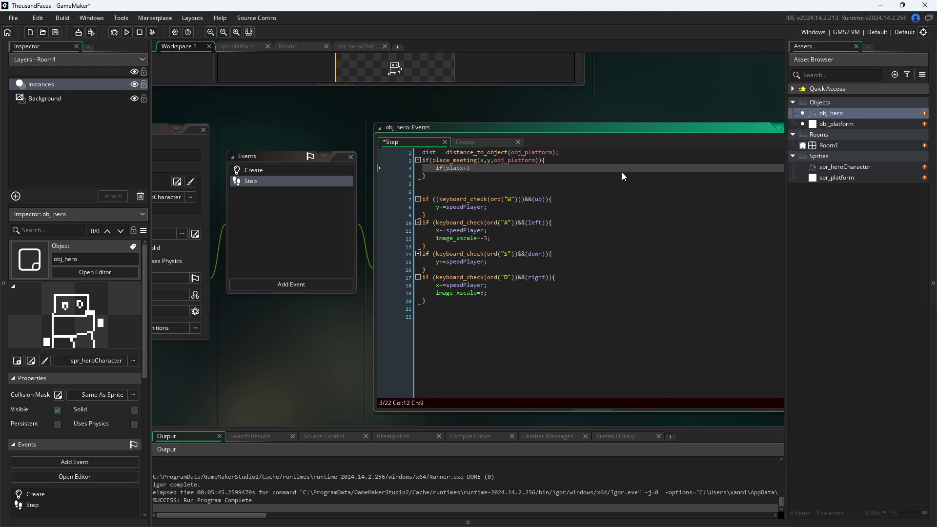
{"action": "type", "text": "_meeting"}
{"action": "type", "text": "(x+1"}
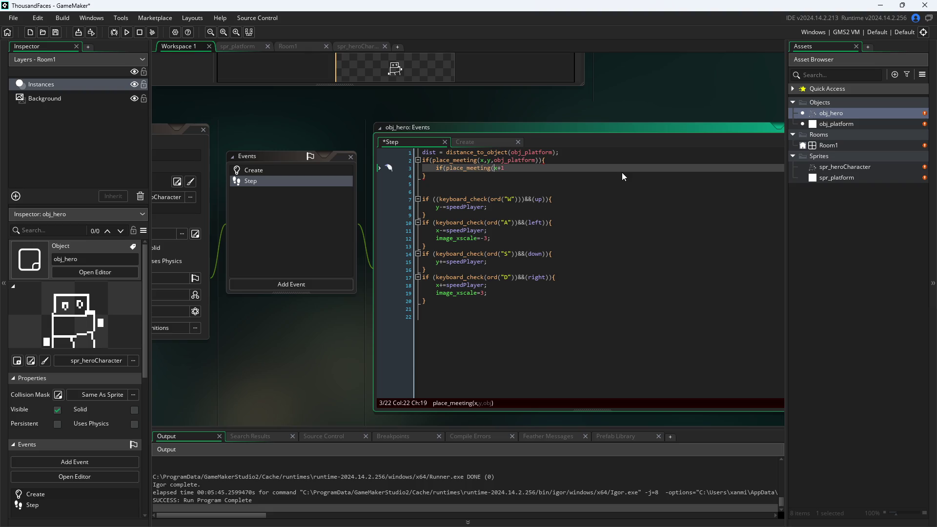
{"action": "type", "text": ",y,"}
{"action": "type", "text": "obj_"}
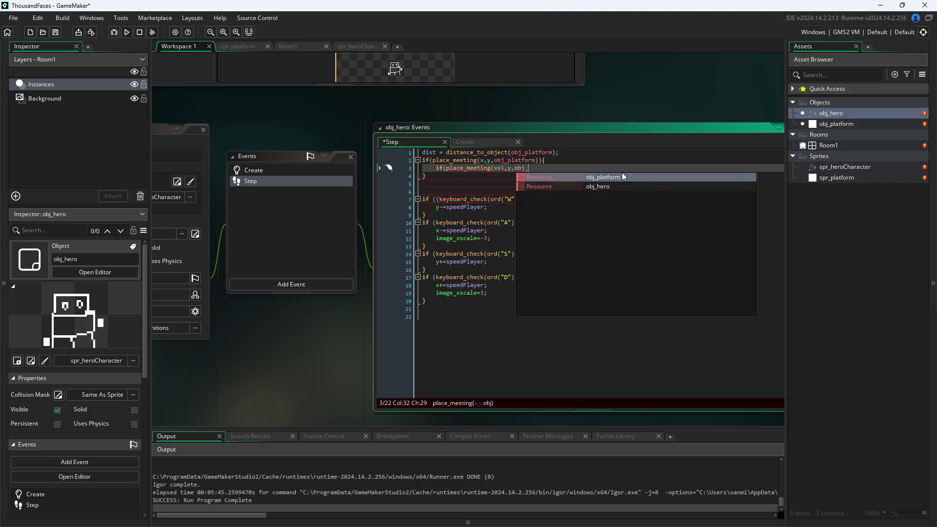
{"action": "type", "text": "platform)"}
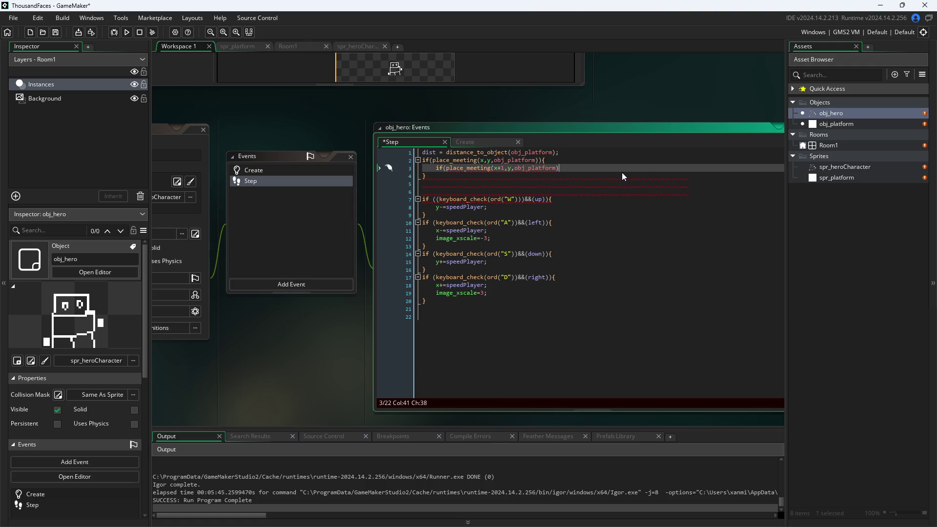
{"action": "key", "text": "Left"}
{"action": "key", "text": "Left"}
{"action": "key", "text": "Left"}
{"action": "type", "text": "0"}
{"action": "key", "text": "Right"}
{"action": "key", "text": "Right"}
{"action": "key", "text": "Right"}
{"action": "type", "text": "{"}
- Set right=false; inside the nested block and save the Step code
{"action": "key", "text": "Return"}
{"action": "type", "text": "right"}
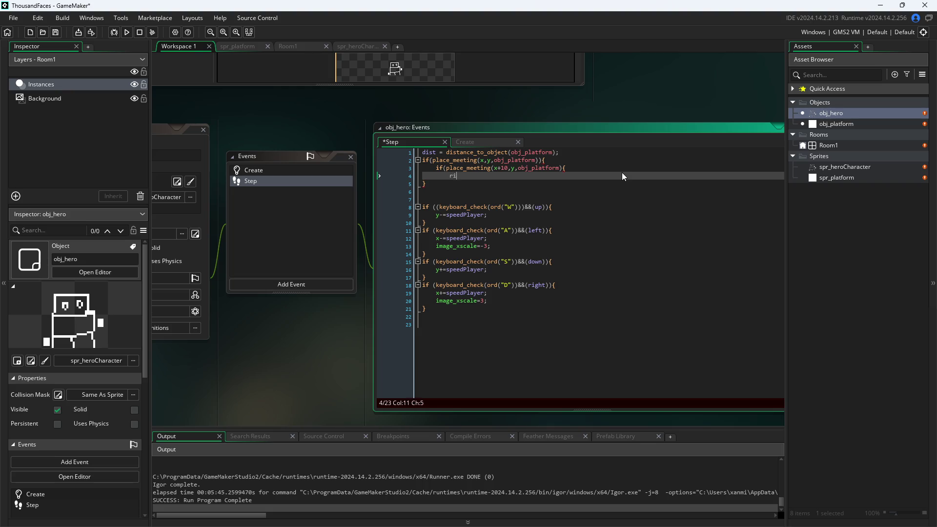
{"action": "key", "text": "BackSpace"}
{"action": "key", "text": "BackSpace"}
{"action": "type", "text": "="}
{"action": "type", "text": "false;"}
{"action": "key", "text": "Return"}
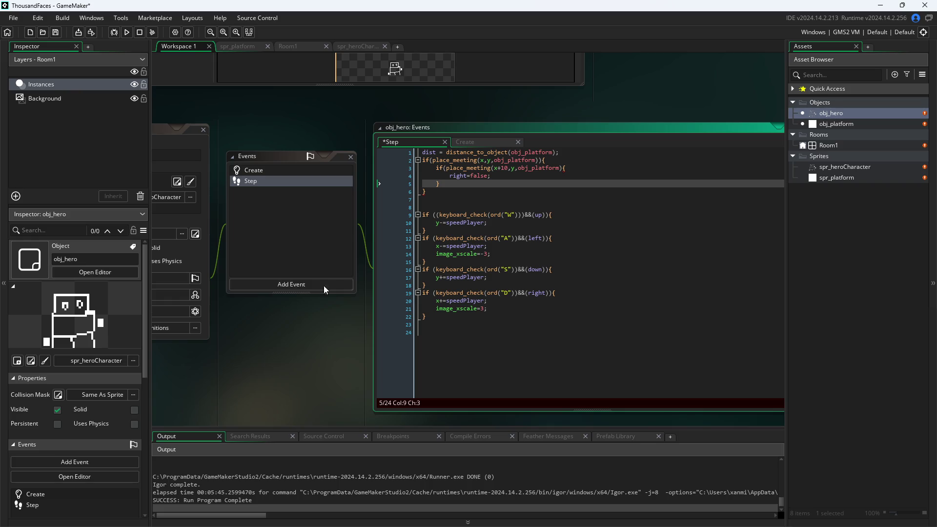
{"action": "key", "text": "ctrl+s"}
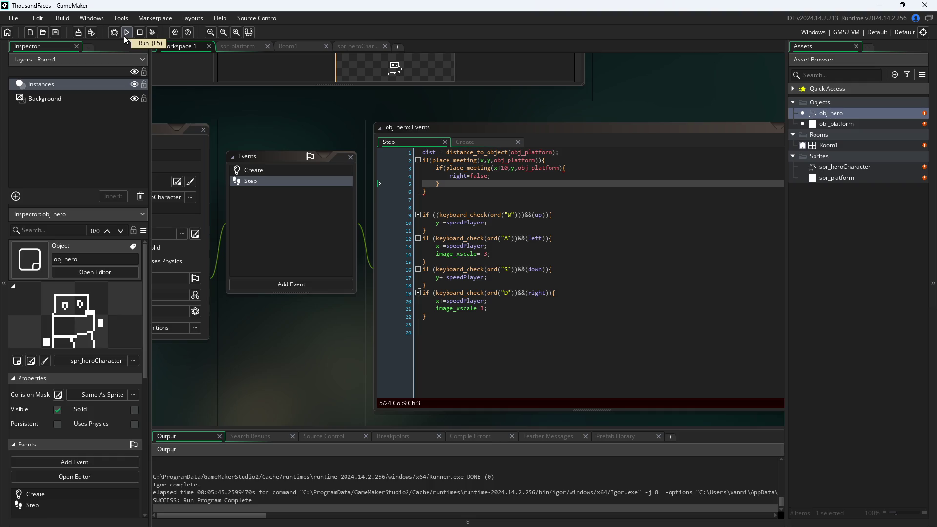
- Run the game and fix the compile error by adding ')' before '{' on line 3
{"action": "left_click", "coordinate": [124, 35]}
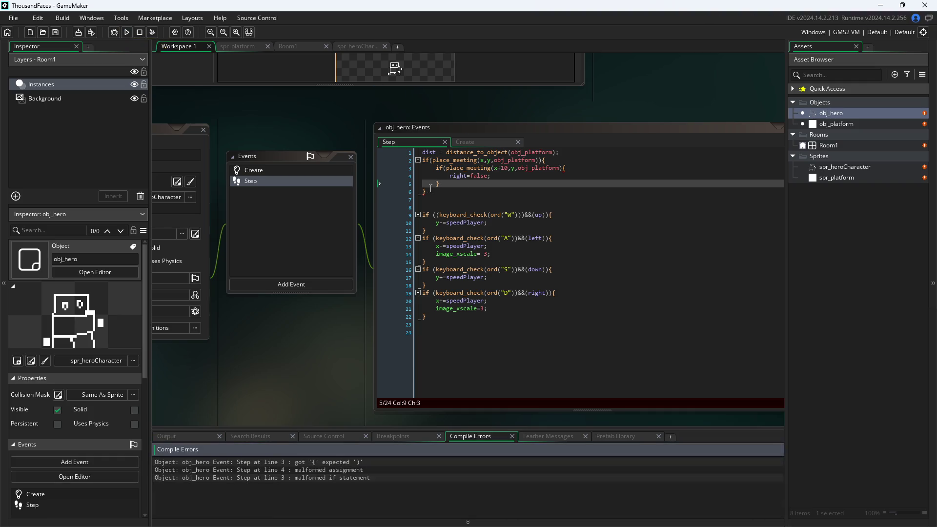
{"action": "left_click", "coordinate": [506, 178]}
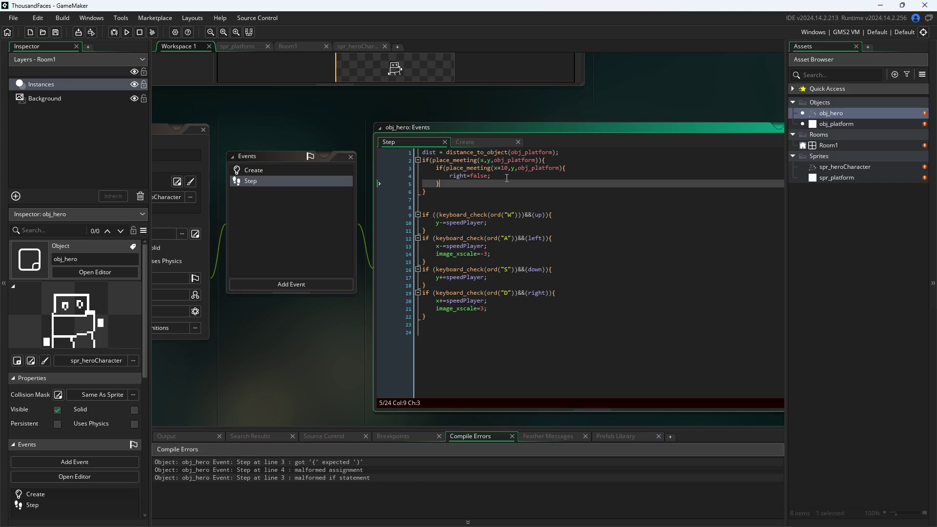
{"action": "left_click", "coordinate": [563, 168]}
{"action": "type", "text": ")"}
{"action": "left_click", "coordinate": [288, 398]}
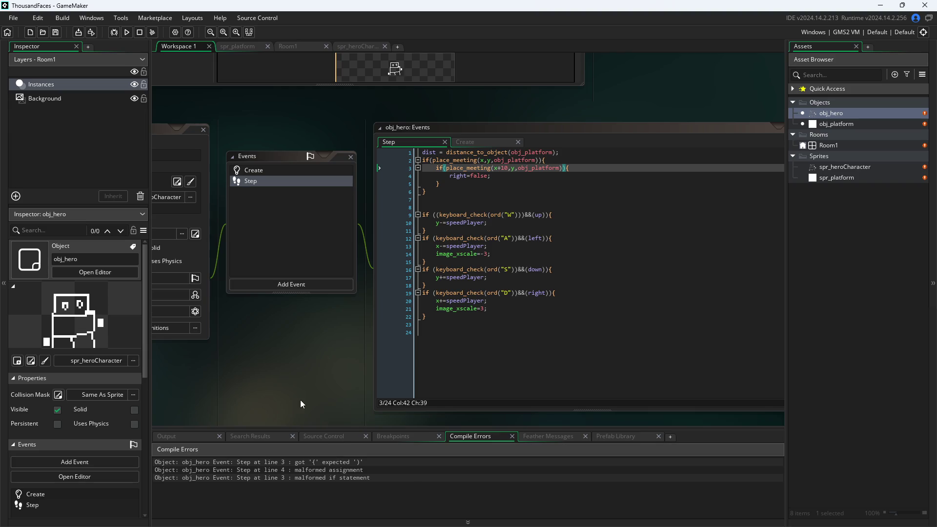
{"action": "left_click", "coordinate": [488, 262]}
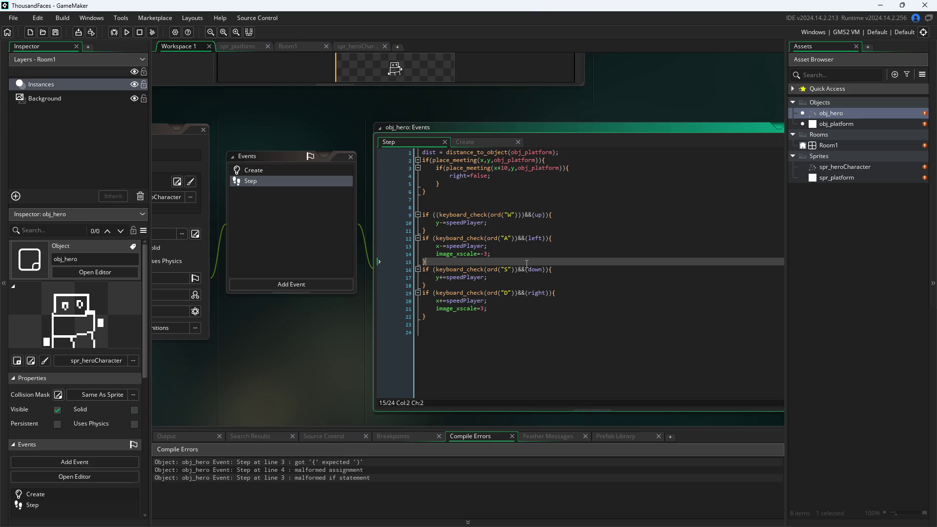
{"action": "left_click", "coordinate": [523, 342]}
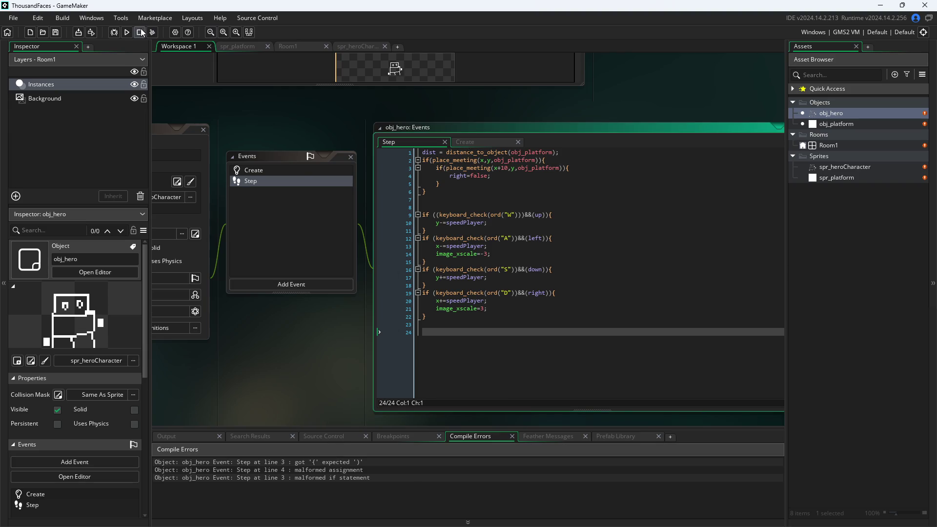
{"action": "left_click", "coordinate": [268, 119]}
- Rerun the game with F5, walk the hero into the platform with A/D, then close it
{"action": "key", "text": "F5"}
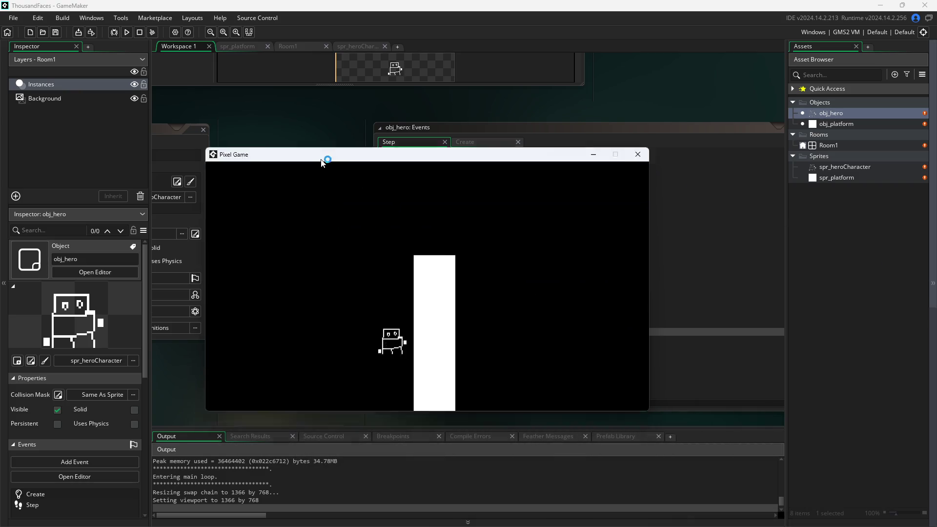
{"action": "key", "text": "a"}
{"action": "key", "text": "d"}
{"action": "key", "text": "d"}
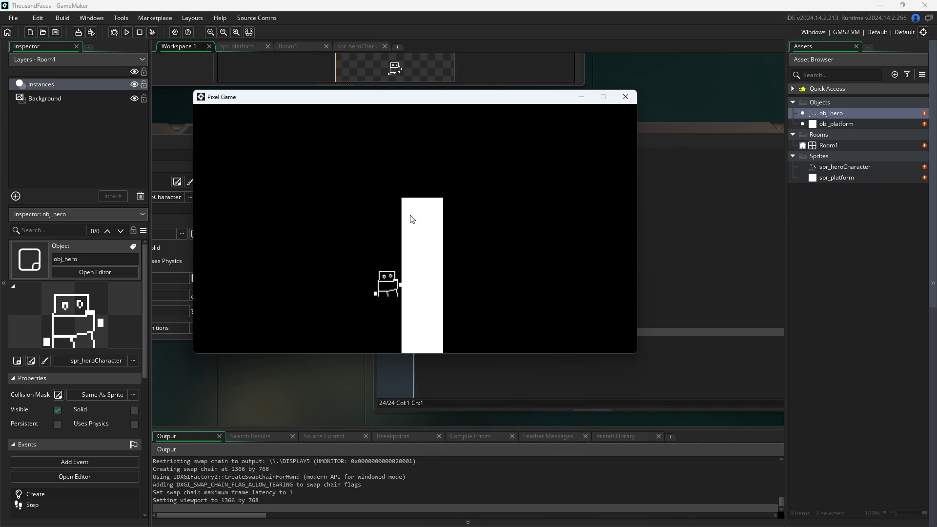
{"action": "key", "text": "a"}
{"action": "key", "text": "a"}
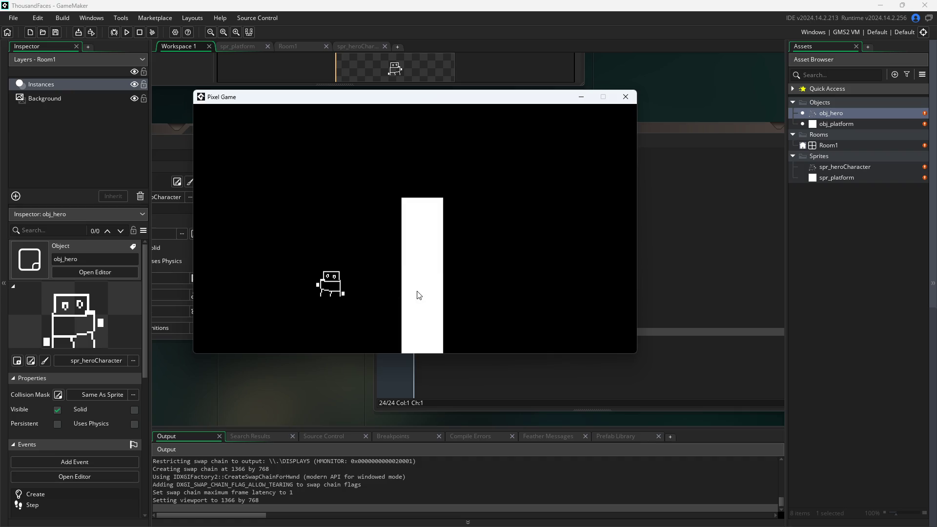
{"action": "key", "text": "a"}
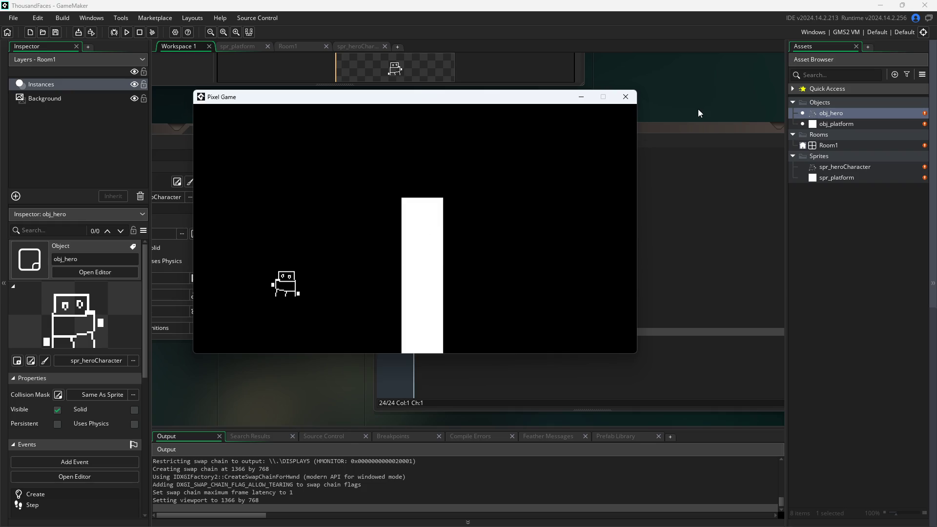
{"action": "left_click", "coordinate": [626, 101]}
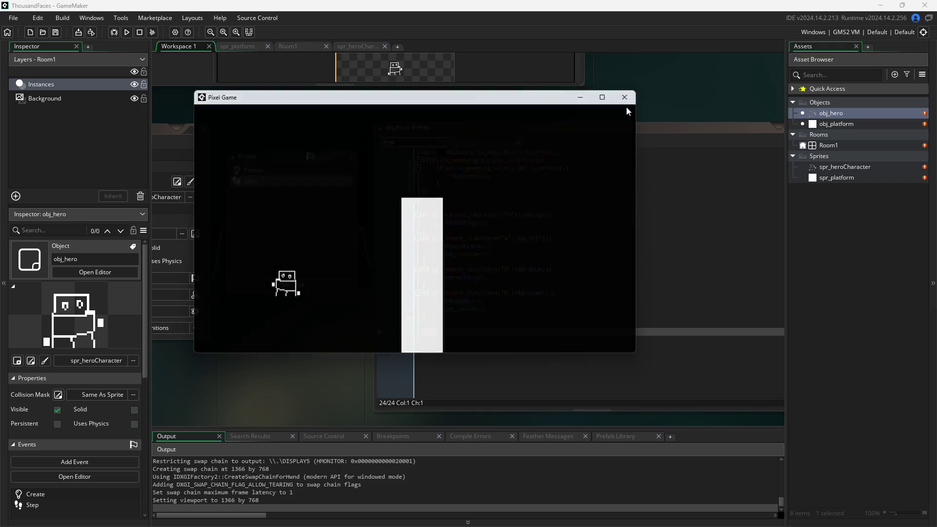
- Run the game again, move the hero left with the arrow key, and close the window
{"action": "left_click", "coordinate": [128, 32]}
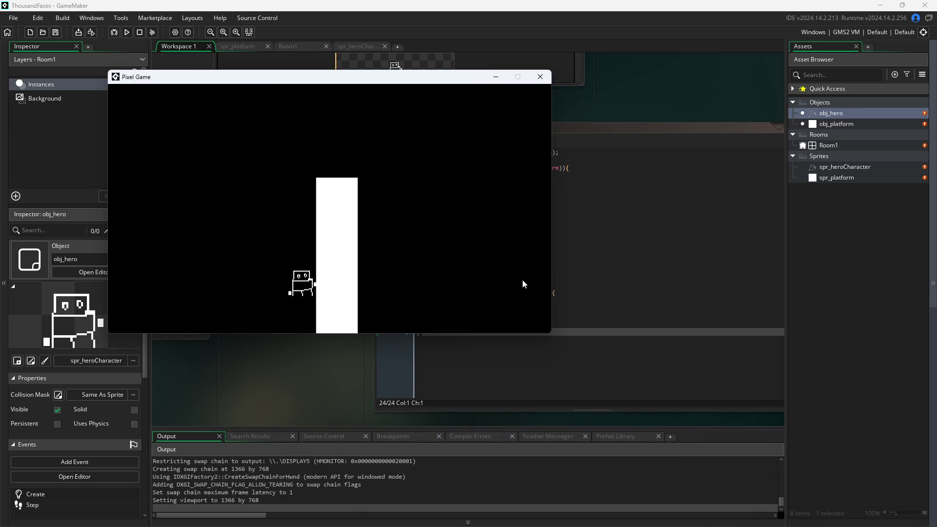
{"action": "key", "text": "Left"}
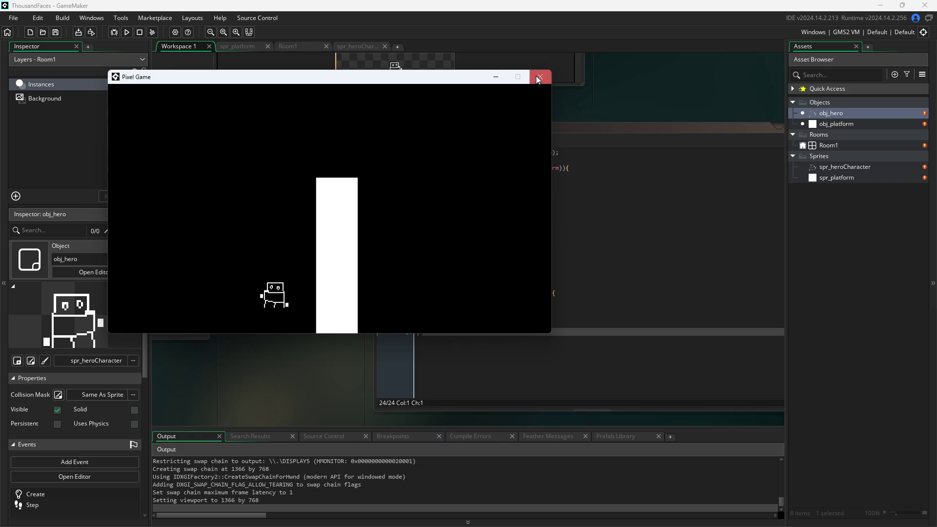
{"action": "key", "text": "Left"}
{"action": "key", "text": "Left"}
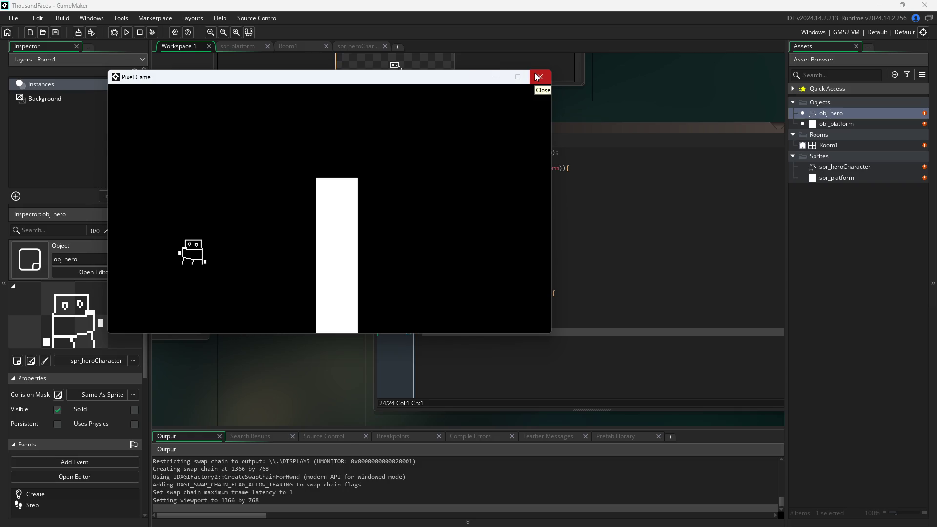
{"action": "key", "text": "Left"}
{"action": "left_click", "coordinate": [537, 77]}
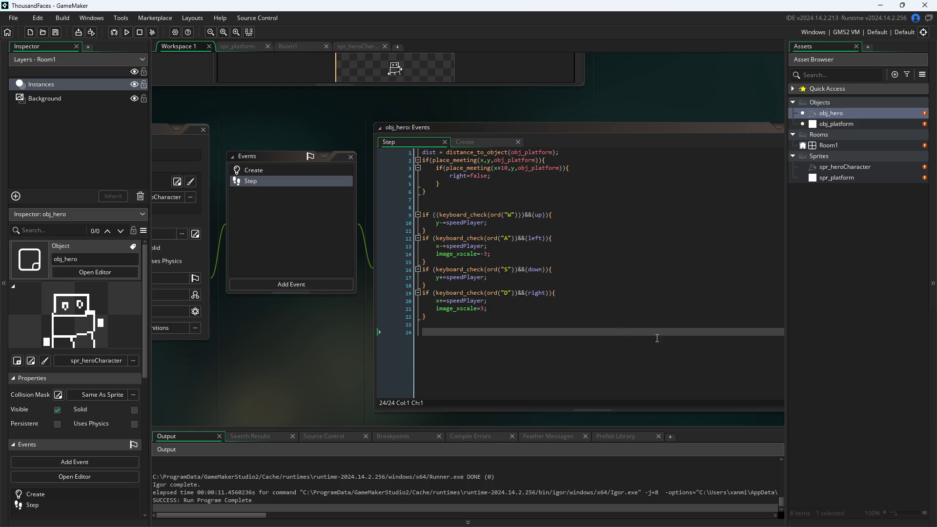
- Add an else{right=true;} line after the nested right=false check on line 6
{"action": "left_click", "coordinate": [544, 309]}
{"action": "left_click", "coordinate": [493, 176]}
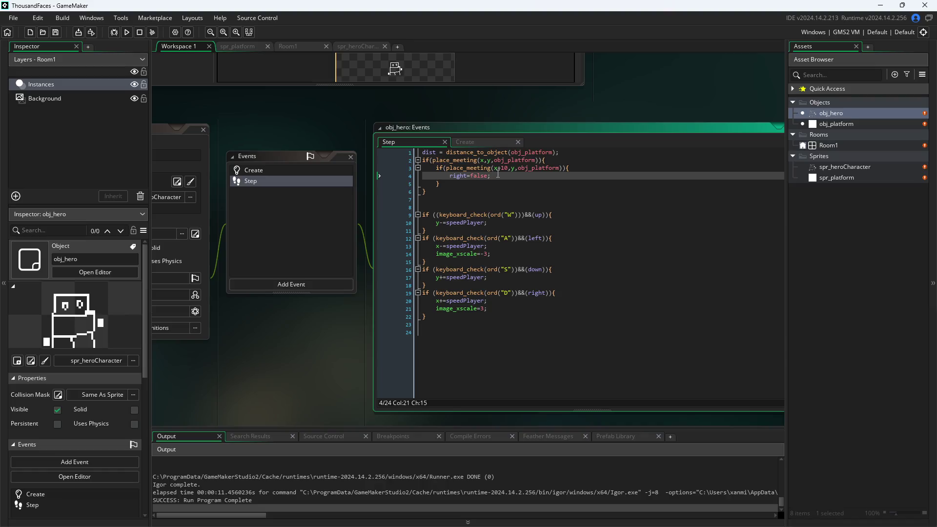
{"action": "key", "text": "Down"}
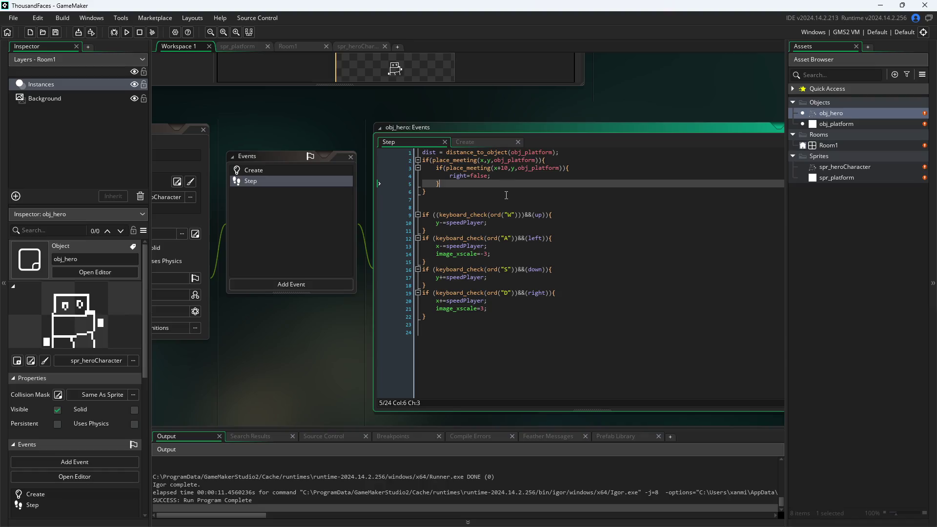
{"action": "key", "text": "Return"}
{"action": "type", "text": "else"}
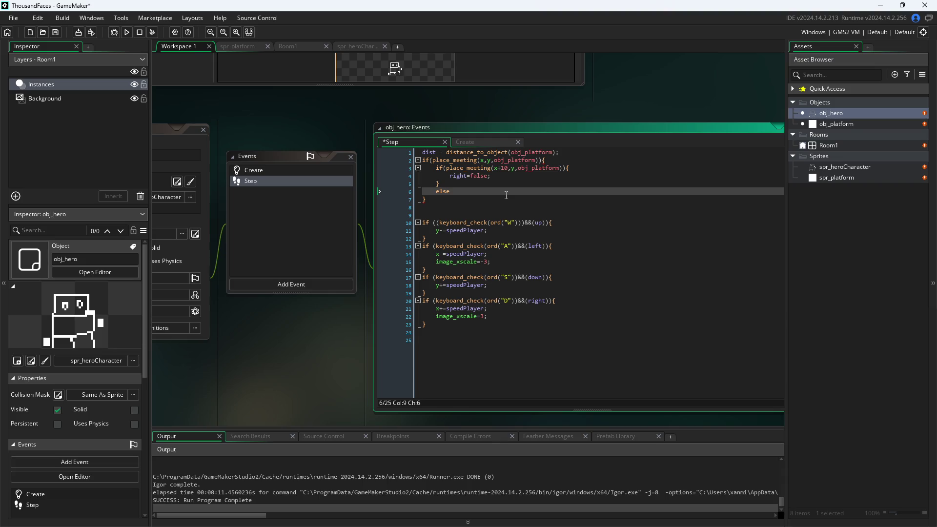
{"action": "type", "text": "(righ"}
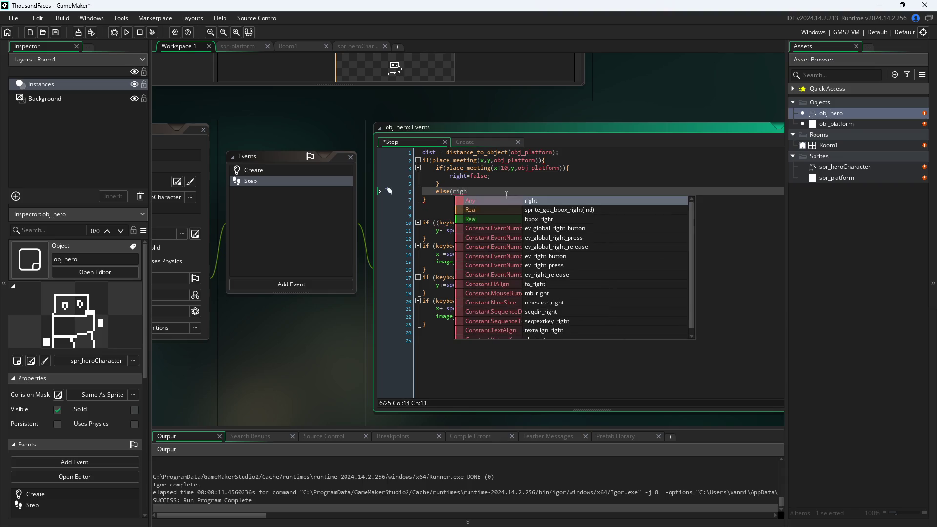
{"action": "key", "text": "BackSpace"}
{"action": "key", "text": "BackSpace"}
{"action": "key", "text": "BackSpace"}
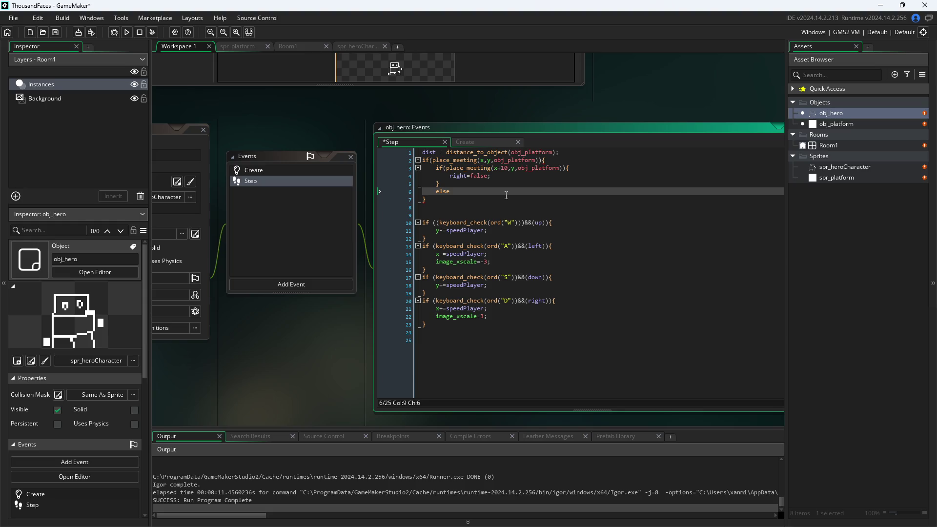
{"action": "type", "text": "(right"}
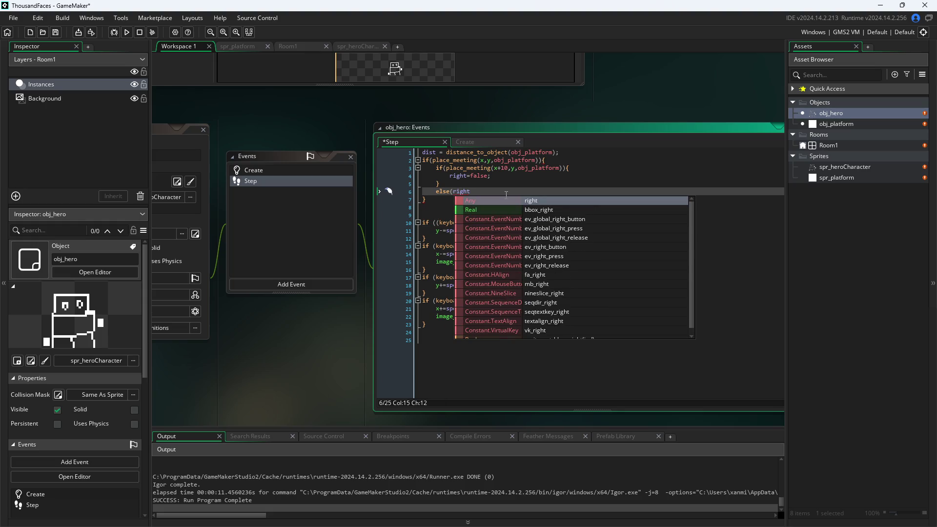
{"action": "type", "text": "=true;"}
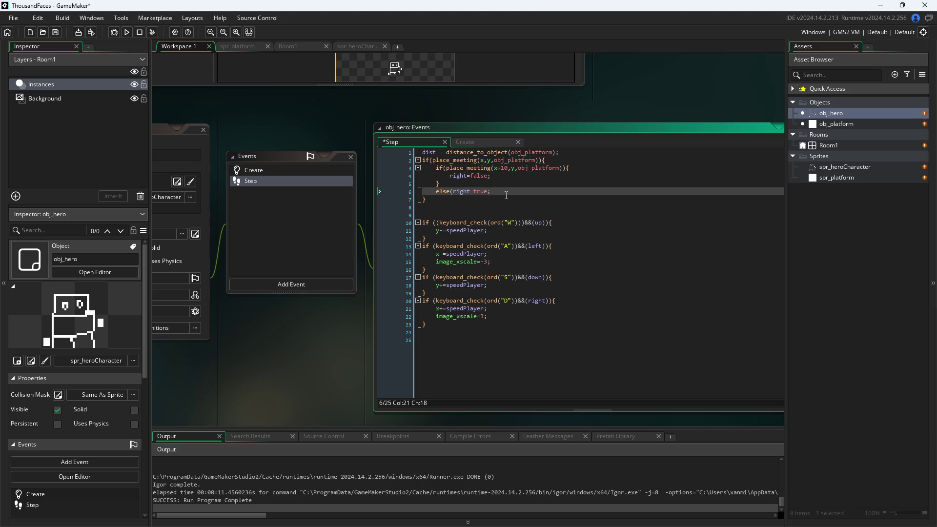
{"action": "type", "text": ")"}
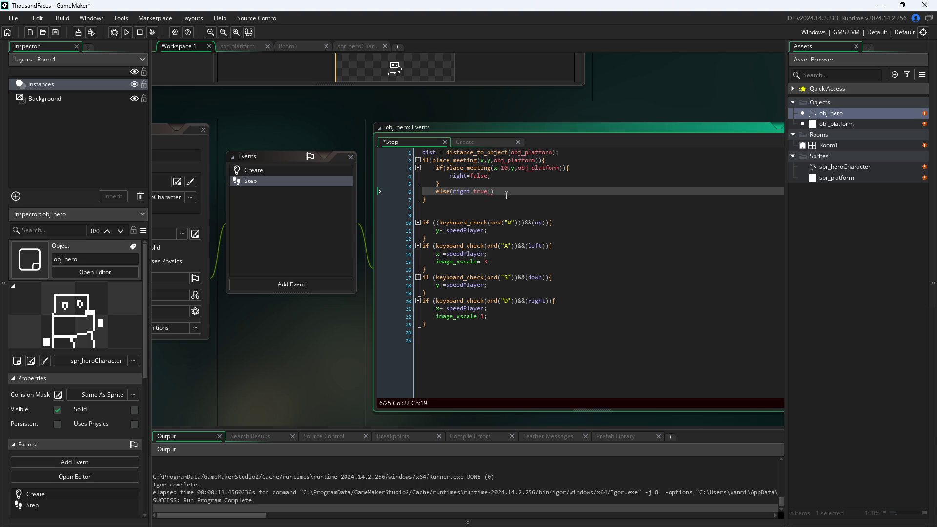
{"action": "key", "text": "Left"}
{"action": "key", "text": "Left"}
{"action": "key", "text": "Left"}
{"action": "key", "text": "BackSpace"}
{"action": "type", "text": "{"}
- Save the Step event code and start a test build of the game
{"action": "key", "text": "End"}
{"action": "key", "text": "ctrl+s"}
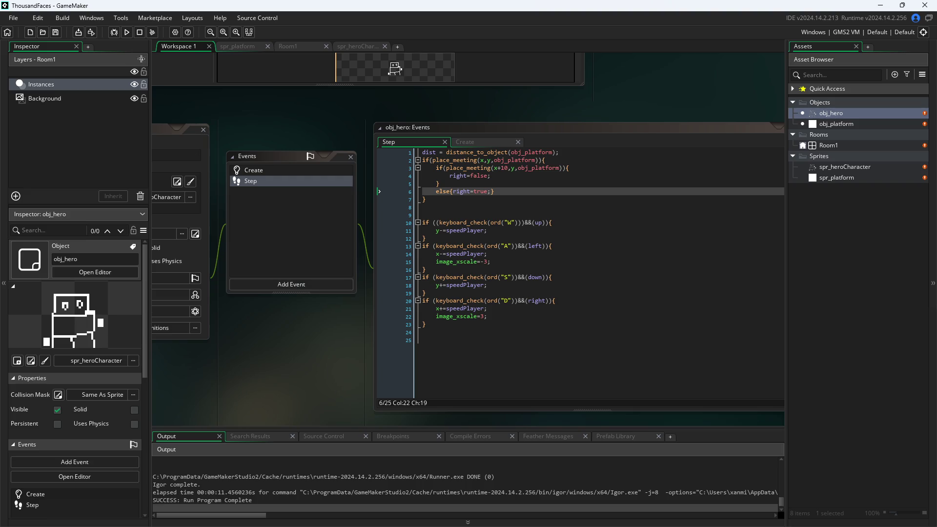
{"action": "left_click", "coordinate": [126, 32]}
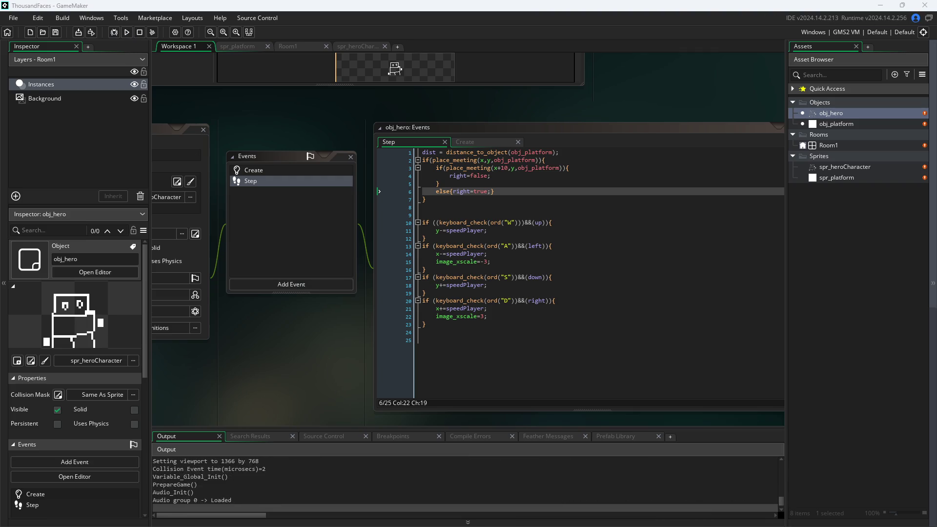
- Test the hero walking and hopping into the white platform, then close the game
{"action": "key", "text": "a"}
{"action": "key", "text": "d"}
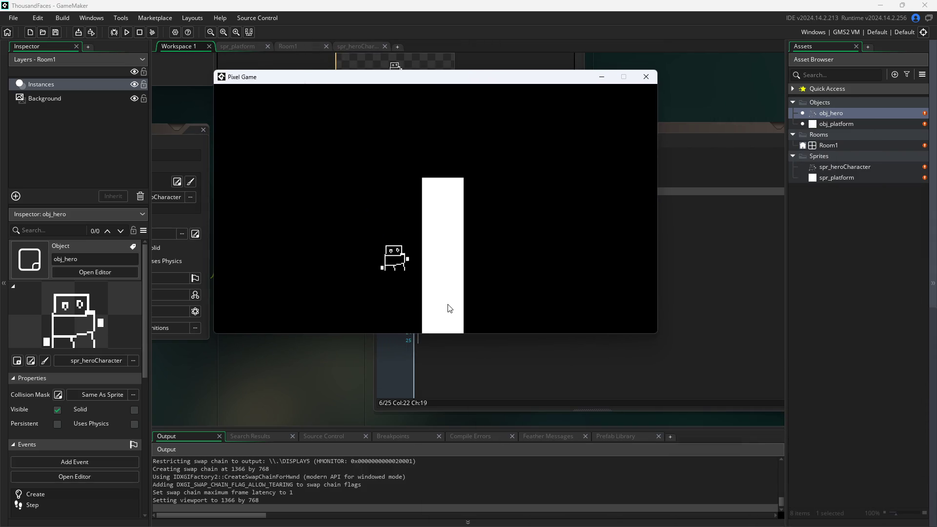
{"action": "key", "text": "a"}
{"action": "key", "text": "space"}
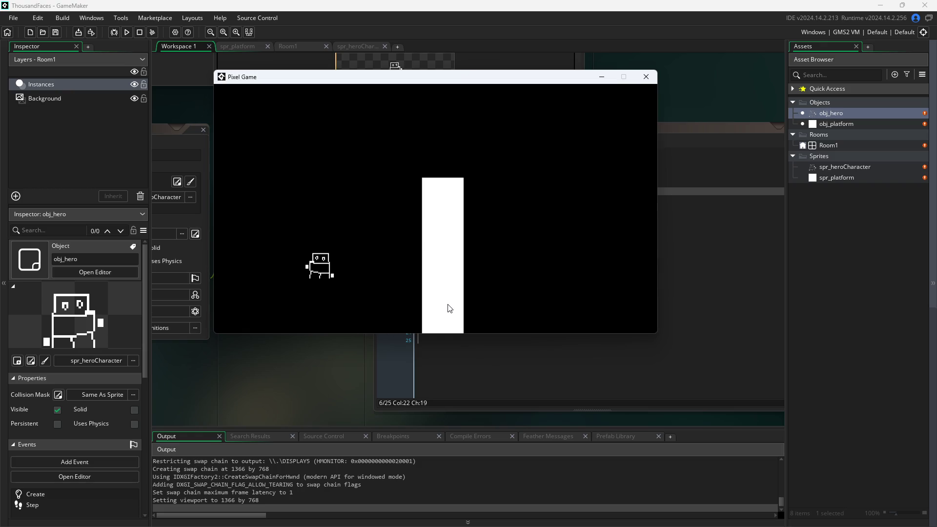
{"action": "key", "text": "a"}
{"action": "key", "text": "w"}
{"action": "left_click", "coordinate": [645, 76]}
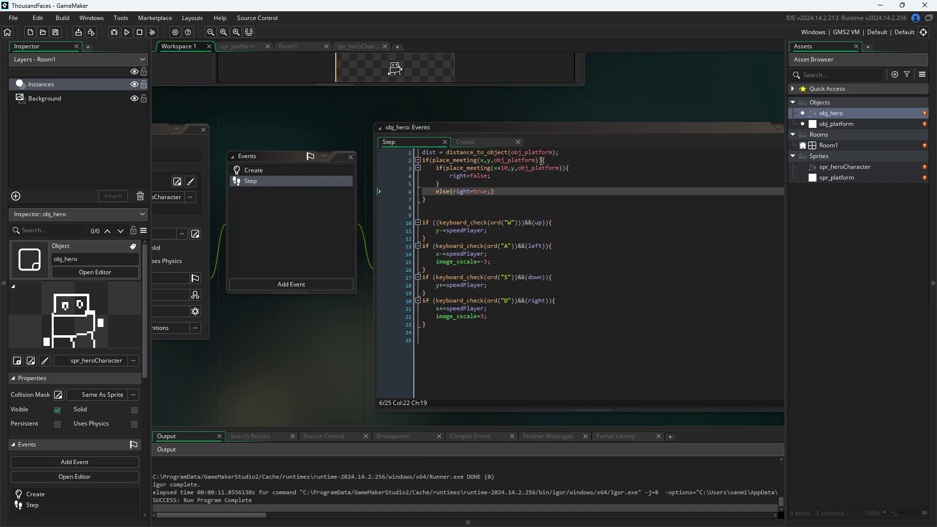
- Move the else{right=true;} line from line 6 below the outer if block, save, and rerun
{"action": "left_click", "coordinate": [513, 192]}
{"action": "left_click_drag", "start_coordinate": [513, 192], "coordinate": [436, 191]}
{"action": "key", "text": "ctrl+c"}
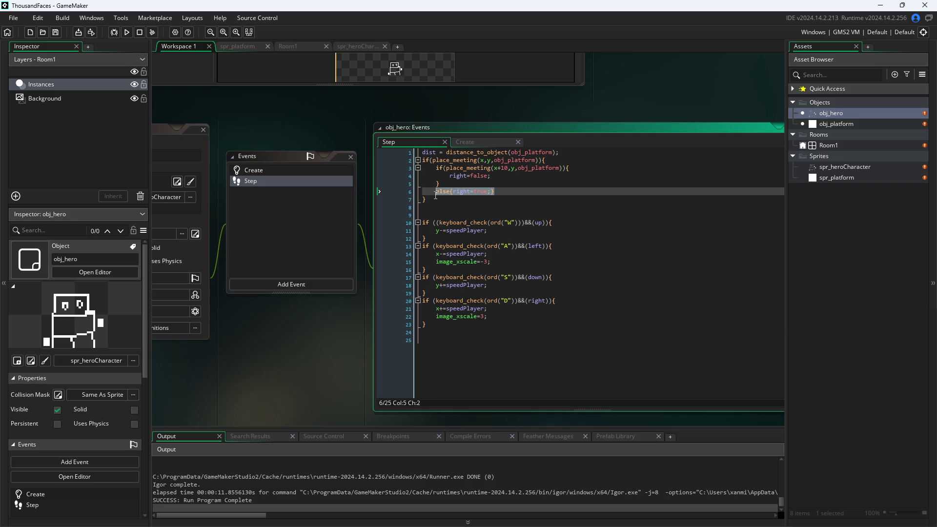
{"action": "key", "text": "BackSpace"}
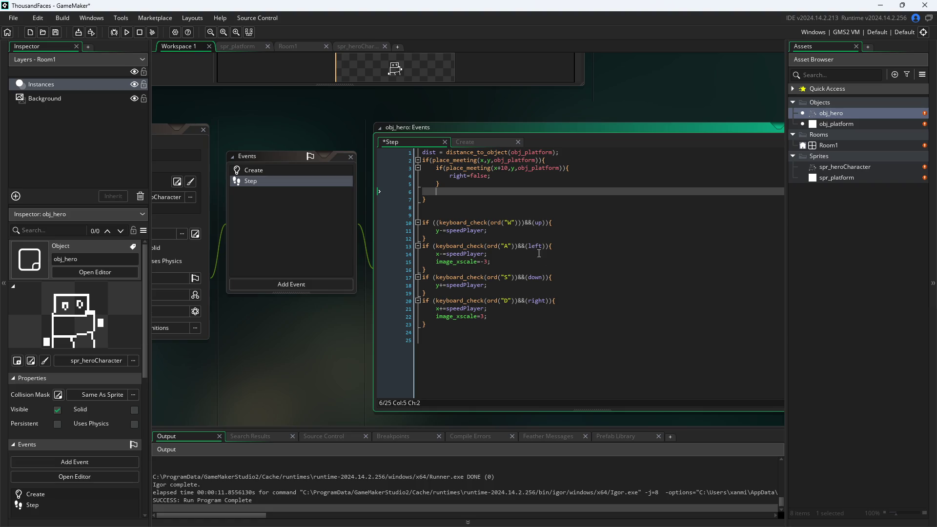
{"action": "left_click", "coordinate": [466, 205]}
{"action": "key", "text": "ctrl+v"}
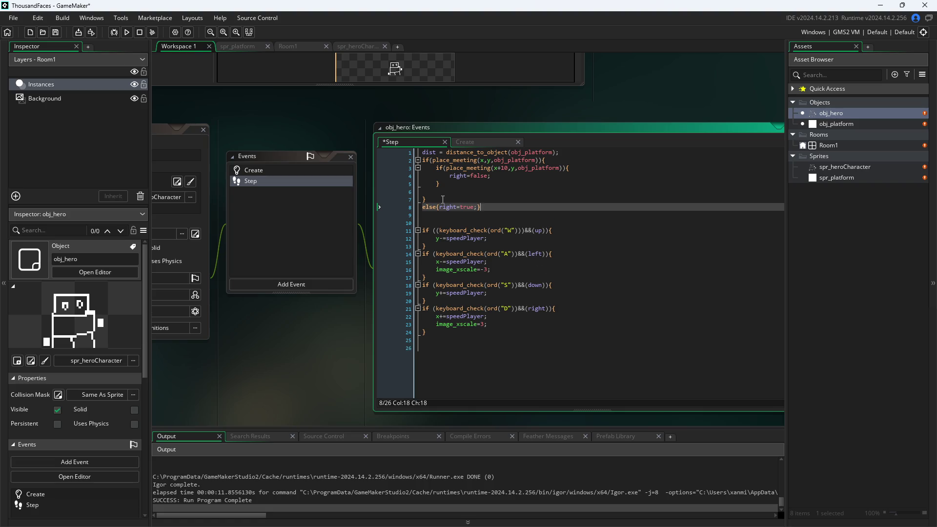
{"action": "key", "text": "ctrl+s"}
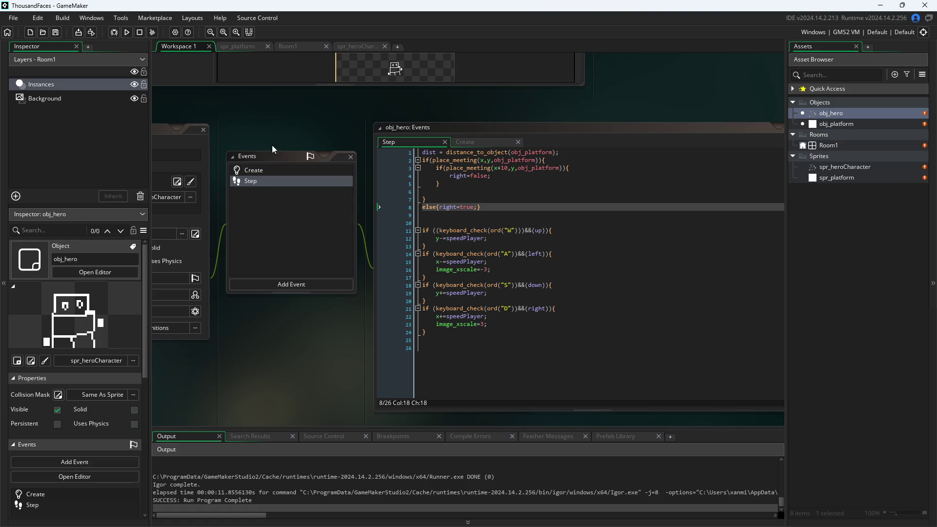
{"action": "left_click", "coordinate": [126, 32]}
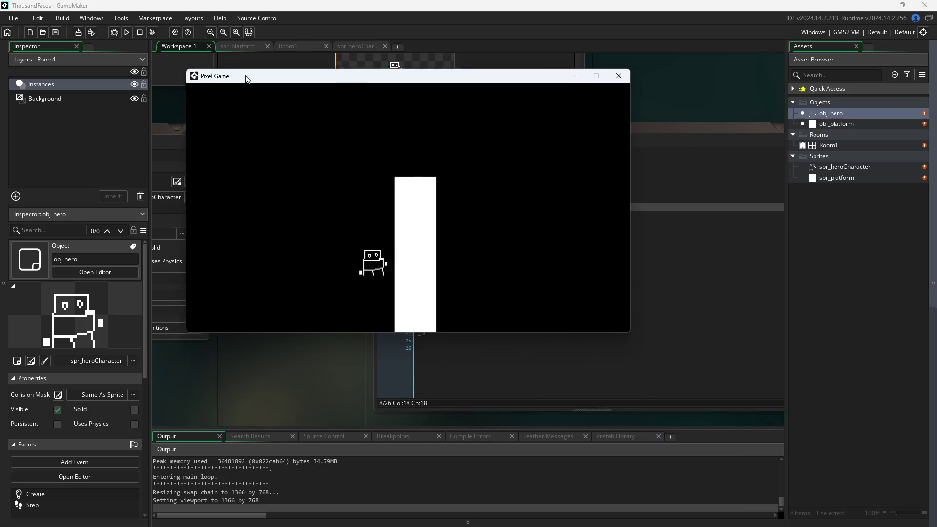
{"action": "key", "text": "a"}
{"action": "key", "text": "w"}
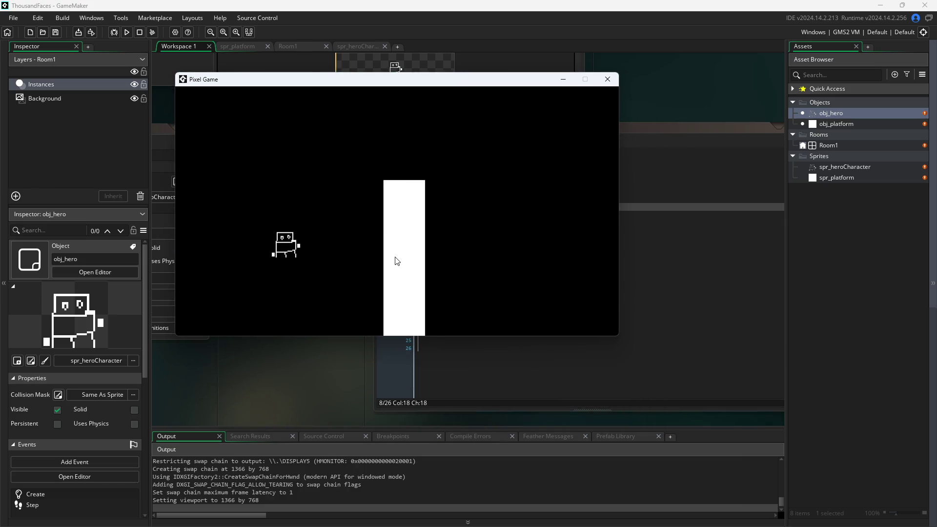
{"action": "key", "text": "d"}
{"action": "key", "text": "d"}
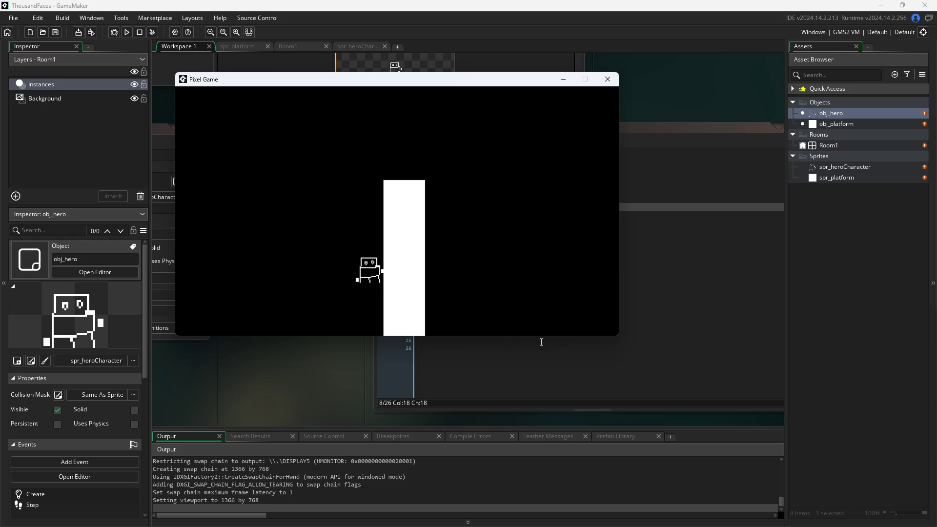
{"action": "key", "text": "a"}
{"action": "key", "text": "d"}
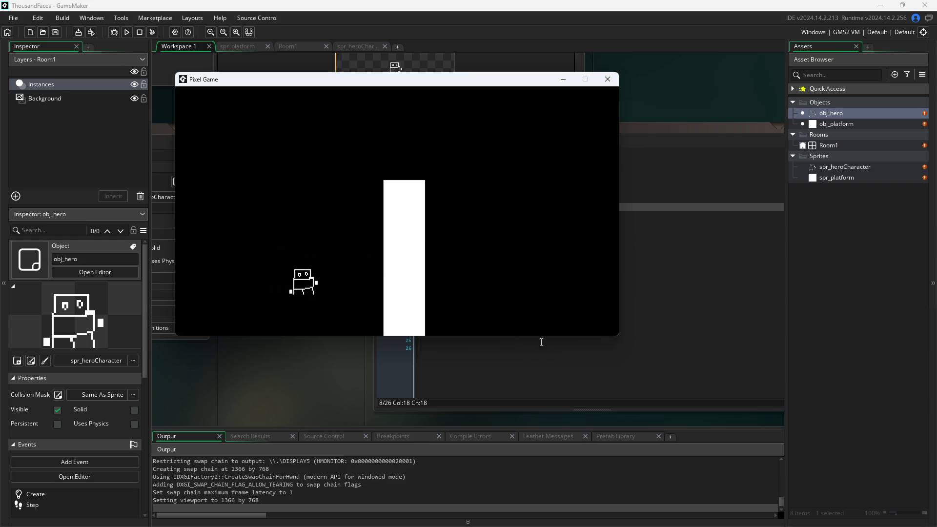
{"action": "key", "text": "w"}
{"action": "key", "text": "a"}
{"action": "key", "text": "w"}
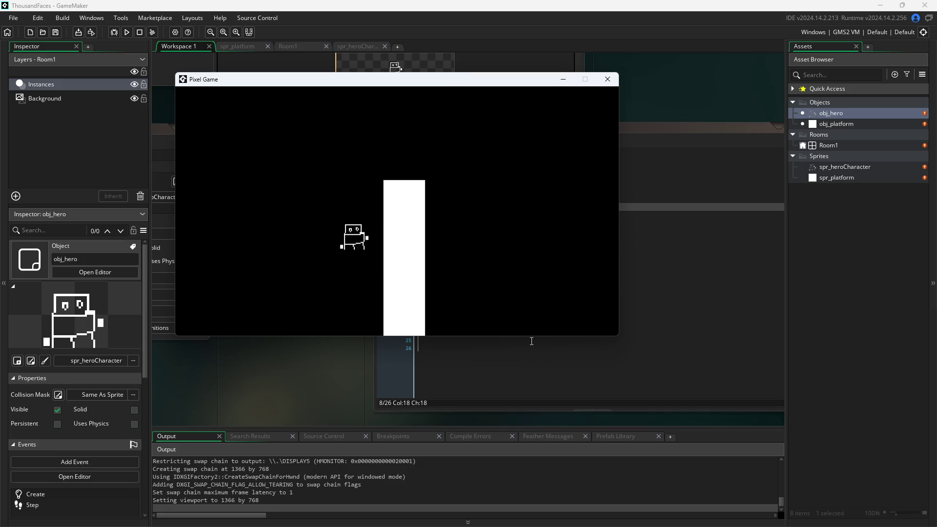
{"action": "key", "text": "d"}
{"action": "key", "text": "w"}
{"action": "key", "text": "a"}
{"action": "key", "text": "d"}
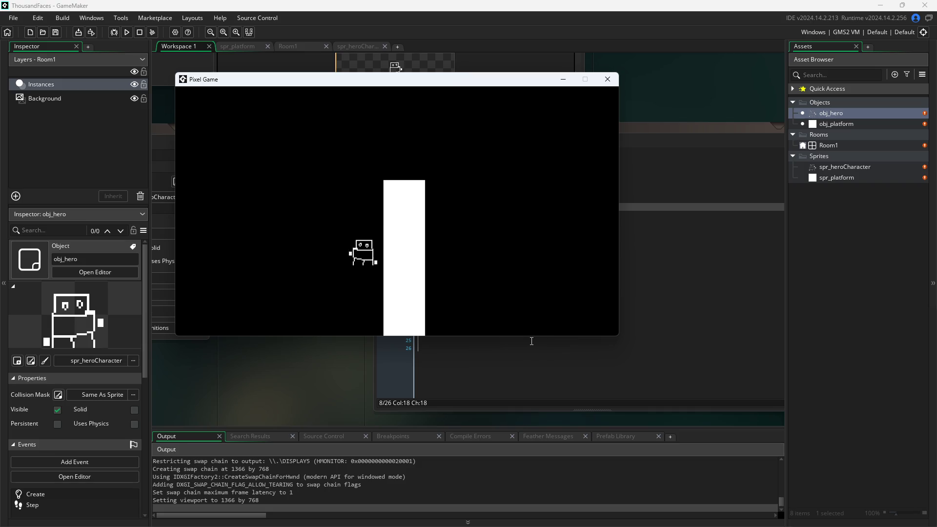
{"action": "key", "text": "a"}
{"action": "key", "text": "d"}
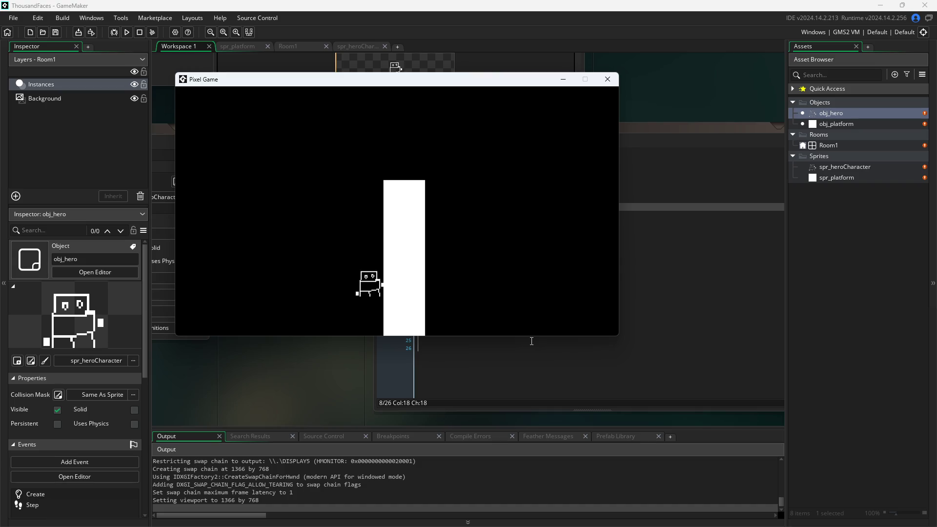
{"action": "key", "text": "a"}
{"action": "key", "text": "d"}
{"action": "key", "text": "a"}
{"action": "key", "text": "d"}
{"action": "key", "text": "w"}
{"action": "key", "text": "a"}
{"action": "key", "text": "w"}
{"action": "key", "text": "d"}
{"action": "key", "text": "a"}
{"action": "key", "text": "d"}
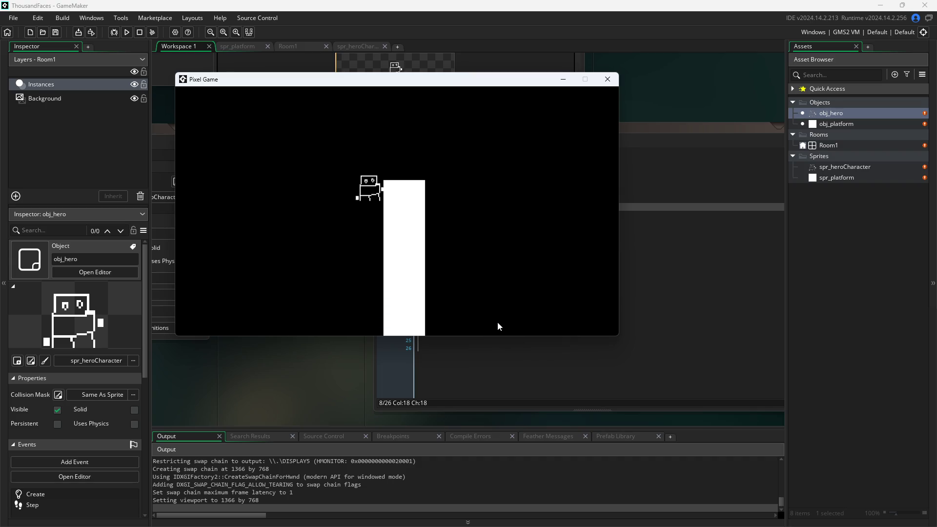
{"action": "key", "text": "w"}
{"action": "key", "text": "d"}
{"action": "key", "text": "a"}
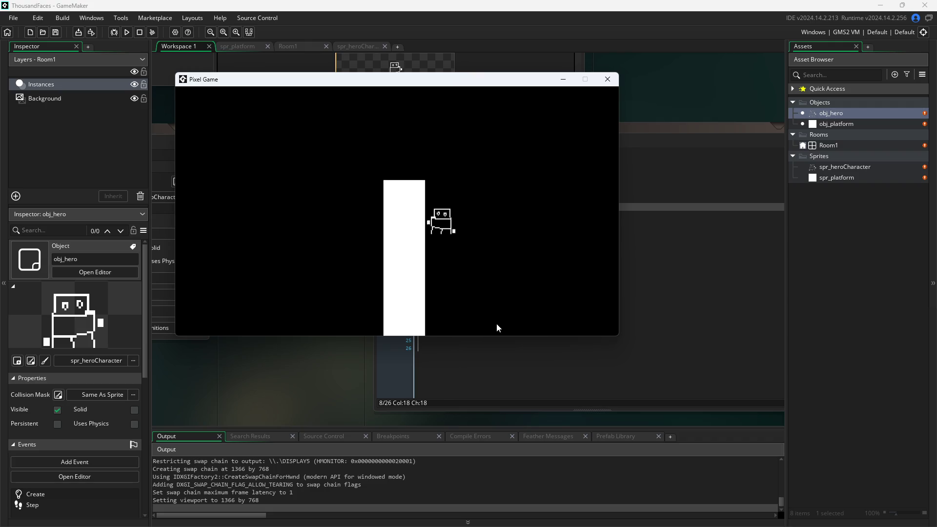
{"action": "key", "text": "a"}
{"action": "key", "text": "w"}
{"action": "key", "text": "d"}
{"action": "key", "text": "Left"}
{"action": "key", "text": "Right"}
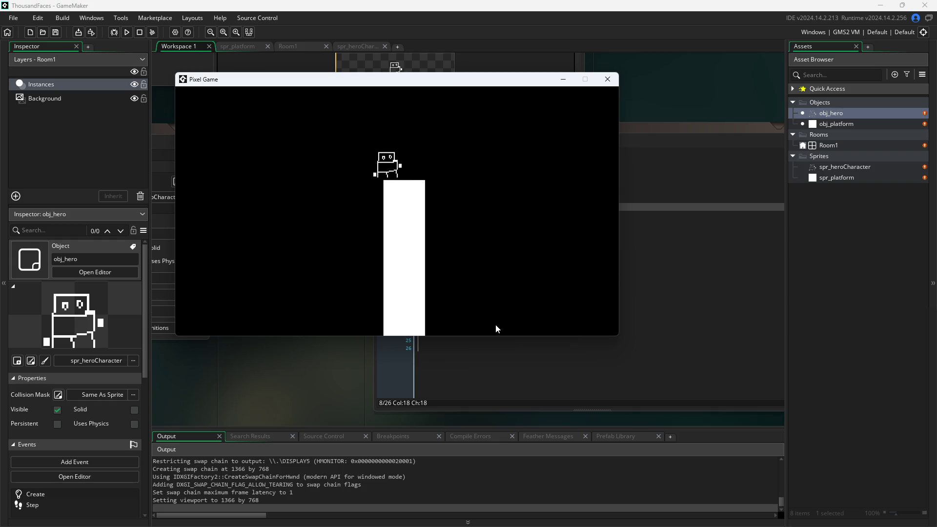
{"action": "key", "text": "Left"}
{"action": "key", "text": "Up"}
{"action": "key", "text": "Right"}
{"action": "key", "text": "Up"}
{"action": "key", "text": "Left"}
{"action": "key", "text": "Right"}
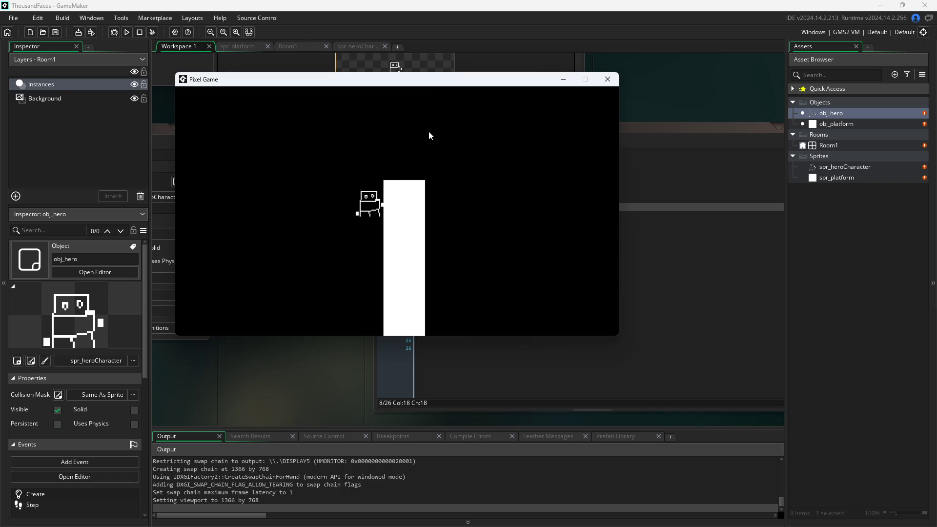
{"action": "key", "text": "Right"}
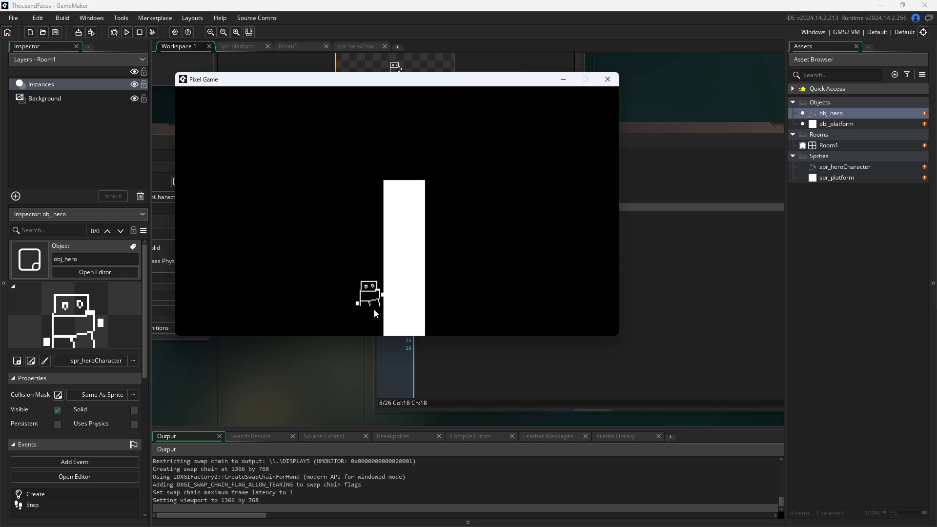
{"action": "key", "text": "space"}
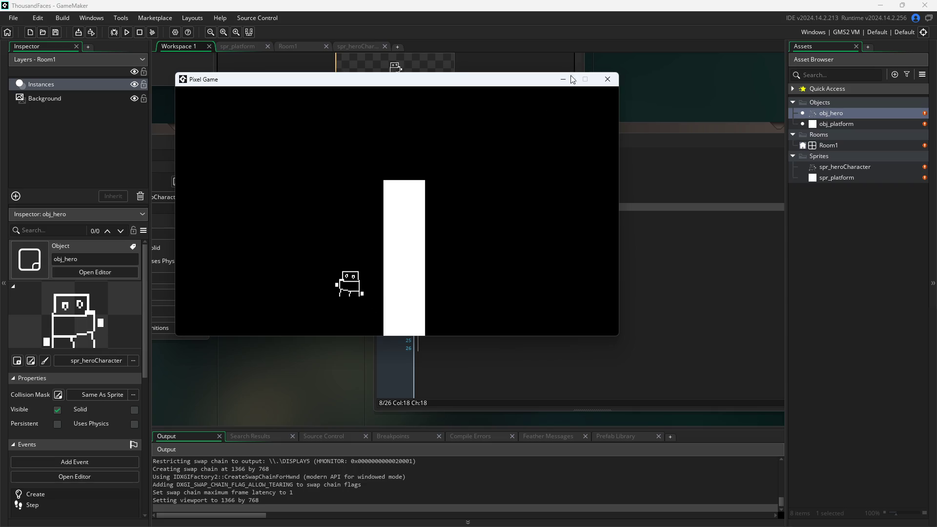
{"action": "left_click", "coordinate": [607, 81]}
- Remove empty line 6 and split the else block into three lines with an unindented closing brace
{"action": "left_click", "coordinate": [476, 199]}
{"action": "left_click", "coordinate": [477, 191]}
{"action": "key", "text": "BackSpace"}
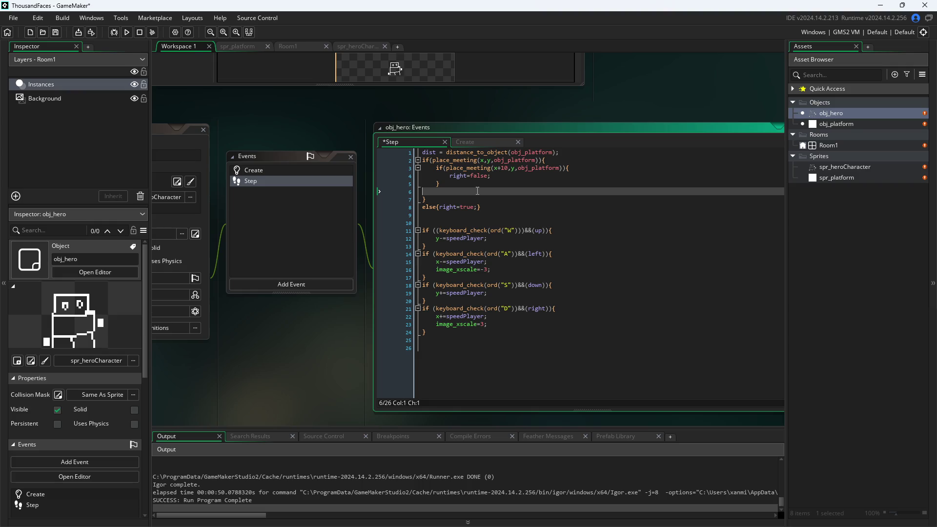
{"action": "key", "text": "Down"}
{"action": "key", "text": "Down"}
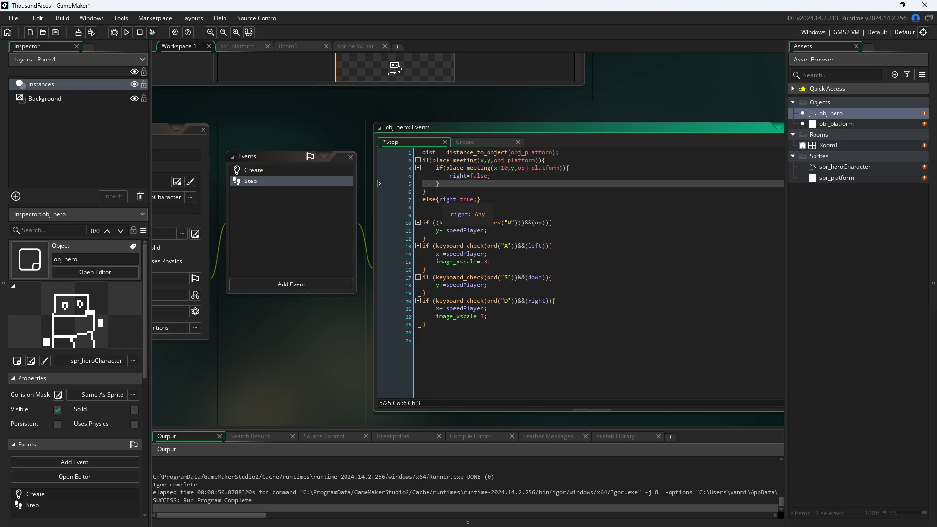
{"action": "key", "text": "Return"}
{"action": "key", "text": "End"}
{"action": "key", "text": "Left"}
{"action": "key", "text": "Return"}
{"action": "key", "text": "BackSpace"}
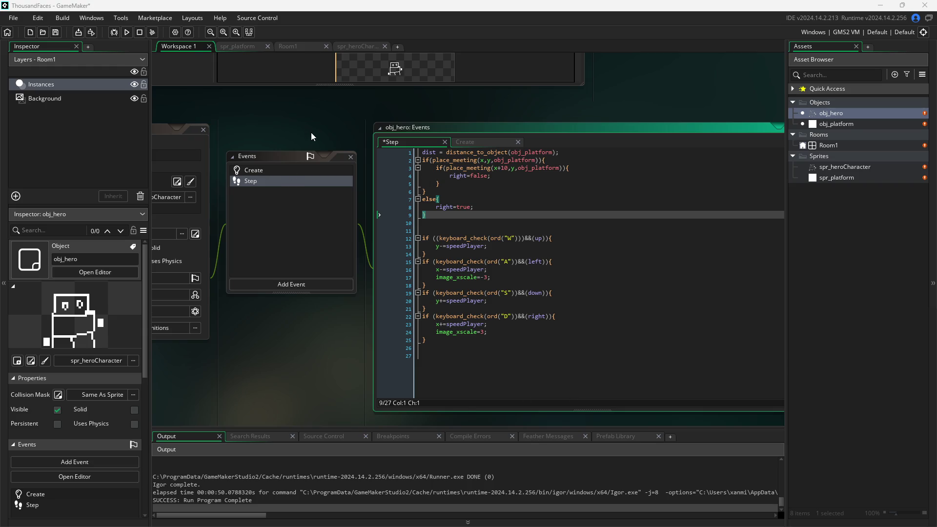
- Delete the stray incomplete line in obj_hero's Create event, then bring up the Paint sketch
{"action": "scroll", "coordinate": [632, 182], "scroll_direction": "up", "scroll_amount": 2}
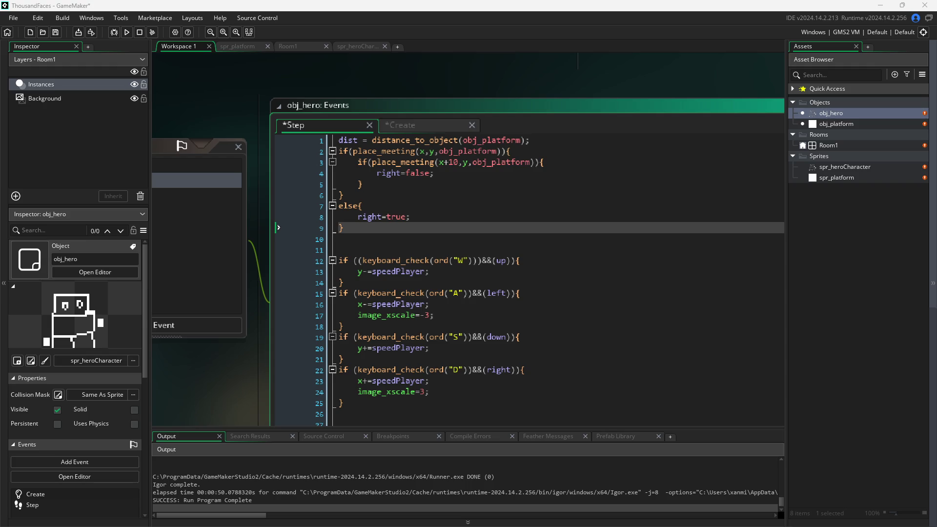
{"action": "left_click", "coordinate": [413, 218]}
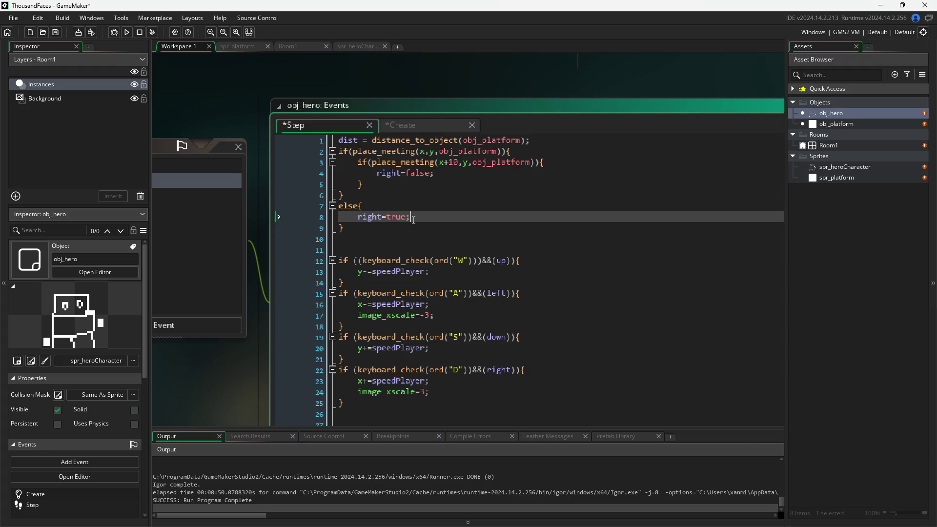
{"action": "left_click", "coordinate": [412, 125]}
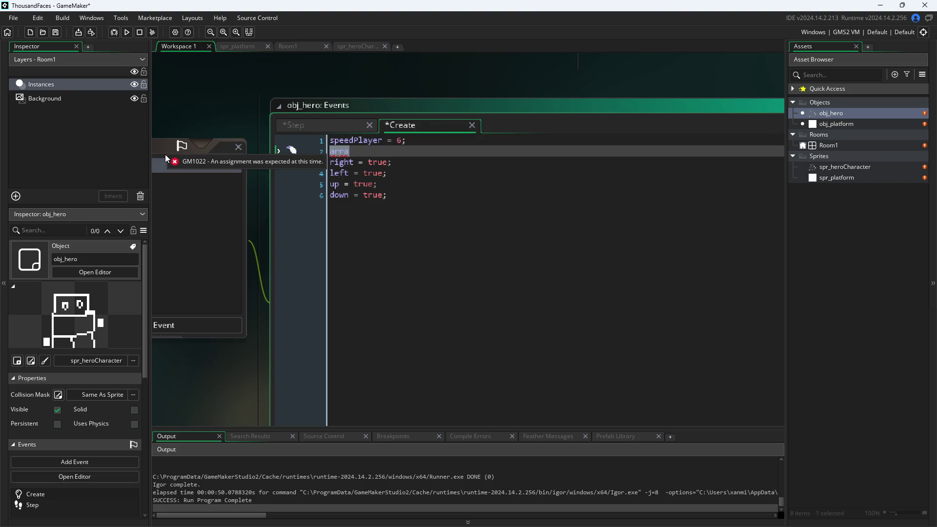
{"action": "key", "text": "BackSpace"}
{"action": "key", "text": "BackSpace"}
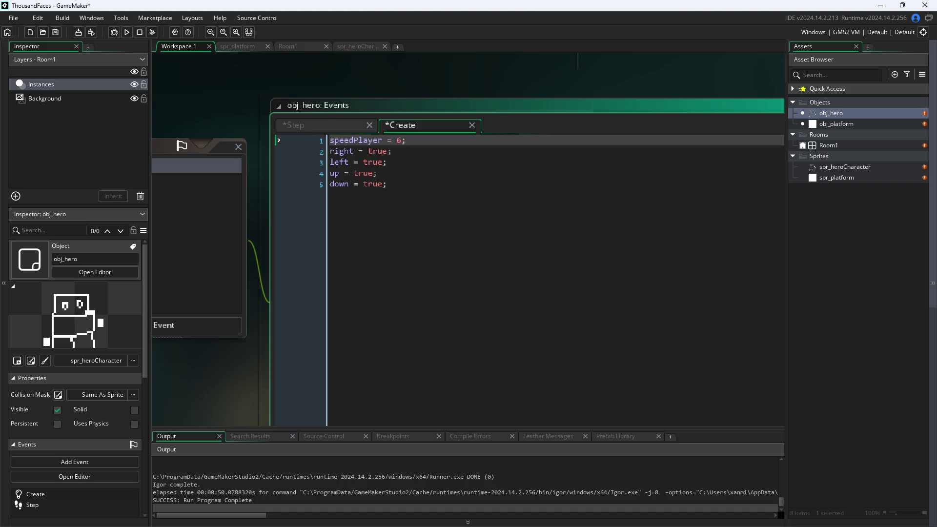
{"action": "key", "text": "alt+Tab"}
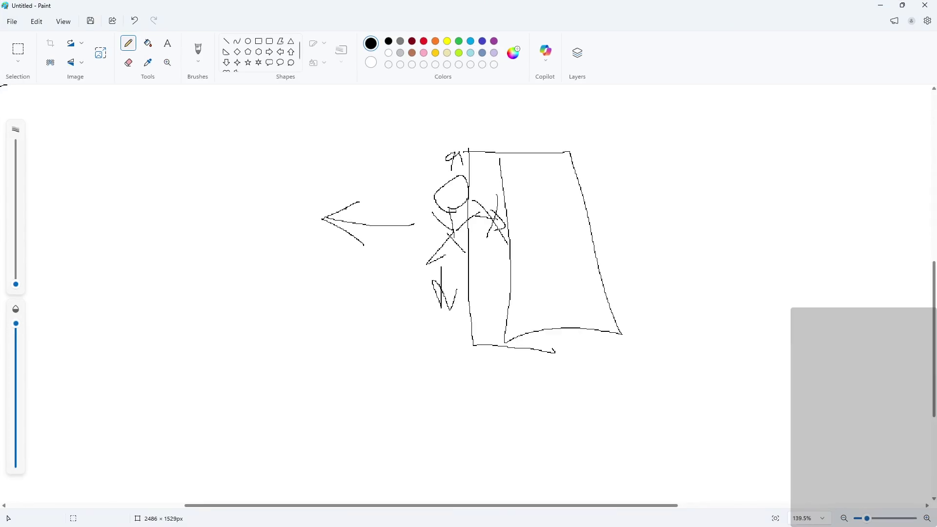
- Draw the array's square brackets and commas, with the letters w, a, s, d above
{"action": "scroll", "coordinate": [414, 308], "scroll_direction": "down", "scroll_amount": 5}
{"action": "scroll", "coordinate": [560, 226], "scroll_direction": "down", "scroll_amount": 2}
{"action": "scroll", "coordinate": [696, 216], "scroll_direction": "down", "scroll_amount": 3}
{"action": "scroll", "coordinate": [774, 245], "scroll_direction": "up", "scroll_amount": 2}
{"action": "scroll", "coordinate": [783, 221], "scroll_direction": "up", "scroll_amount": 1}
{"action": "scroll", "coordinate": [783, 221], "scroll_direction": "up", "scroll_amount": 5}
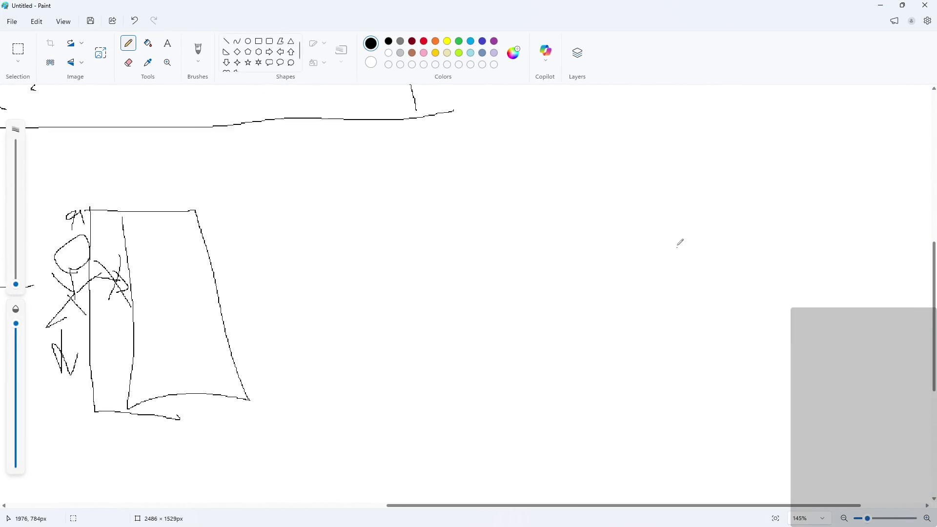
{"action": "mouse_move", "coordinate": [318, 156]}
{"action": "left_mouse_down"}
{"action": "mouse_move", "coordinate": [295, 184]}
{"action": "mouse_move", "coordinate": [329, 211]}
{"action": "left_mouse_up"}
{"action": "mouse_move", "coordinate": [335, 123]}
{"action": "left_mouse_down"}
{"action": "mouse_move", "coordinate": [340, 137]}
{"action": "mouse_move", "coordinate": [372, 123]}
{"action": "left_mouse_up"}
{"action": "left_click_drag", "start_coordinate": [463, 139], "coordinate": [462, 131]}
{"action": "left_click", "coordinate": [539, 125]}
{"action": "left_click_drag", "start_coordinate": [548, 120], "coordinate": [532, 145]}
{"action": "mouse_move", "coordinate": [591, 114]}
{"action": "left_mouse_down"}
{"action": "mouse_move", "coordinate": [591, 139]}
{"action": "mouse_move", "coordinate": [577, 150]}
{"action": "left_mouse_up"}
{"action": "left_click_drag", "start_coordinate": [393, 212], "coordinate": [374, 226]}
{"action": "left_click_drag", "start_coordinate": [505, 222], "coordinate": [476, 250]}
{"action": "left_click_drag", "start_coordinate": [562, 227], "coordinate": [551, 257]}
{"action": "left_click_drag", "start_coordinate": [626, 229], "coordinate": [613, 242]}
{"action": "mouse_move", "coordinate": [634, 172]}
{"action": "left_mouse_down"}
{"action": "mouse_move", "coordinate": [643, 221]}
{"action": "mouse_move", "coordinate": [624, 225]}
{"action": "left_mouse_up"}
{"action": "key", "text": "ctrl+z"}
{"action": "key", "text": "ctrl+z"}
{"action": "left_click", "coordinate": [625, 228]}
{"action": "mouse_move", "coordinate": [621, 169]}
{"action": "left_mouse_down"}
{"action": "mouse_move", "coordinate": [643, 171]}
{"action": "mouse_move", "coordinate": [616, 232]}
{"action": "left_mouse_up"}
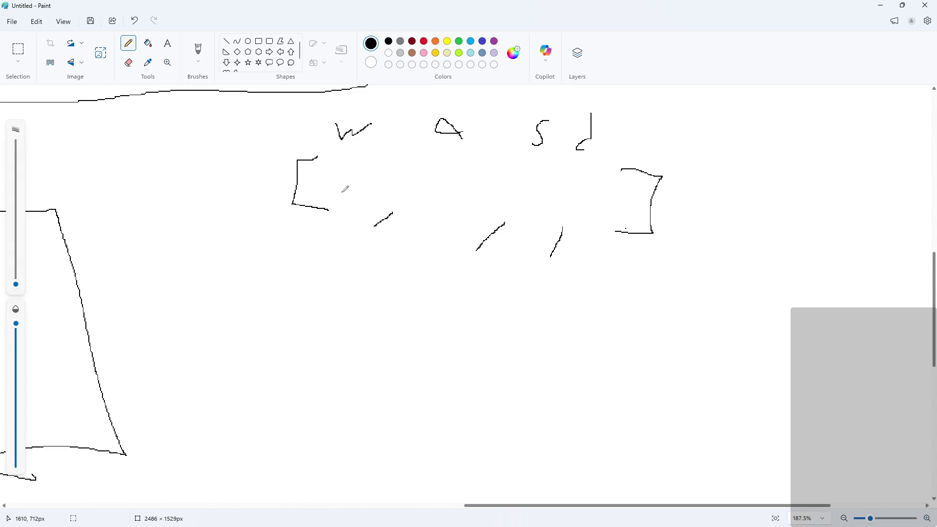
- Fill the four array slots with handwritten entries, redrawing the last entry's crossing stroke
{"action": "left_click_drag", "start_coordinate": [320, 167], "coordinate": [318, 195]}
{"action": "left_click_drag", "start_coordinate": [313, 176], "coordinate": [328, 174]}
{"action": "mouse_move", "coordinate": [426, 165]}
{"action": "left_mouse_down"}
{"action": "mouse_move", "coordinate": [429, 217]}
{"action": "mouse_move", "coordinate": [469, 172]}
{"action": "left_mouse_up"}
{"action": "mouse_move", "coordinate": [527, 172]}
{"action": "left_mouse_down"}
{"action": "mouse_move", "coordinate": [521, 221]}
{"action": "mouse_move", "coordinate": [543, 187]}
{"action": "left_mouse_up"}
{"action": "mouse_move", "coordinate": [585, 219]}
{"action": "left_mouse_down"}
{"action": "mouse_move", "coordinate": [613, 182]}
{"action": "mouse_move", "coordinate": [605, 202]}
{"action": "left_mouse_up"}
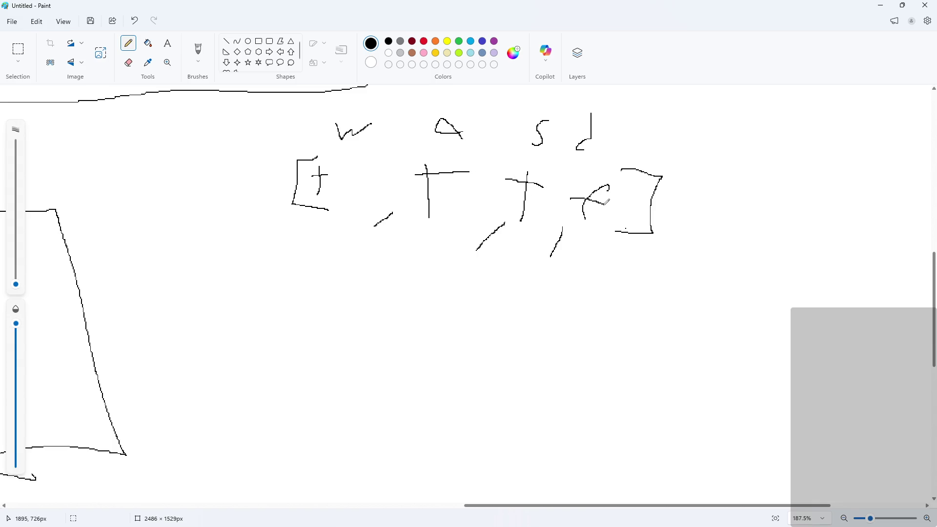
{"action": "scroll", "coordinate": [402, 227], "scroll_direction": "down", "scroll_amount": 1, "text": "ctrl"}
{"action": "key", "text": "ctrl+z"}
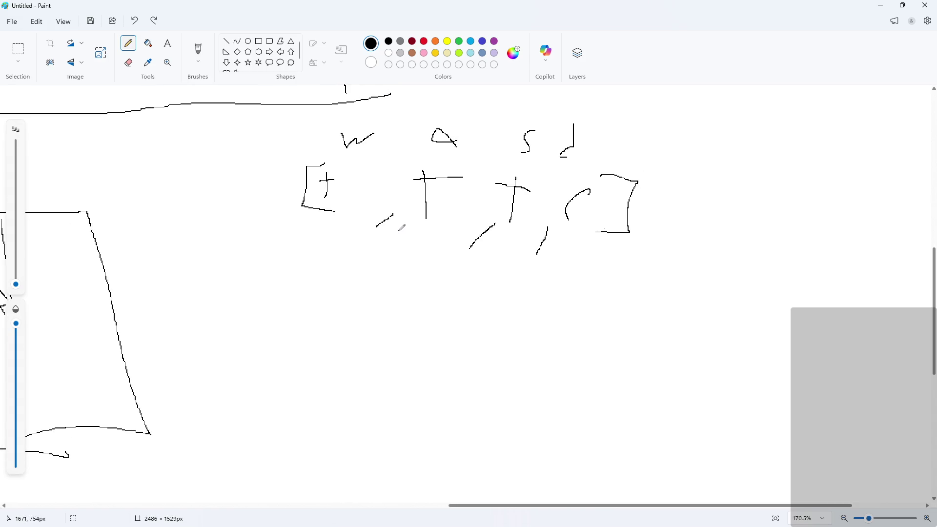
{"action": "left_click_drag", "start_coordinate": [566, 196], "coordinate": [589, 203]}
{"action": "scroll", "coordinate": [540, 243], "scroll_direction": "down", "scroll_amount": 1, "text": "ctrl"}
{"action": "scroll", "coordinate": [541, 242], "scroll_direction": "down", "scroll_amount": 2, "text": "ctrl"}
{"action": "scroll", "coordinate": [517, 253], "scroll_direction": "down", "scroll_amount": 1, "text": "ctrl"}
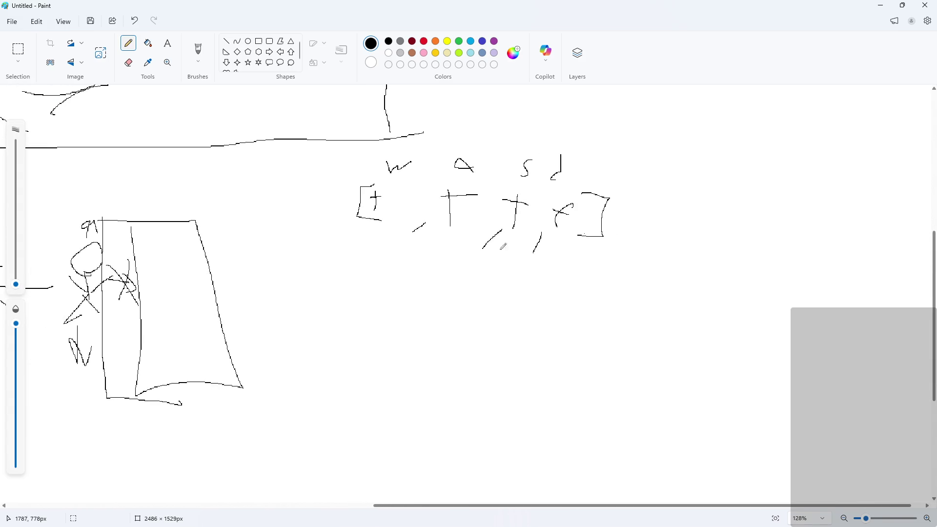
- Draw an arrow from the box figure to the last array entry, replacing a stray stroke
{"action": "mouse_move", "coordinate": [559, 260]}
{"action": "left_mouse_down"}
{"action": "mouse_move", "coordinate": [561, 251]}
{"action": "mouse_move", "coordinate": [419, 318]}
{"action": "mouse_move", "coordinate": [261, 326]}
{"action": "mouse_move", "coordinate": [265, 309]}
{"action": "mouse_move", "coordinate": [285, 351]}
{"action": "left_mouse_up"}
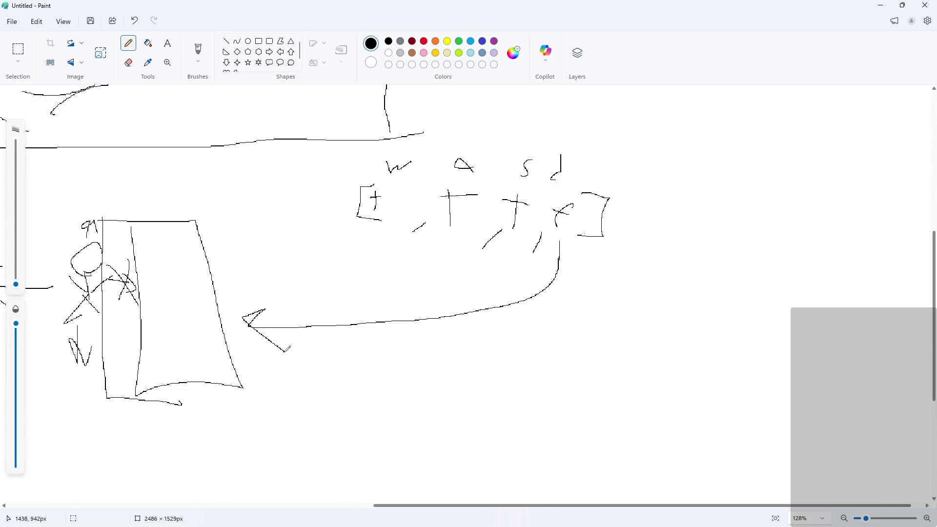
{"action": "key", "text": "ctrl+z"}
{"action": "key", "text": "ctrl+z"}
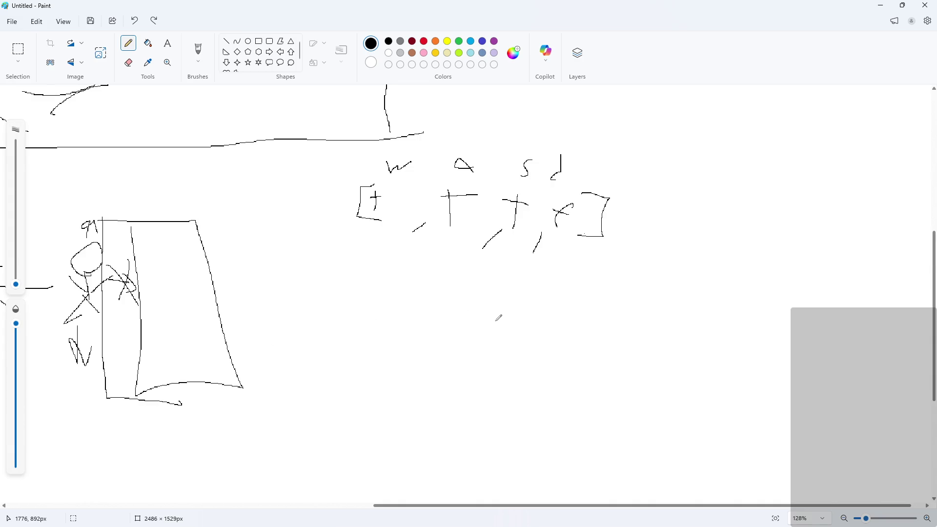
{"action": "mouse_move", "coordinate": [256, 316]}
{"action": "left_mouse_down"}
{"action": "mouse_move", "coordinate": [292, 321]}
{"action": "mouse_move", "coordinate": [520, 266]}
{"action": "mouse_move", "coordinate": [560, 240]}
{"action": "mouse_move", "coordinate": [562, 267]}
{"action": "left_mouse_up"}
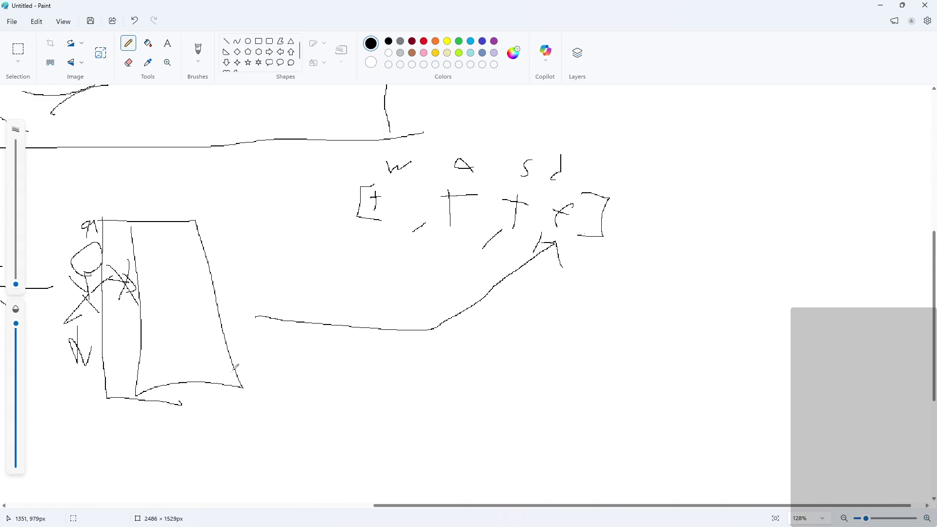
- Look over the finished sketch, then minimize Paint to return to GameMaker
{"action": "scroll", "coordinate": [566, 283], "scroll_direction": "down", "scroll_amount": 1}
{"action": "scroll", "coordinate": [676, 215], "scroll_direction": "up", "scroll_amount": 2, "text": "ctrl"}
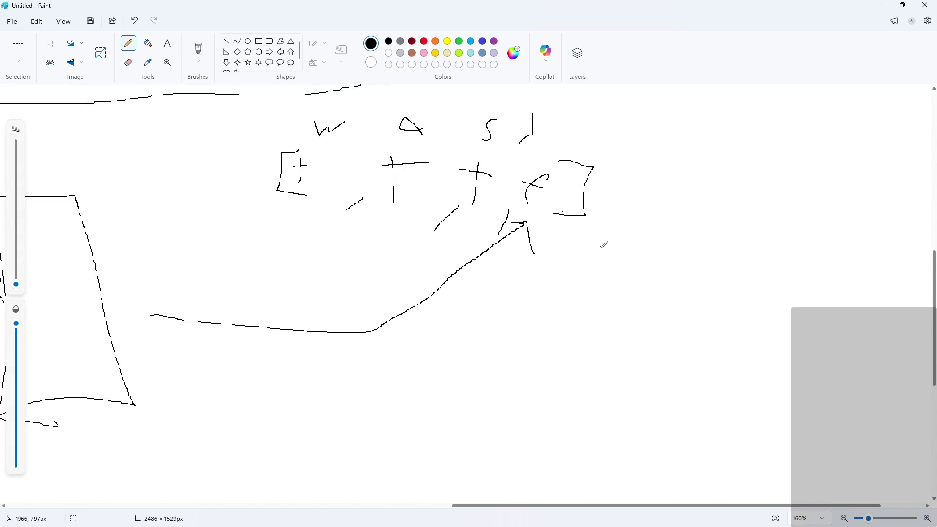
{"action": "scroll", "coordinate": [385, 247], "scroll_direction": "down", "scroll_amount": 3}
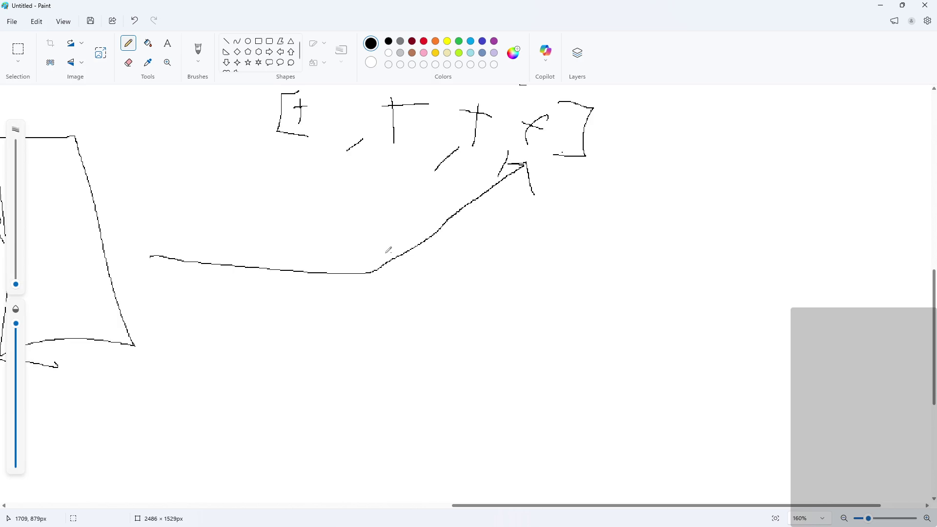
{"action": "scroll", "coordinate": [425, 211], "scroll_direction": "down", "scroll_amount": 2, "text": "ctrl"}
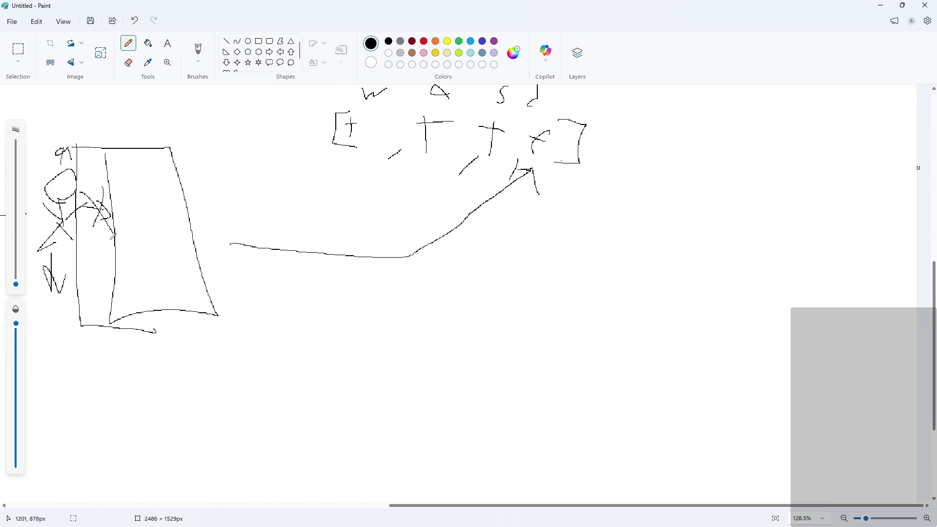
{"action": "scroll", "coordinate": [197, 262], "scroll_direction": "up", "scroll_amount": 2}
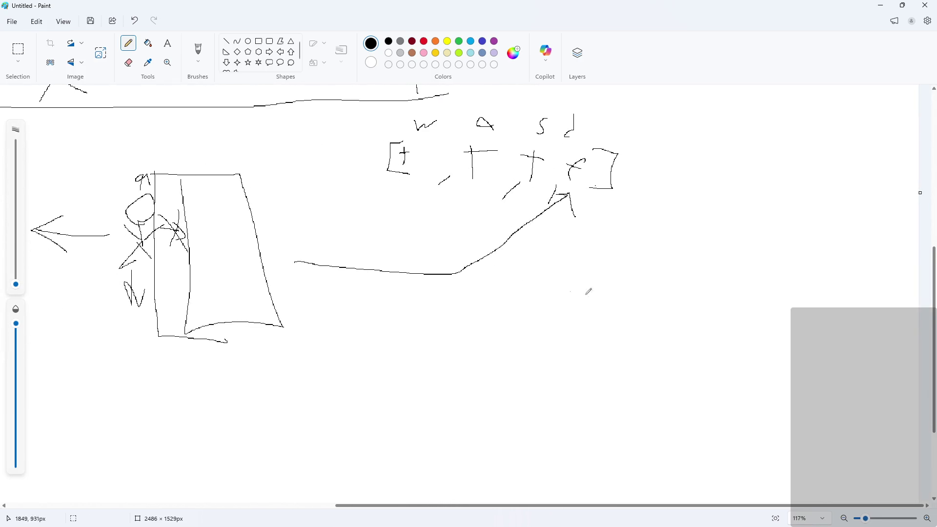
{"action": "scroll", "coordinate": [734, 178], "scroll_direction": "right", "scroll_amount": 1}
{"action": "scroll", "coordinate": [540, 175], "scroll_direction": "up", "scroll_amount": 2, "text": "ctrl"}
{"action": "scroll", "coordinate": [498, 215], "scroll_direction": "down", "scroll_amount": 1, "text": "ctrl"}
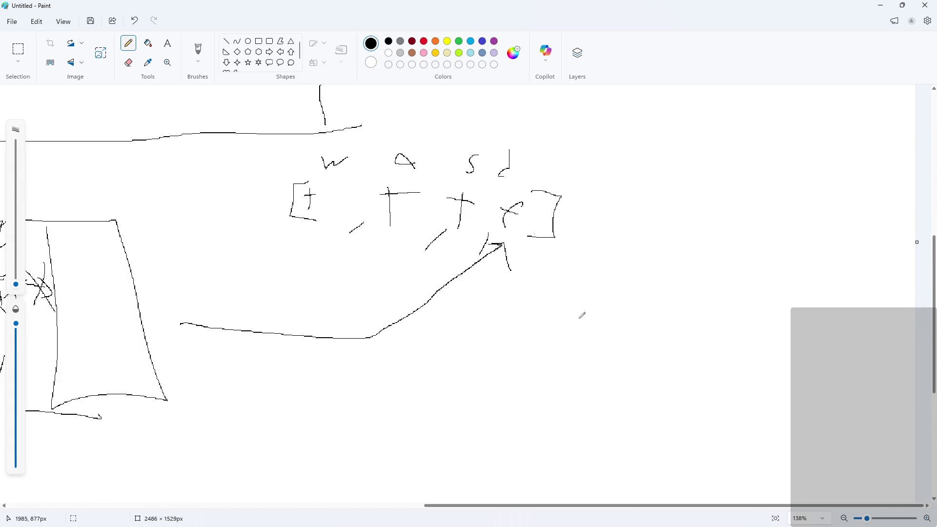
{"action": "scroll", "coordinate": [193, 318], "scroll_direction": "up", "scroll_amount": 2}
{"action": "scroll", "coordinate": [161, 298], "scroll_direction": "down", "scroll_amount": 1, "text": "ctrl"}
{"action": "scroll", "coordinate": [161, 299], "scroll_direction": "left", "scroll_amount": 5}
{"action": "scroll", "coordinate": [161, 298], "scroll_direction": "up", "scroll_amount": 1}
{"action": "scroll", "coordinate": [511, 349], "scroll_direction": "down", "scroll_amount": 1}
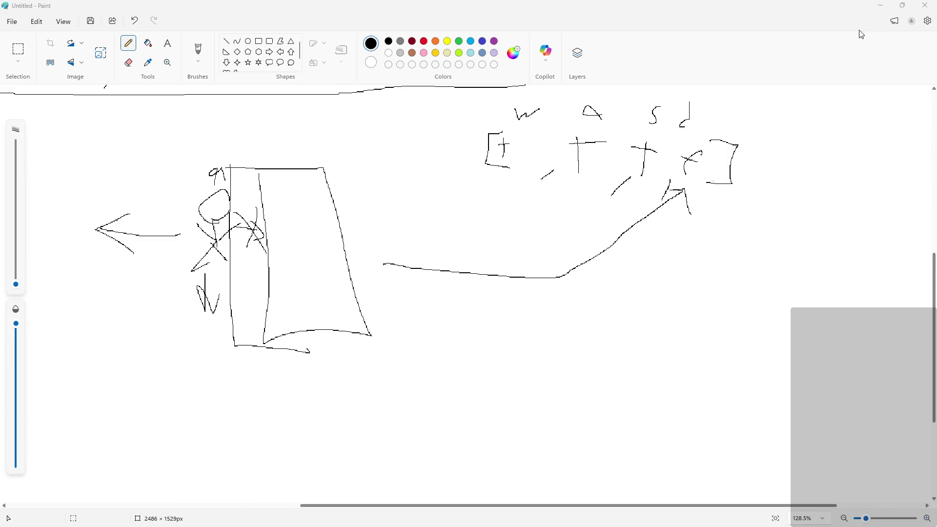
{"action": "left_click", "coordinate": [877, 9]}
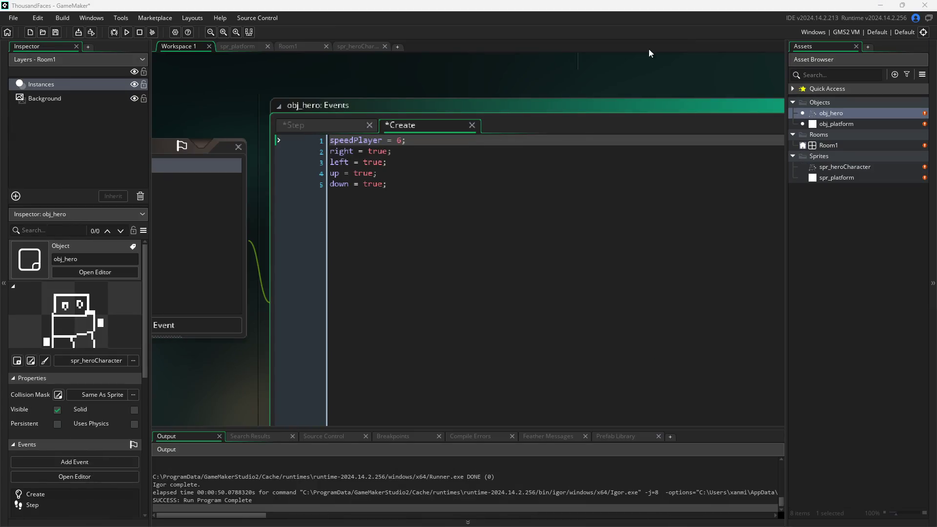
- Review the Step event's outer and inner collision checks and the Create variables, then return to Paint
{"action": "left_click", "coordinate": [314, 128]}
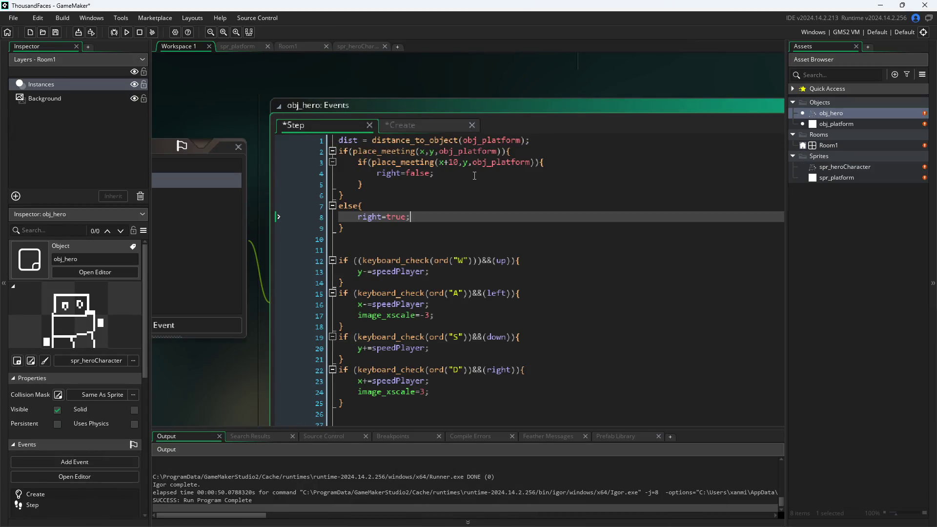
{"action": "left_click", "coordinate": [493, 173]}
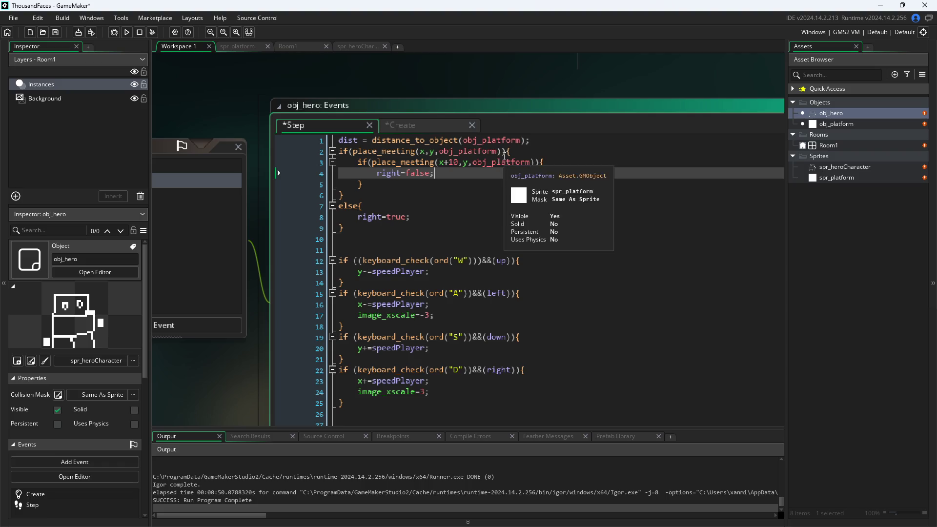
{"action": "left_click", "coordinate": [533, 151]}
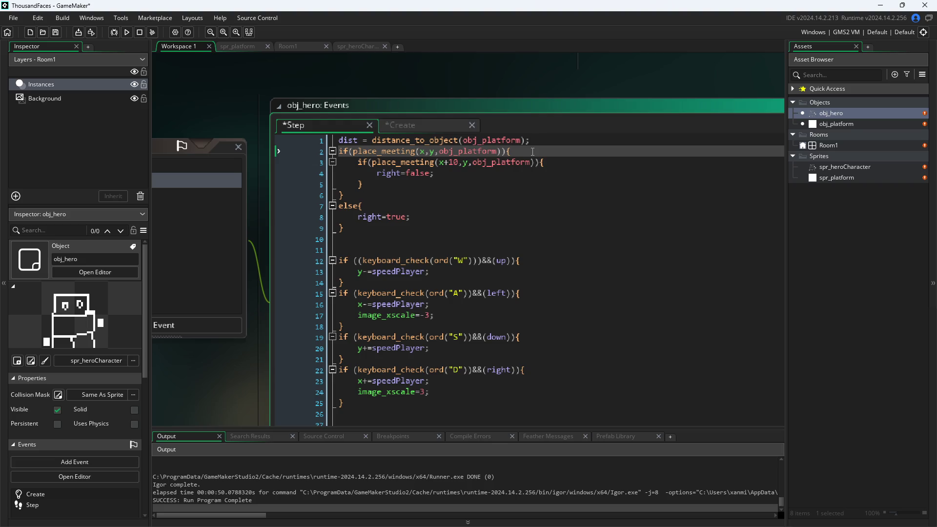
{"action": "left_click", "coordinate": [426, 126]}
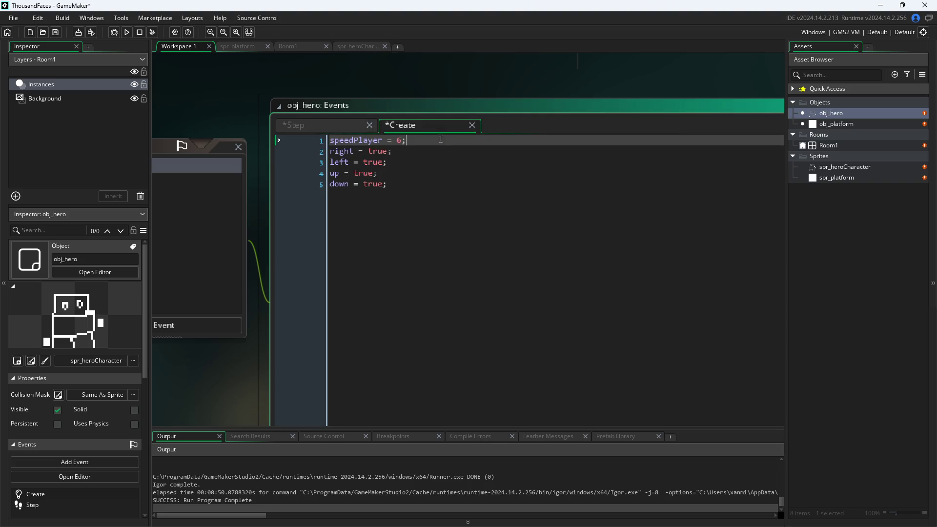
{"action": "left_click", "coordinate": [335, 126]}
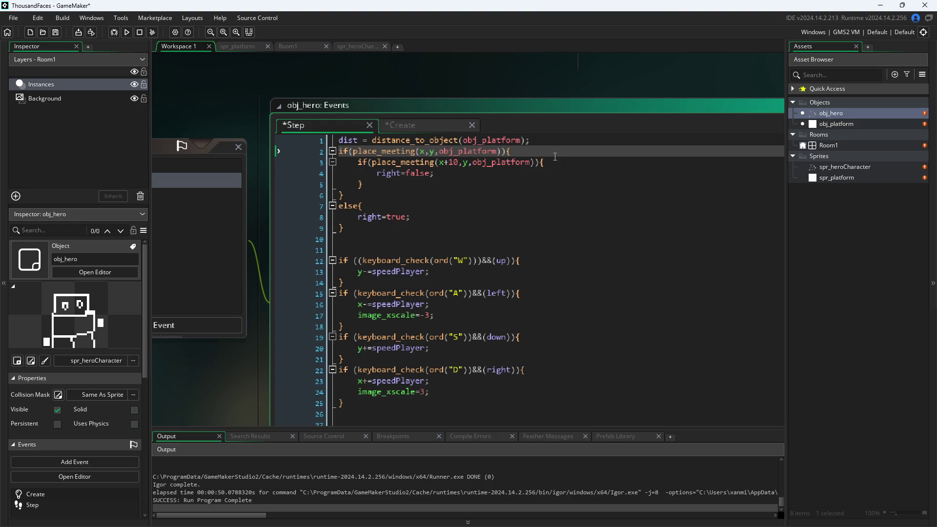
{"action": "key", "text": "Down"}
{"action": "key", "text": "Down"}
{"action": "key", "text": "Up"}
{"action": "key", "text": "Up"}
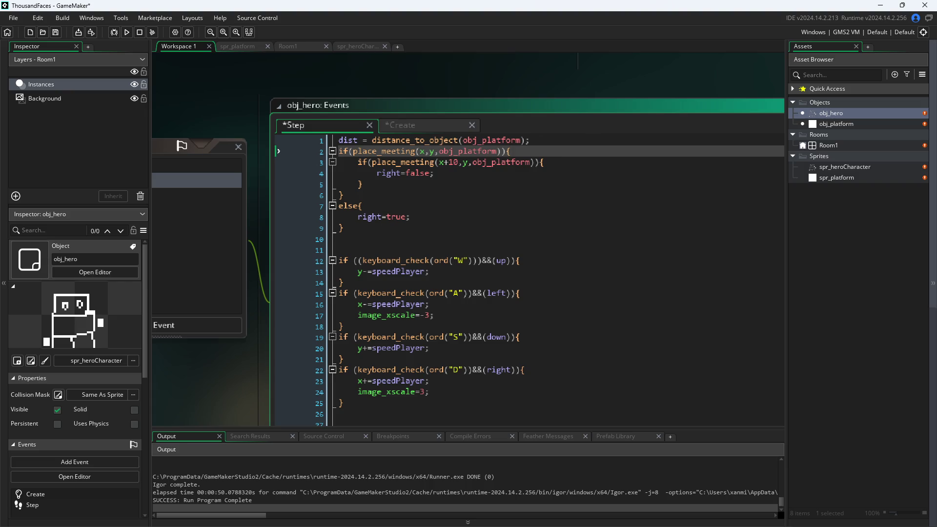
{"action": "key", "text": "alt+Tab"}
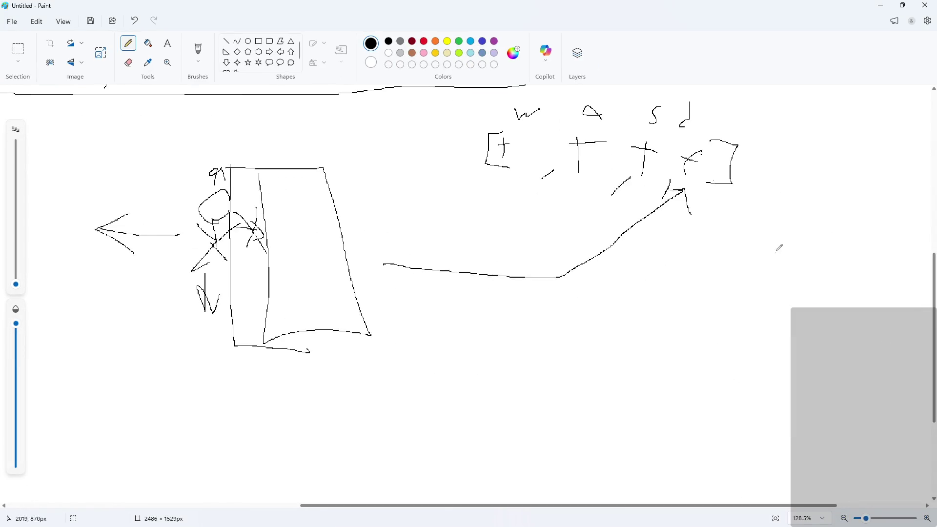
- Sketch a bracketed row holding the w, a, s, d entries
{"action": "scroll", "coordinate": [778, 248], "scroll_direction": "down", "scroll_amount": 1, "text": "ctrl"}
{"action": "scroll", "coordinate": [907, 131], "scroll_direction": "up", "scroll_amount": 3, "text": "ctrl"}
{"action": "scroll", "coordinate": [529, 305], "scroll_direction": "down", "scroll_amount": 1, "text": "ctrl"}
{"action": "scroll", "coordinate": [525, 466], "scroll_direction": "down", "scroll_amount": 2, "text": "ctrl"}
{"action": "scroll", "coordinate": [490, 324], "scroll_direction": "down", "scroll_amount": 3}
{"action": "scroll", "coordinate": [492, 318], "scroll_direction": "down", "scroll_amount": 2}
{"action": "scroll", "coordinate": [421, 270], "scroll_direction": "up", "scroll_amount": 3, "text": "ctrl"}
{"action": "mouse_move", "coordinate": [304, 168]}
{"action": "left_mouse_down"}
{"action": "mouse_move", "coordinate": [293, 172]}
{"action": "mouse_move", "coordinate": [305, 200]}
{"action": "mouse_move", "coordinate": [360, 182]}
{"action": "left_mouse_up"}
{"action": "left_click_drag", "start_coordinate": [365, 203], "coordinate": [352, 211]}
{"action": "mouse_move", "coordinate": [390, 186]}
{"action": "left_mouse_down"}
{"action": "mouse_move", "coordinate": [402, 193]}
{"action": "mouse_move", "coordinate": [401, 209]}
{"action": "left_mouse_up"}
{"action": "left_click_drag", "start_coordinate": [445, 180], "coordinate": [440, 212]}
{"action": "mouse_move", "coordinate": [474, 178]}
{"action": "left_mouse_down"}
{"action": "mouse_move", "coordinate": [462, 205]}
{"action": "mouse_move", "coordinate": [480, 196]}
{"action": "left_mouse_up"}
{"action": "mouse_move", "coordinate": [487, 173]}
{"action": "left_mouse_down"}
{"action": "mouse_move", "coordinate": [503, 183]}
{"action": "mouse_move", "coordinate": [484, 213]}
{"action": "left_mouse_up"}
- Sketch a second bracketed row of entries below and mark its first entry with an X
{"action": "left_click_drag", "start_coordinate": [295, 228], "coordinate": [302, 256]}
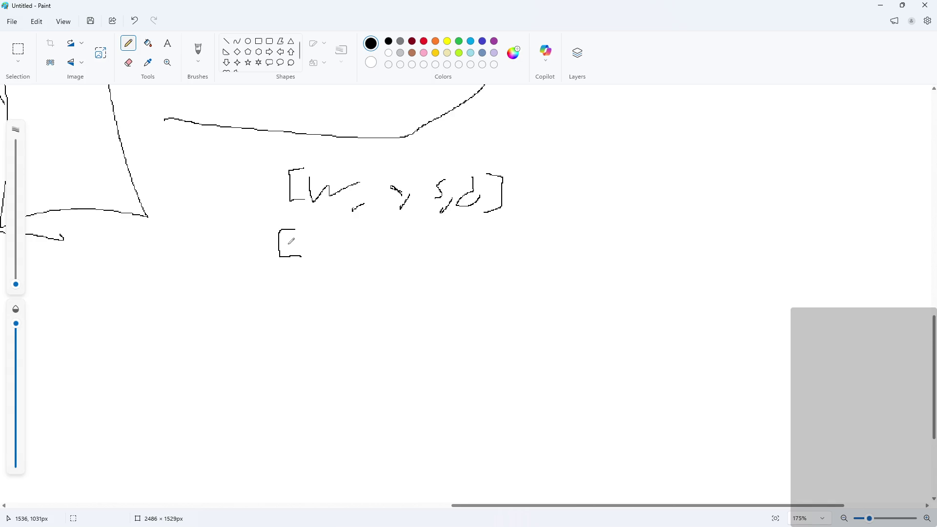
{"action": "left_click_drag", "start_coordinate": [307, 234], "coordinate": [307, 254]}
{"action": "left_click_drag", "start_coordinate": [325, 248], "coordinate": [310, 270]}
{"action": "mouse_move", "coordinate": [325, 243]}
{"action": "left_mouse_down"}
{"action": "mouse_move", "coordinate": [353, 246]}
{"action": "mouse_move", "coordinate": [356, 269]}
{"action": "left_mouse_up"}
{"action": "left_click_drag", "start_coordinate": [388, 239], "coordinate": [389, 277]}
{"action": "left_click_drag", "start_coordinate": [408, 248], "coordinate": [420, 247]}
{"action": "mouse_move", "coordinate": [431, 240]}
{"action": "left_mouse_down"}
{"action": "mouse_move", "coordinate": [432, 260]}
{"action": "mouse_move", "coordinate": [445, 256]}
{"action": "mouse_move", "coordinate": [431, 266]}
{"action": "left_mouse_up"}
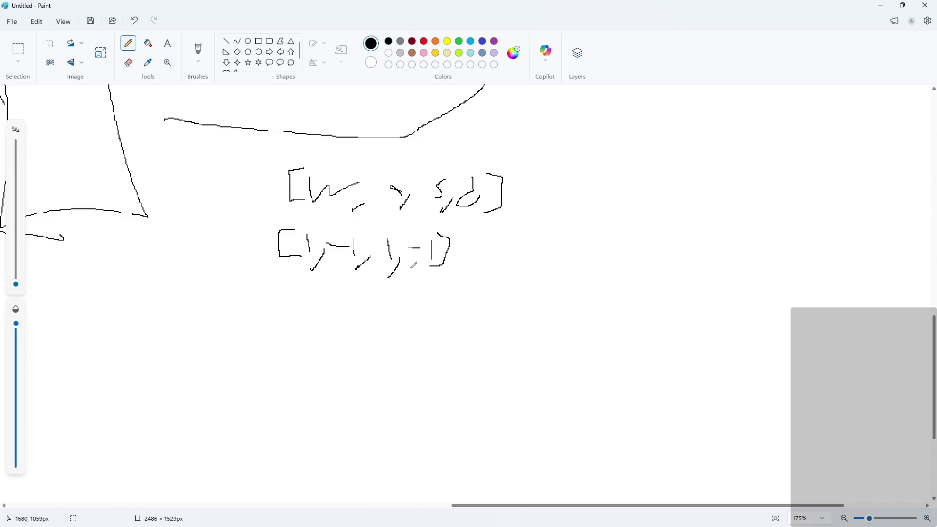
{"action": "mouse_move", "coordinate": [316, 220]}
{"action": "left_mouse_down"}
{"action": "mouse_move", "coordinate": [317, 230]}
{"action": "mouse_move", "coordinate": [364, 238]}
{"action": "mouse_move", "coordinate": [423, 230]}
{"action": "mouse_move", "coordinate": [419, 218]}
{"action": "left_mouse_up"}
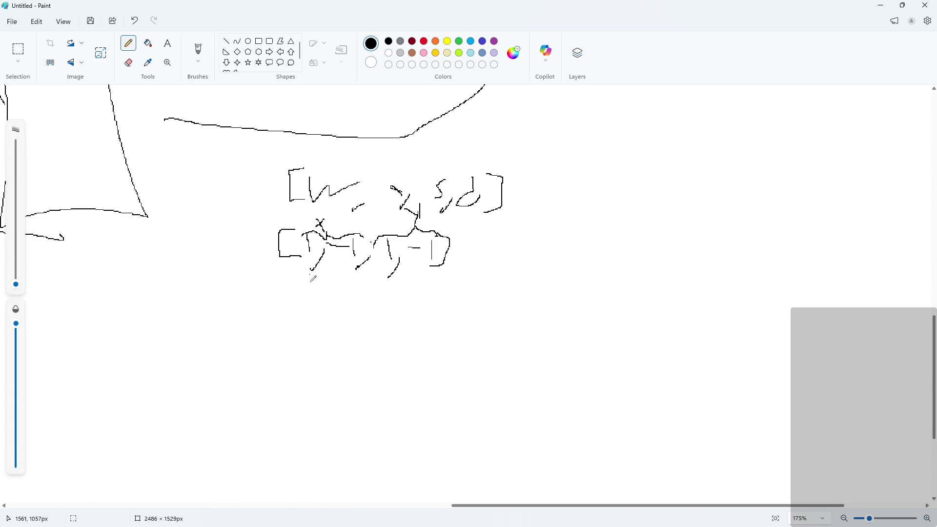
- Draw a dividing line above the rows and number the four positions 1 to 4
{"action": "mouse_move", "coordinate": [321, 144]}
{"action": "left_mouse_down"}
{"action": "mouse_move", "coordinate": [325, 157]}
{"action": "mouse_move", "coordinate": [442, 174]}
{"action": "mouse_move", "coordinate": [631, 167]}
{"action": "left_mouse_up"}
{"action": "left_click_drag", "start_coordinate": [367, 134], "coordinate": [375, 298]}
{"action": "key", "text": "ctrl+z"}
{"action": "left_click_drag", "start_coordinate": [367, 152], "coordinate": [337, 269]}
{"action": "key", "text": "ctrl+z"}
{"action": "mouse_move", "coordinate": [387, 148]}
{"action": "left_mouse_down"}
{"action": "mouse_move", "coordinate": [403, 161]}
{"action": "mouse_move", "coordinate": [445, 153]}
{"action": "mouse_move", "coordinate": [439, 173]}
{"action": "mouse_move", "coordinate": [476, 155]}
{"action": "left_mouse_up"}
{"action": "left_click_drag", "start_coordinate": [476, 148], "coordinate": [473, 182]}
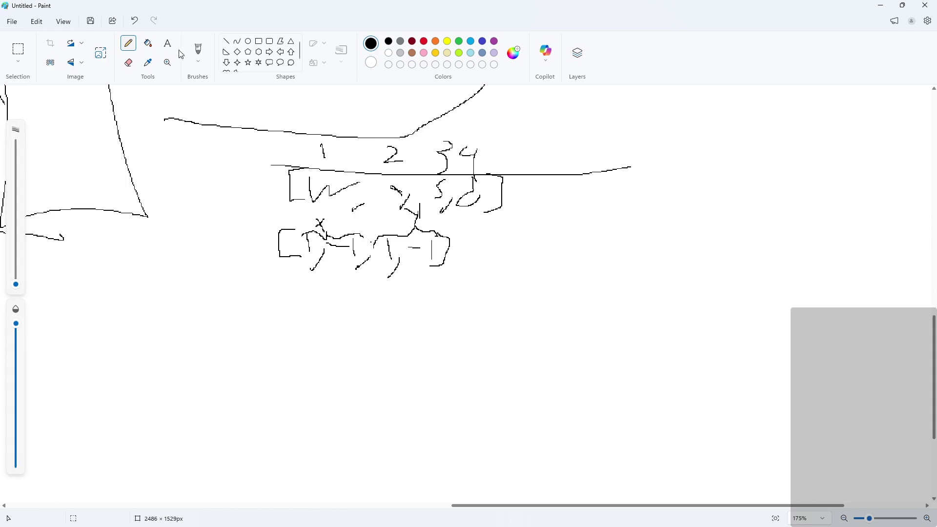
- Select the lower array row of the sketched table and stretch it wider
{"action": "left_click", "coordinate": [14, 50]}
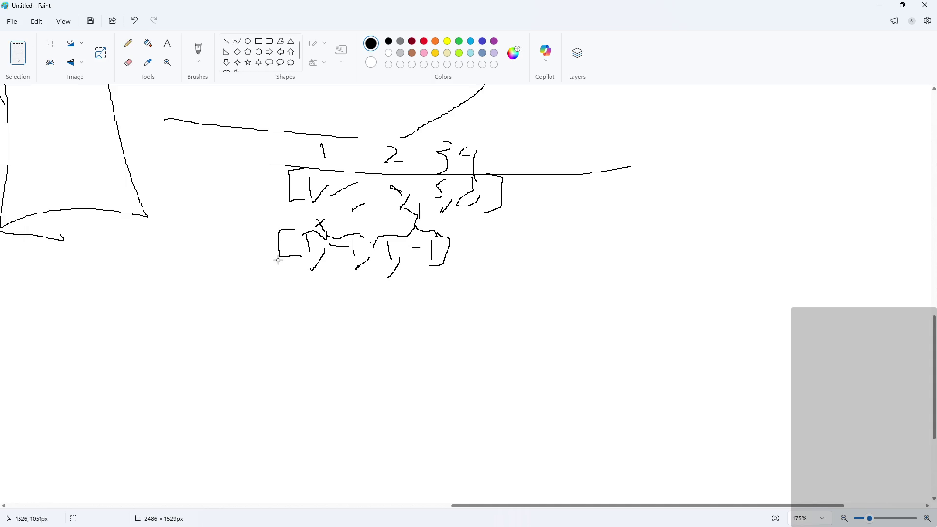
{"action": "mouse_move", "coordinate": [265, 266]}
{"action": "left_mouse_down"}
{"action": "mouse_move", "coordinate": [398, 220]}
{"action": "mouse_move", "coordinate": [464, 220]}
{"action": "left_mouse_up"}
{"action": "left_click", "coordinate": [287, 301]}
{"action": "mouse_move", "coordinate": [256, 301]}
{"action": "left_mouse_down"}
{"action": "mouse_move", "coordinate": [360, 244]}
{"action": "mouse_move", "coordinate": [488, 214]}
{"action": "left_mouse_up"}
{"action": "mouse_move", "coordinate": [489, 302]}
{"action": "left_mouse_down"}
{"action": "mouse_move", "coordinate": [561, 314]}
{"action": "mouse_move", "coordinate": [553, 309]}
{"action": "left_mouse_up"}
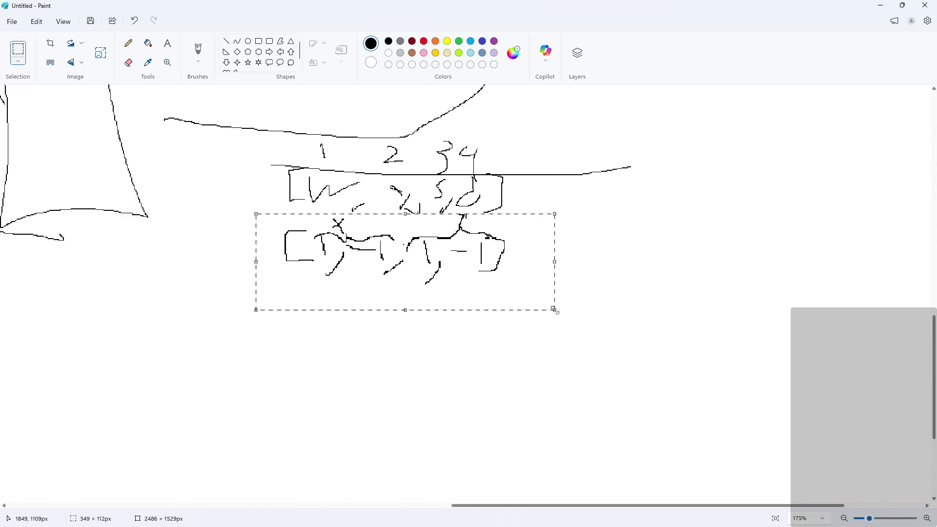
{"action": "left_click_drag", "start_coordinate": [457, 129], "coordinate": [459, 242]}
{"action": "left_click", "coordinate": [459, 263]}
- With the Pencil, draw vertical dividers between the table's four columns
{"action": "left_click", "coordinate": [128, 43]}
{"action": "left_click_drag", "start_coordinate": [457, 207], "coordinate": [469, 214]}
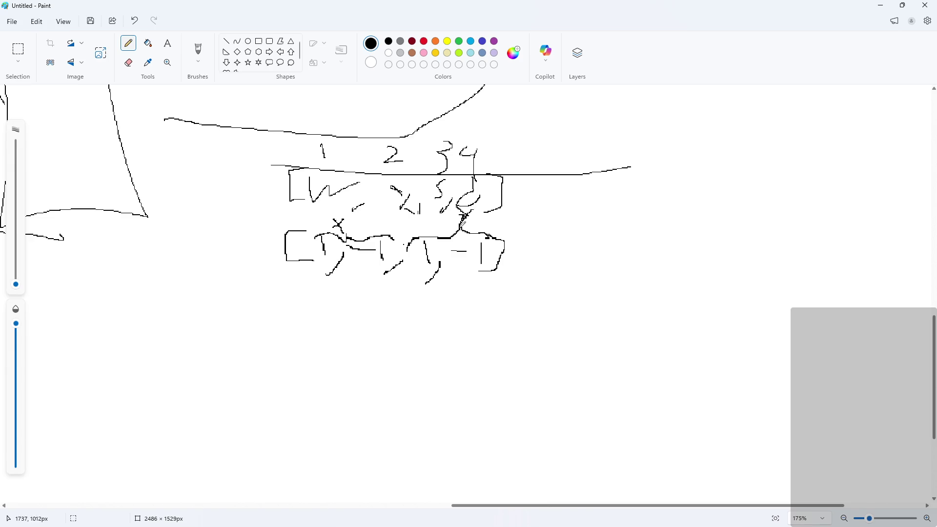
{"action": "left_click_drag", "start_coordinate": [458, 132], "coordinate": [456, 314]}
{"action": "left_click_drag", "start_coordinate": [415, 133], "coordinate": [412, 300]}
{"action": "left_click_drag", "start_coordinate": [367, 135], "coordinate": [360, 305]}
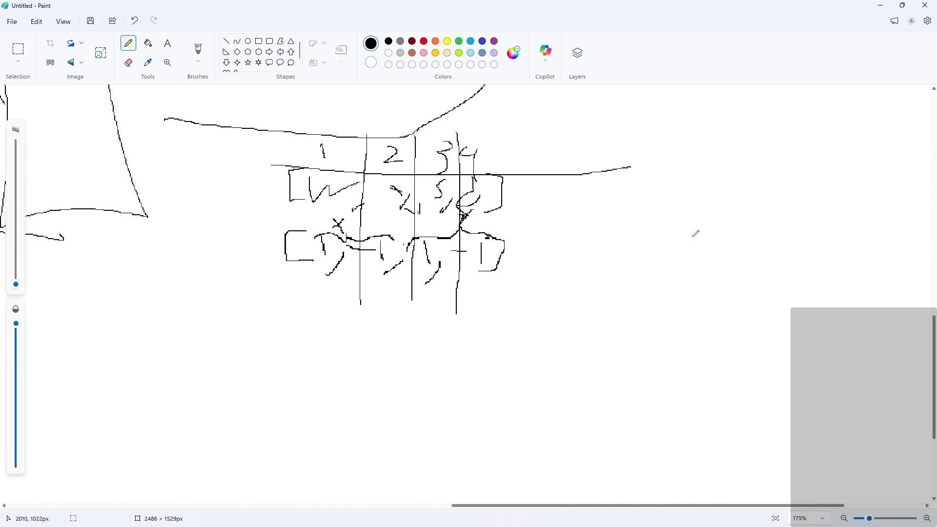
- Sketch a circle with an arrow toward a tall platform, labelled x+1, then return to GameMaker
{"action": "mouse_move", "coordinate": [696, 278]}
{"action": "left_mouse_down"}
{"action": "mouse_move", "coordinate": [730, 246]}
{"action": "mouse_move", "coordinate": [696, 270]}
{"action": "left_mouse_up"}
{"action": "mouse_move", "coordinate": [794, 207]}
{"action": "left_mouse_down"}
{"action": "mouse_move", "coordinate": [795, 273]}
{"action": "mouse_move", "coordinate": [833, 253]}
{"action": "mouse_move", "coordinate": [792, 208]}
{"action": "left_mouse_up"}
{"action": "left_click_drag", "start_coordinate": [746, 253], "coordinate": [760, 253]}
{"action": "left_click_drag", "start_coordinate": [761, 238], "coordinate": [758, 269]}
{"action": "mouse_move", "coordinate": [725, 206]}
{"action": "left_mouse_down"}
{"action": "mouse_move", "coordinate": [736, 218]}
{"action": "mouse_move", "coordinate": [724, 225]}
{"action": "mouse_move", "coordinate": [760, 212]}
{"action": "mouse_move", "coordinate": [750, 218]}
{"action": "left_mouse_up"}
{"action": "mouse_move", "coordinate": [767, 205]}
{"action": "left_mouse_down"}
{"action": "mouse_move", "coordinate": [764, 222]}
{"action": "mouse_move", "coordinate": [795, 263]}
{"action": "mouse_move", "coordinate": [805, 249]}
{"action": "mouse_move", "coordinate": [785, 263]}
{"action": "mouse_move", "coordinate": [783, 250]}
{"action": "left_mouse_up"}
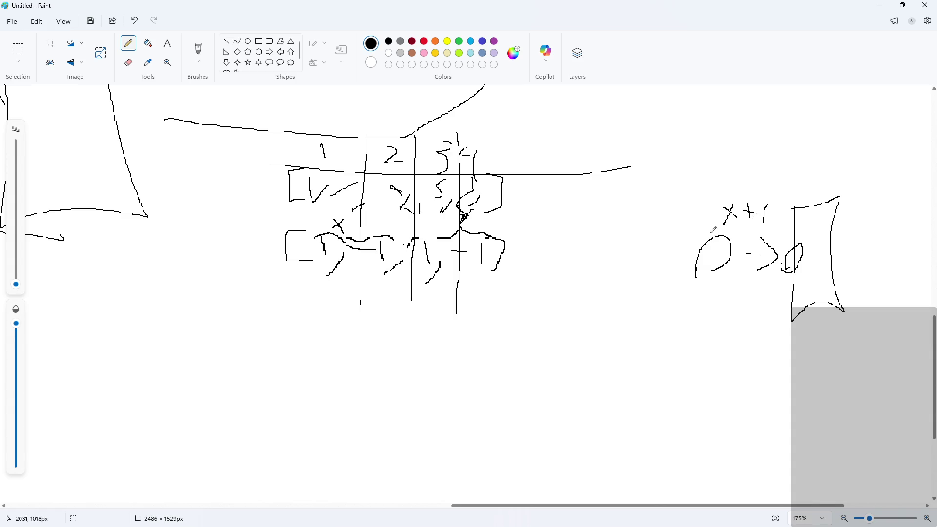
{"action": "left_click", "coordinate": [880, 5]}
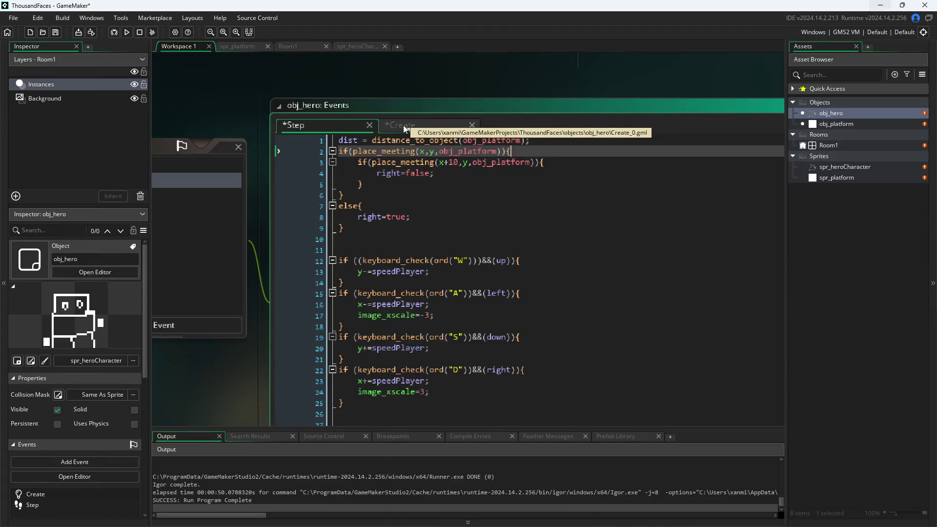
- In obj_hero's Create event, add an empty line 6 below line 5
{"action": "left_click", "coordinate": [419, 127]}
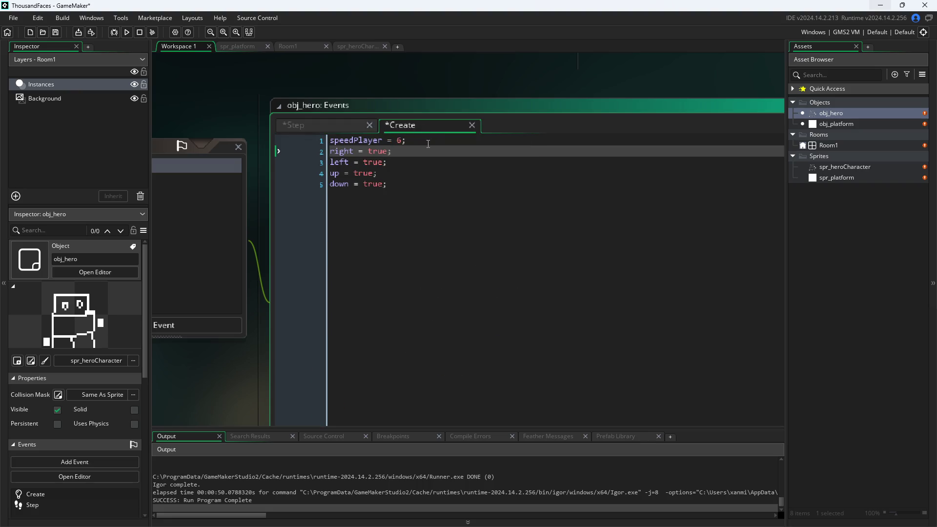
{"action": "left_click", "coordinate": [433, 191]}
{"action": "key", "text": "Return"}
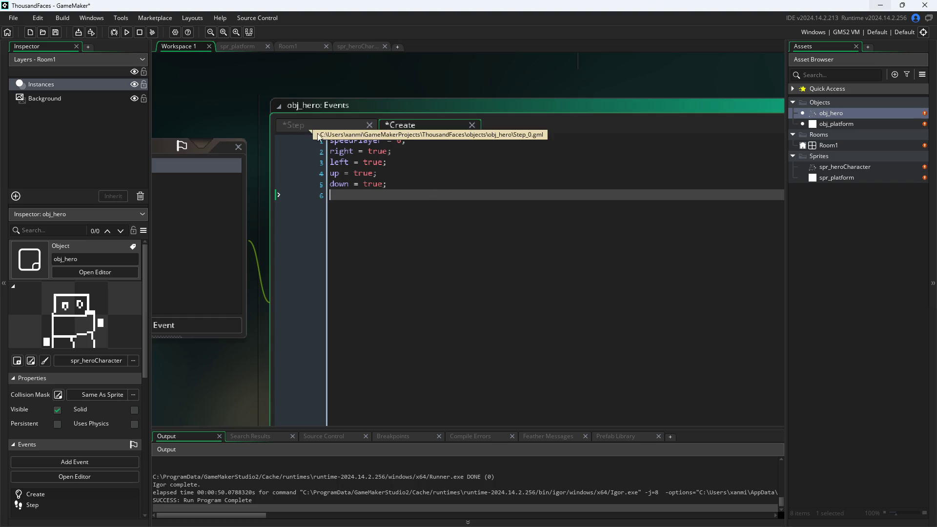
{"action": "type", "text": "arra"}
{"action": "key", "text": "BackSpace"}
{"action": "key", "text": "BackSpace"}
{"action": "key", "text": "BackSpace"}
{"action": "type", "text": "crat"}
{"action": "key", "text": "BackSpace"}
{"action": "key", "text": "BackSpace"}
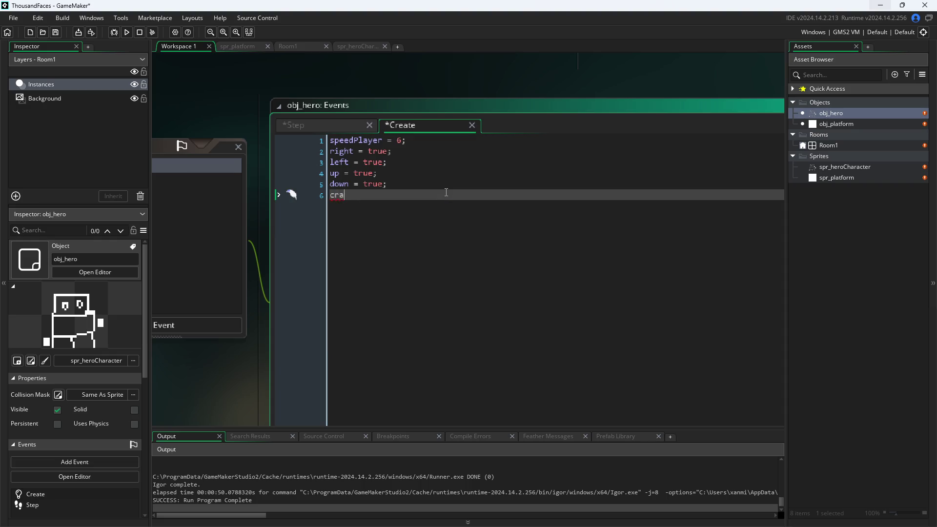
{"action": "type", "text": "eate"}
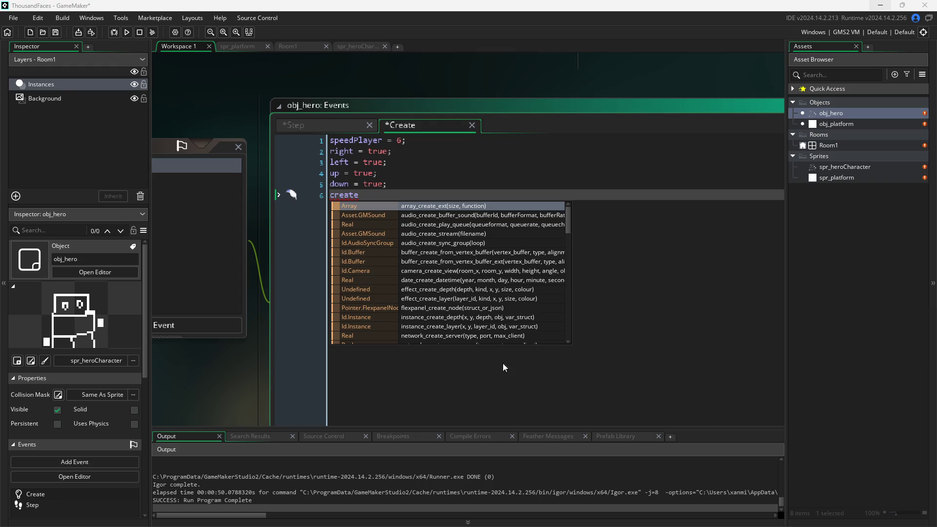
{"action": "left_click", "coordinate": [310, 191]}
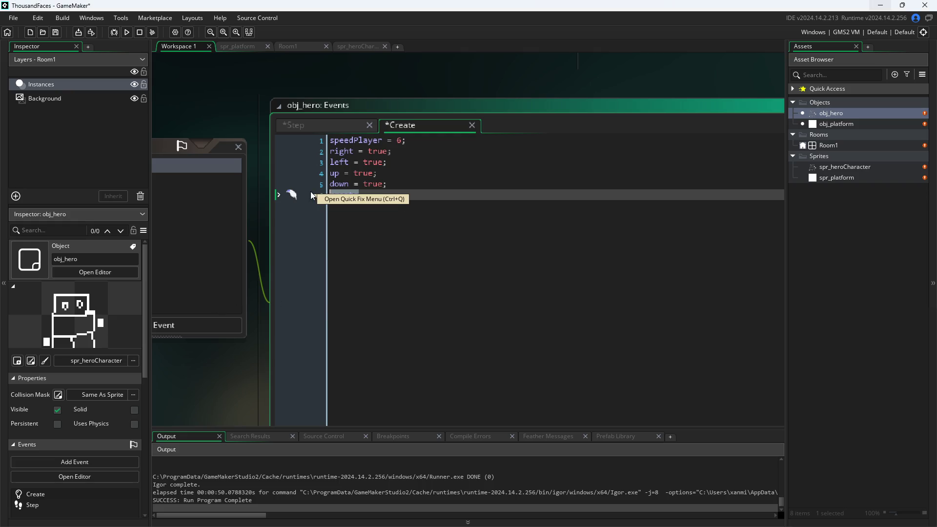
{"action": "key", "text": "BackSpace"}
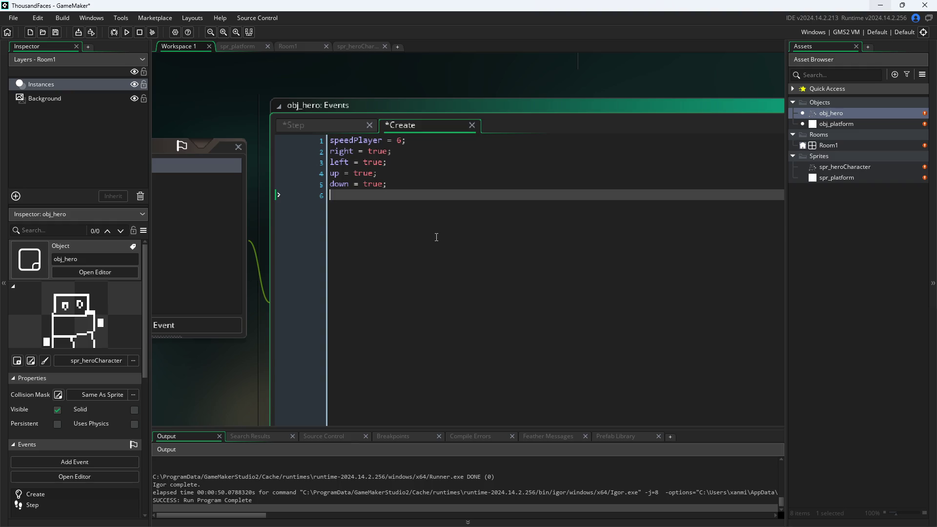
- Enter arrayDir=[-1,1,-1,1]; on line 6 and start a new line 7
{"action": "type", "text": "arrayDir="}
{"action": "type", "text": "[-1,1,"}
{"action": "type", "text": "-1,1["}
{"action": "key", "text": "BackSpace"}
{"action": "type", "text": "];"}
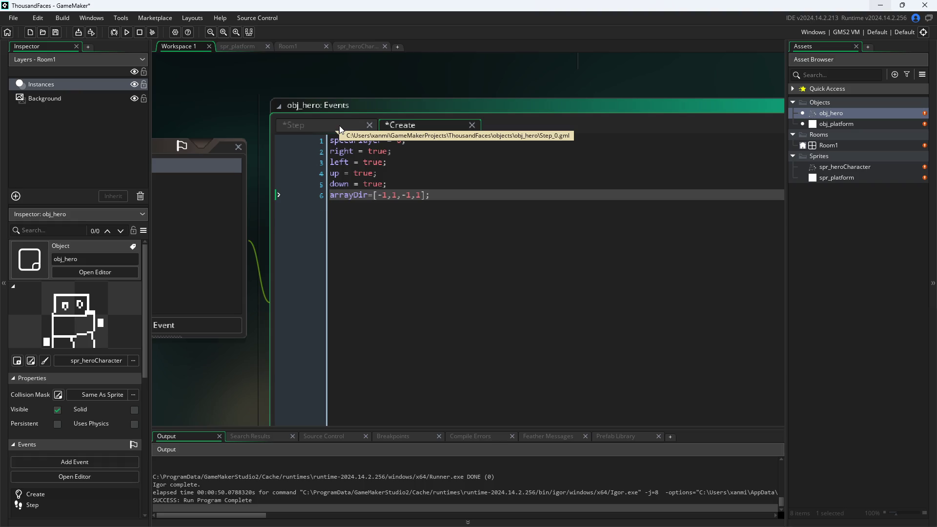
{"action": "left_click", "coordinate": [340, 126]}
{"action": "left_click", "coordinate": [414, 125]}
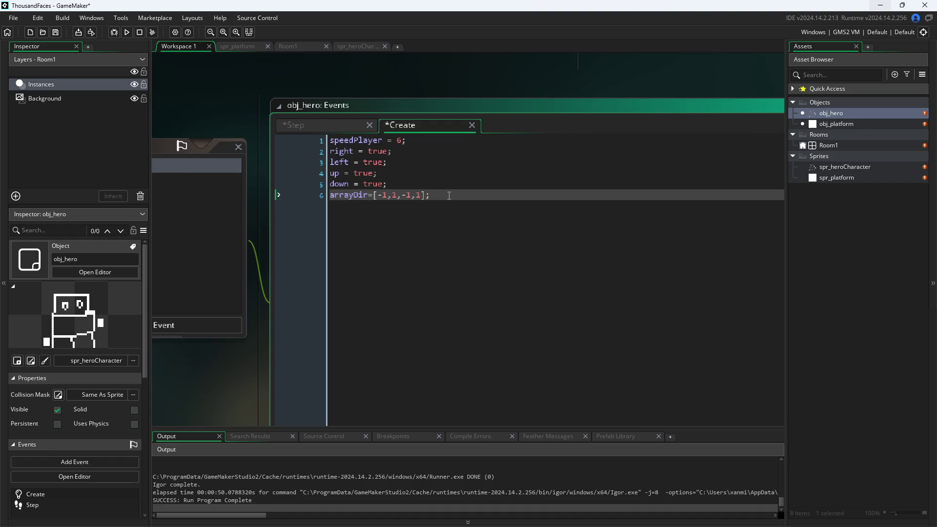
{"action": "key", "text": "Return"}
- Enter arrayMove=[true,true,true,true]; on line 7
{"action": "type", "text": "array"}
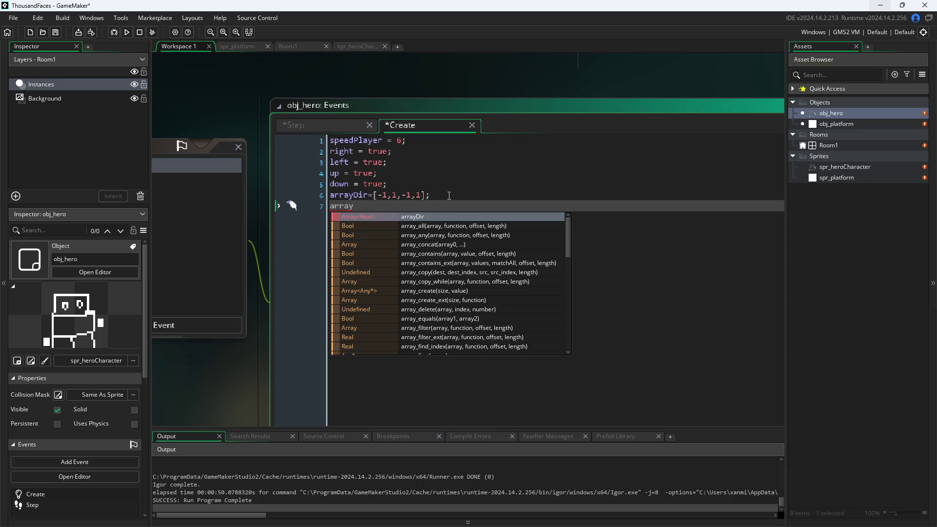
{"action": "type", "text": "Move"}
{"action": "type", "text": "=[true"}
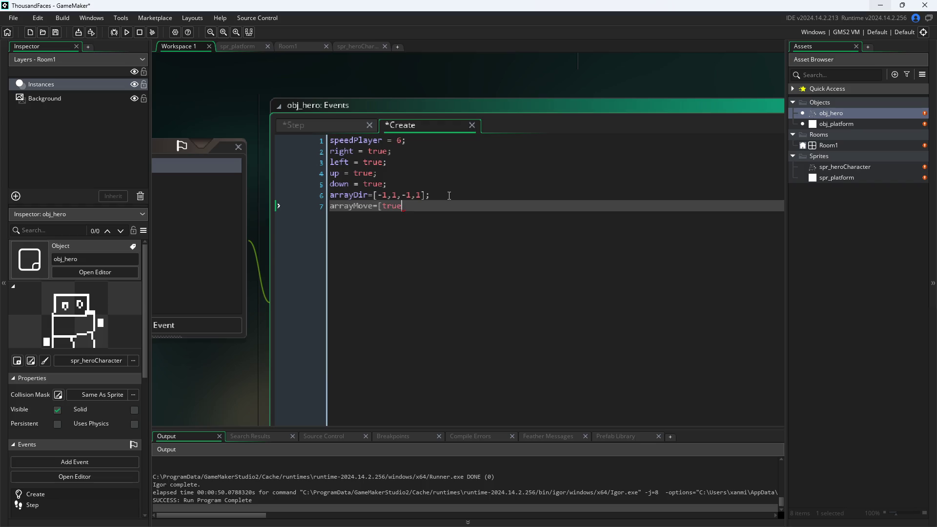
{"action": "type", "text": ",true."}
{"action": "key", "text": "BackSpace"}
{"action": "key", "text": "shift+Left"}
{"action": "key", "text": "shift+Left"}
{"action": "key", "text": "shift+Left"}
{"action": "key", "text": "Left"}
{"action": "type", "text": ",true,true]"}
{"action": "type", "text": ";"}
- Shorten the array names to arrDir and arrMove
{"action": "left_click", "coordinate": [306, 125]}
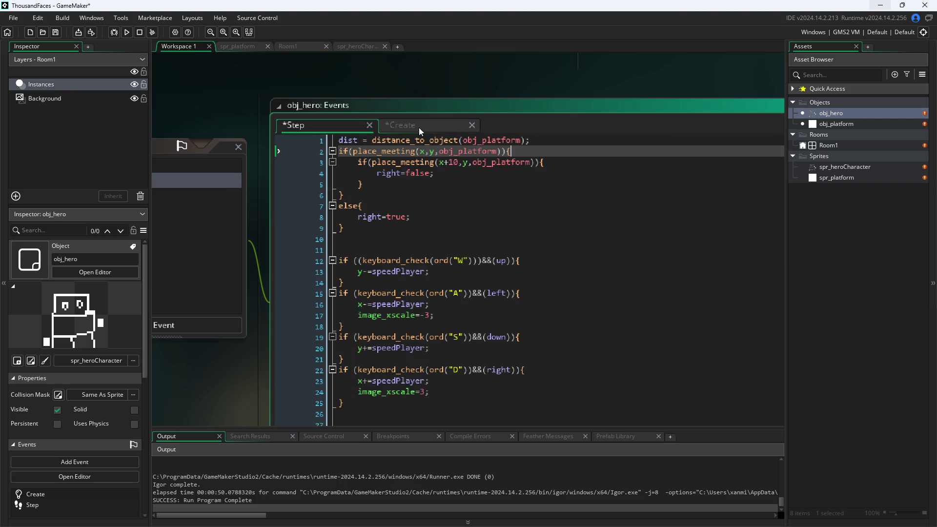
{"action": "left_click", "coordinate": [418, 127]}
{"action": "left_click", "coordinate": [345, 195]}
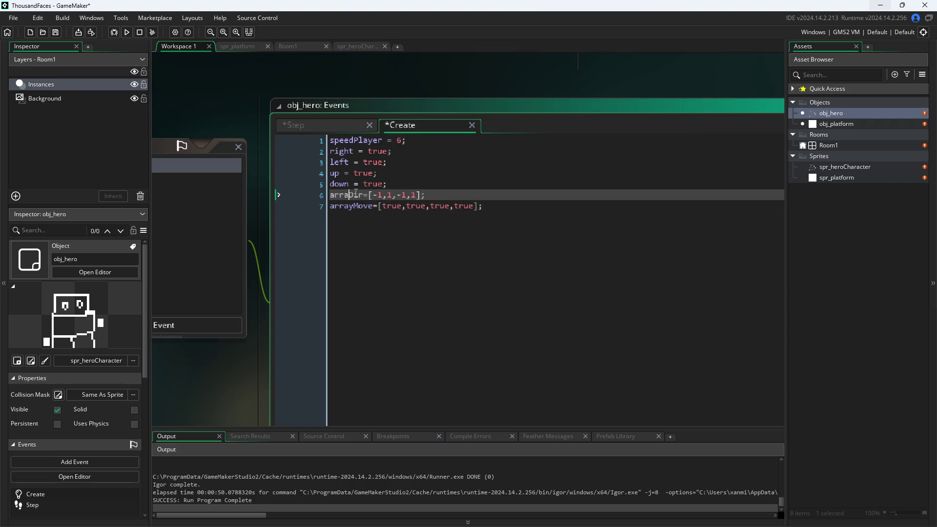
{"action": "key", "text": "Down"}
{"action": "key", "text": "Delete"}
{"action": "key", "text": "Delete"}
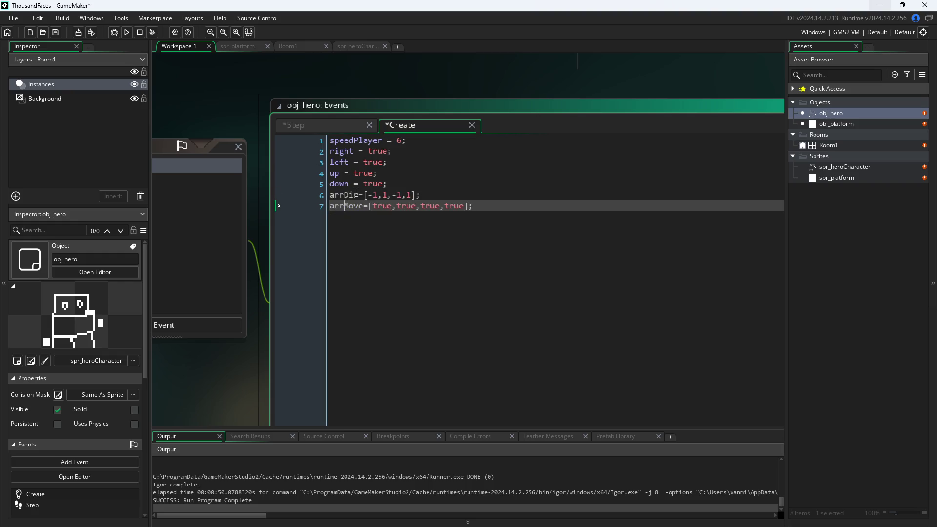
- In the Step event, insert for(int i=1;i<5;i++){ after line 2 with an empty body
{"action": "left_click", "coordinate": [337, 128]}
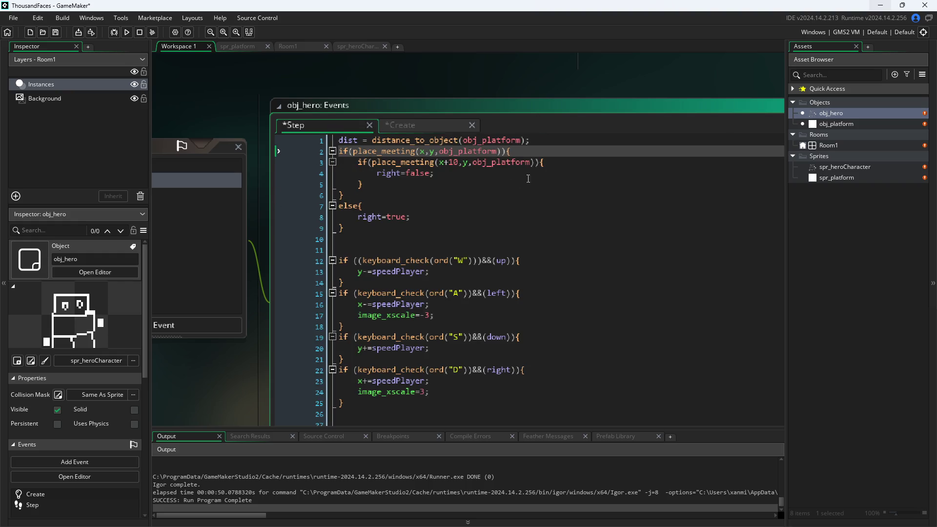
{"action": "left_click", "coordinate": [491, 175]}
{"action": "left_click", "coordinate": [537, 152]}
{"action": "key", "text": "Return"}
{"action": "type", "text": "for"}
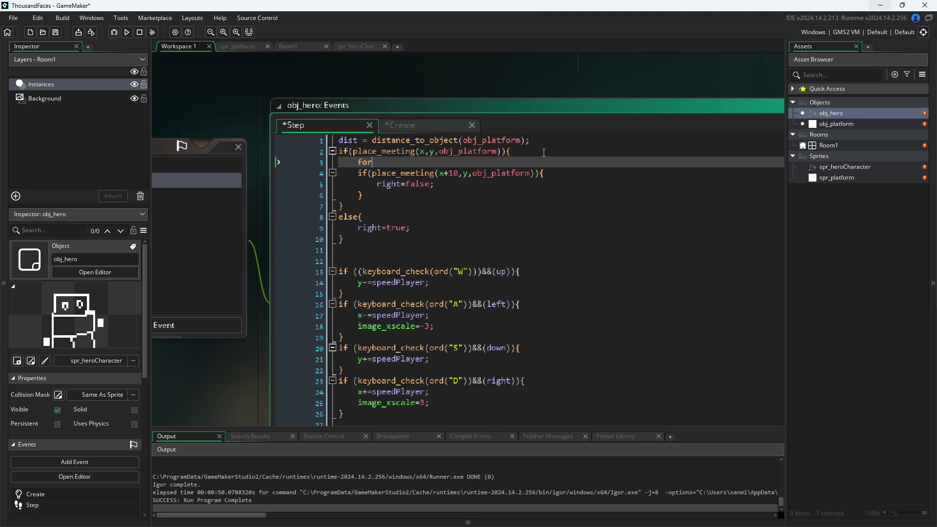
{"action": "type", "text": "(int i="}
{"action": "type", "text": "1"}
{"action": "type", "text": ";i<5"}
{"action": "type", "text": ";i++"}
{"action": "type", "text": ")"}
{"action": "type", "text": "{"}
{"action": "key", "text": "Return"}
{"action": "key", "text": "Return"}
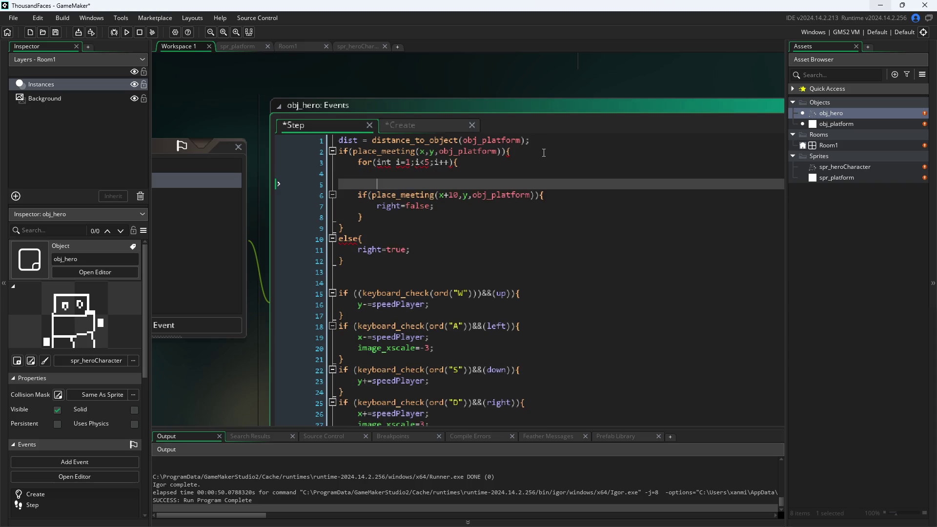
{"action": "key", "text": "Up"}
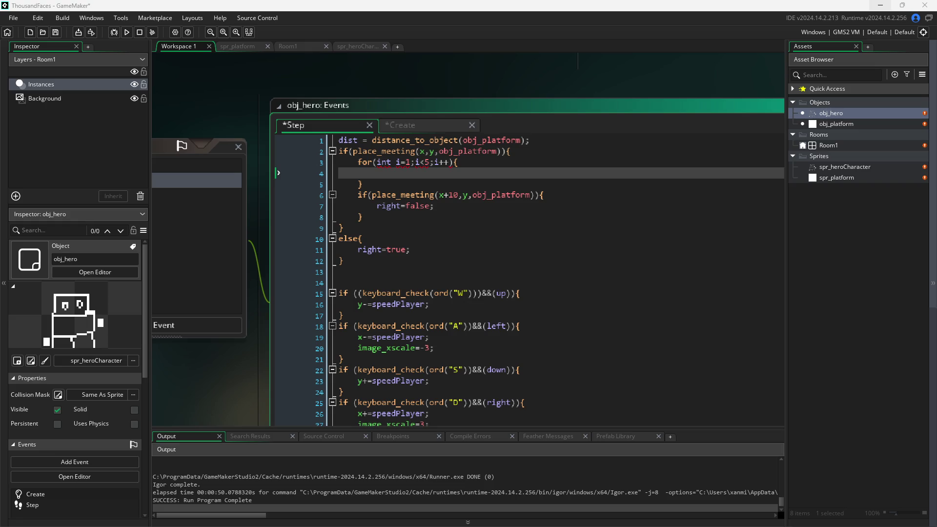
- Change the loop header to for(var i=0;i<4;i++)
{"action": "left_click", "coordinate": [397, 165]}
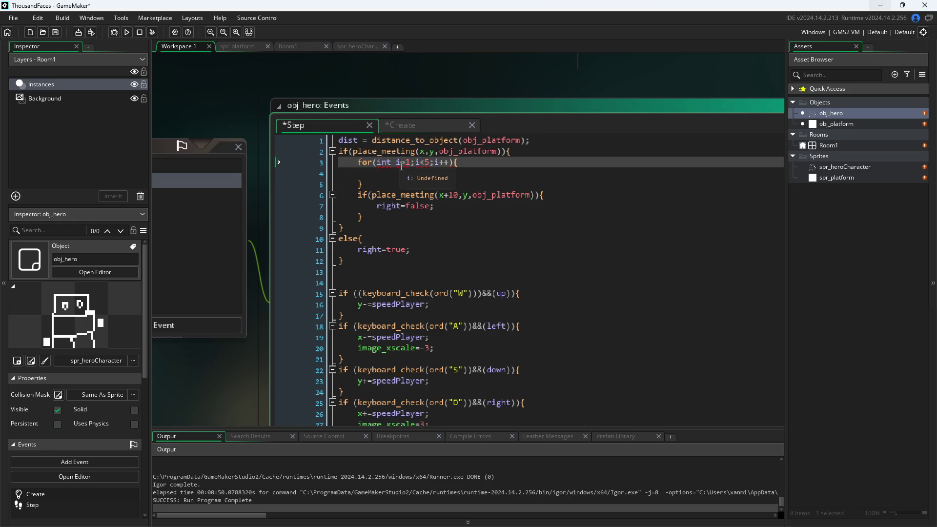
{"action": "key", "text": "Right"}
{"action": "key", "text": "Right"}
{"action": "key", "text": "BackSpace"}
{"action": "type", "text": "0"}
{"action": "key", "text": "Right"}
{"action": "key", "text": "Right"}
{"action": "key", "text": "Right"}
{"action": "key", "text": "BackSpace"}
{"action": "type", "text": "4"}
{"action": "key", "text": "Right"}
{"action": "key", "text": "Right"}
{"action": "key", "text": "Right"}
{"action": "key", "text": "Left"}
{"action": "key", "text": "Left"}
{"action": "key", "text": "Left"}
{"action": "key", "text": "BackSpace"}
{"action": "key", "text": "BackSpace"}
{"action": "key", "text": "BackSpace"}
{"action": "type", "text": "var"}
{"action": "key", "text": "Down"}
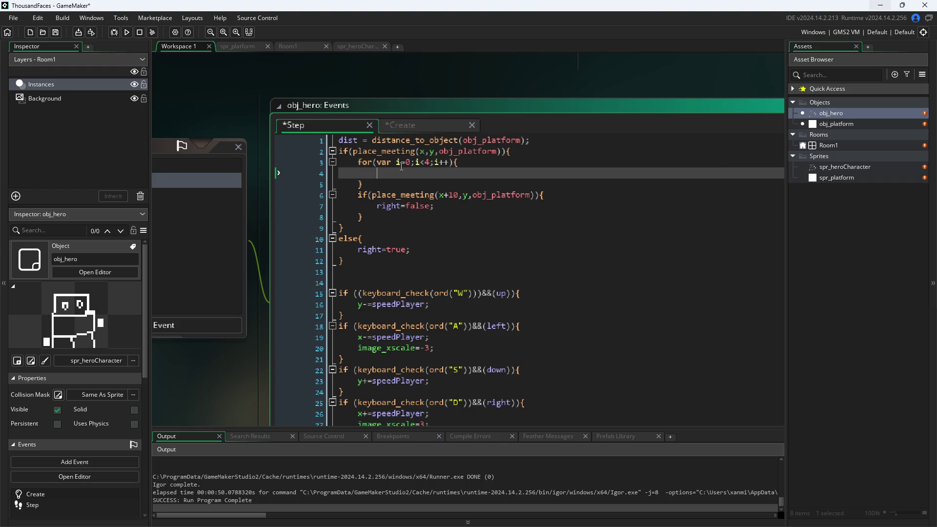
- Move the x+10 platform check into the loop, indent it, and remove +10 so it tests x,y
{"action": "left_click_drag", "start_coordinate": [388, 216], "coordinate": [270, 193]}
{"action": "key", "text": "ctrl+c"}
{"action": "key", "text": "Delete"}
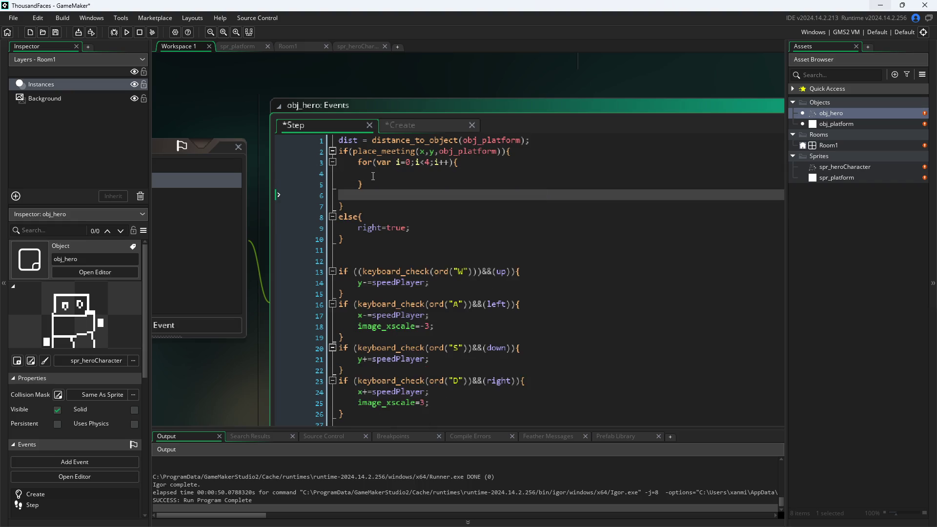
{"action": "key", "text": "BackSpace"}
{"action": "left_click", "coordinate": [399, 175]}
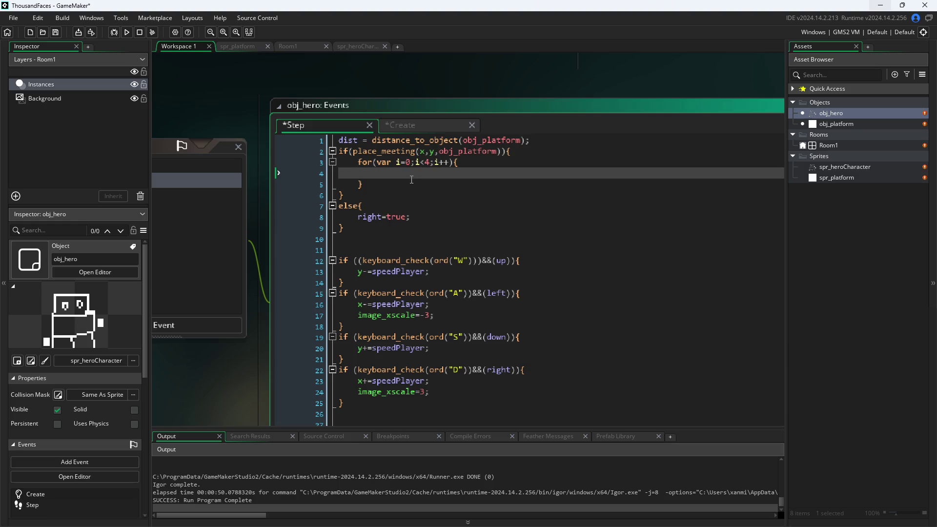
{"action": "key", "text": "ctrl+v"}
{"action": "left_click", "coordinate": [400, 174]}
{"action": "key", "text": "BackSpace"}
{"action": "key", "text": "BackSpace"}
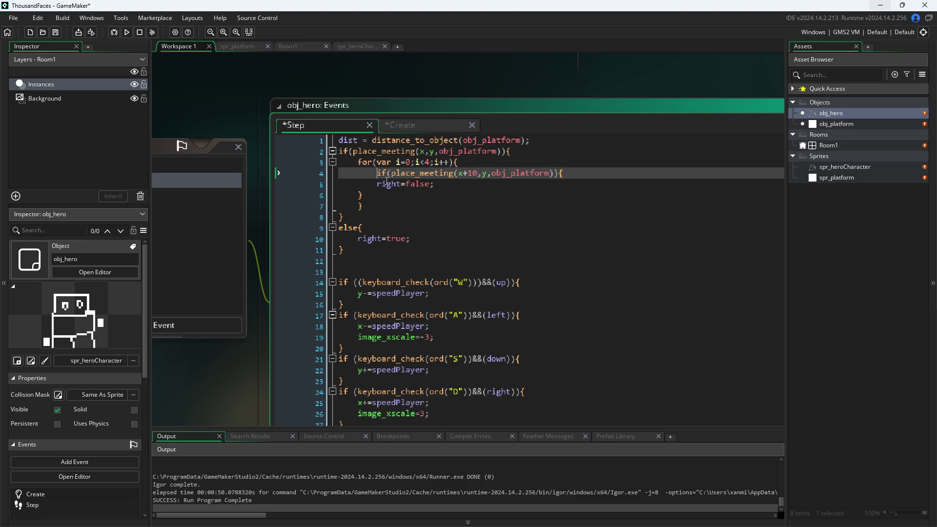
{"action": "key", "text": "Tab"}
{"action": "key", "text": "Down"}
{"action": "key", "text": "Tab"}
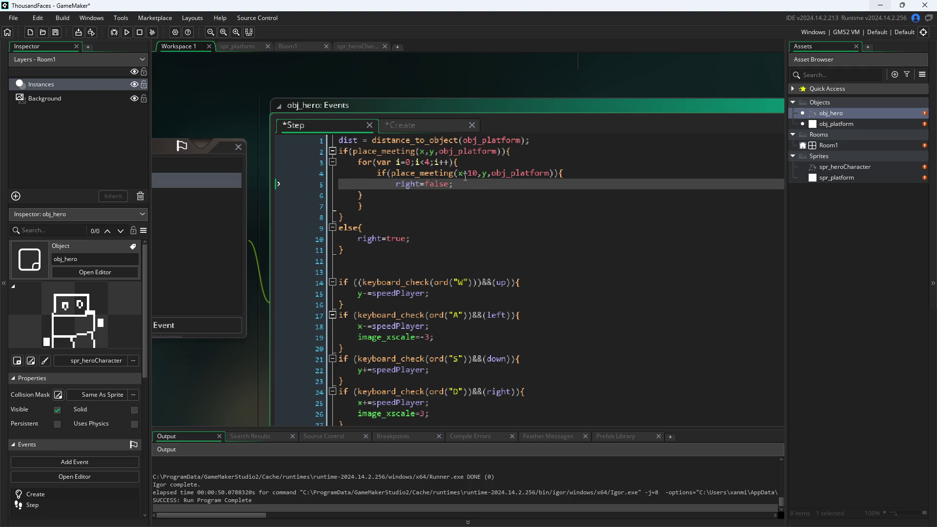
{"action": "double_click", "coordinate": [466, 174]}
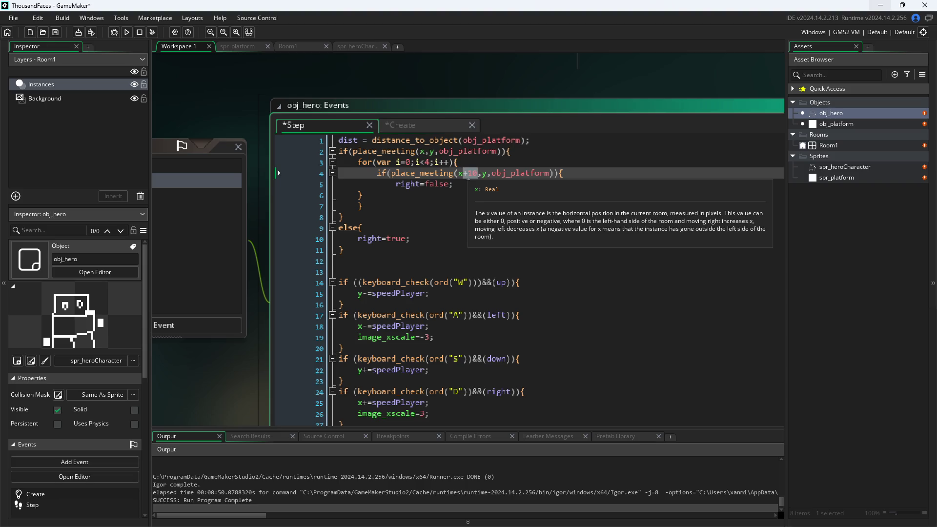
{"action": "key", "text": "BackSpace"}
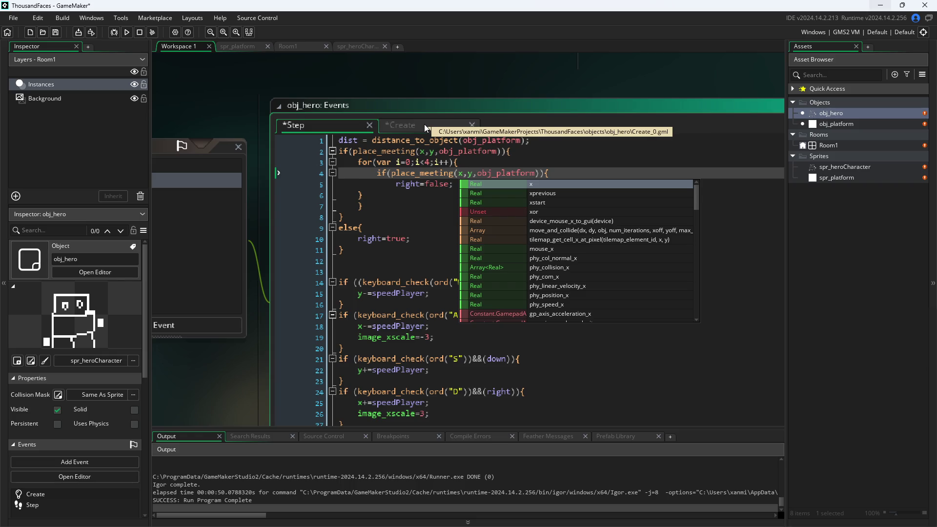
- Review the arrDir values -1,1,-1,1 in the Create event
{"action": "left_click", "coordinate": [423, 124]}
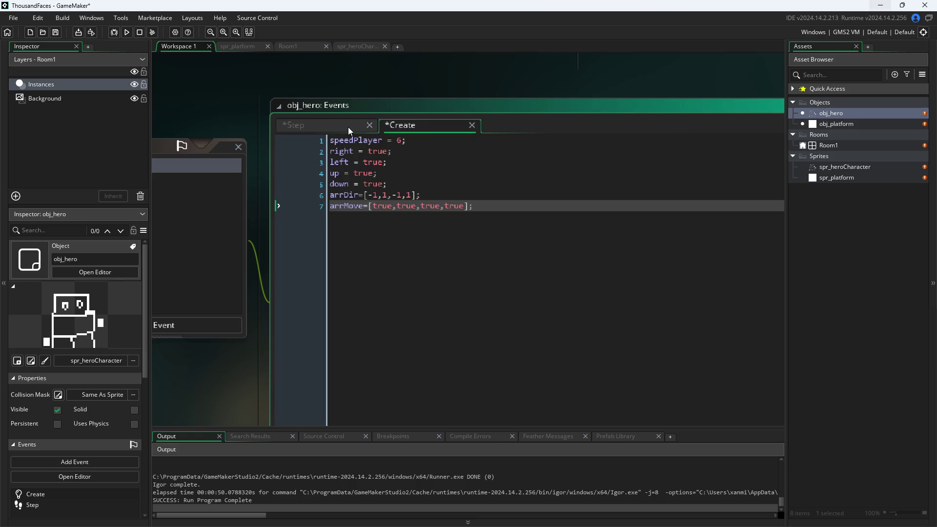
{"action": "left_click", "coordinate": [409, 196]}
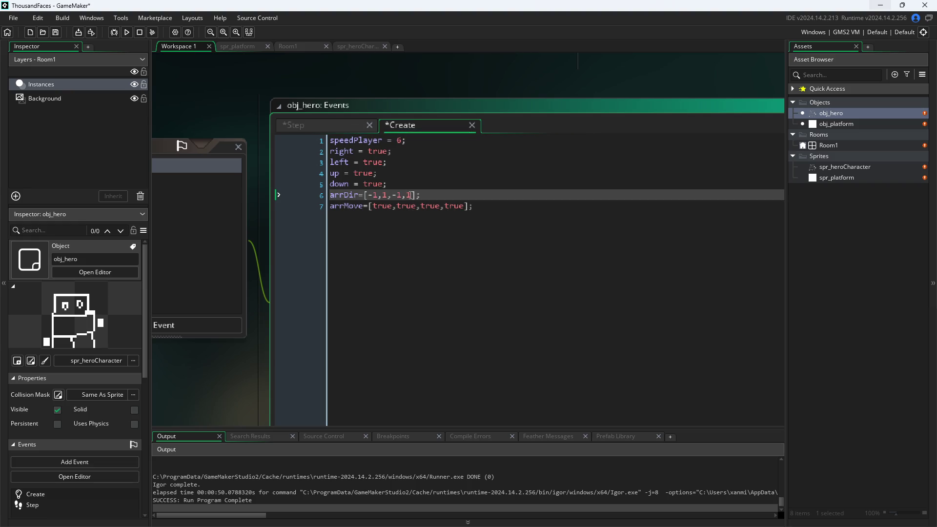
{"action": "key", "text": "Right"}
{"action": "left_click", "coordinate": [385, 194]}
{"action": "left_click", "coordinate": [404, 194]}
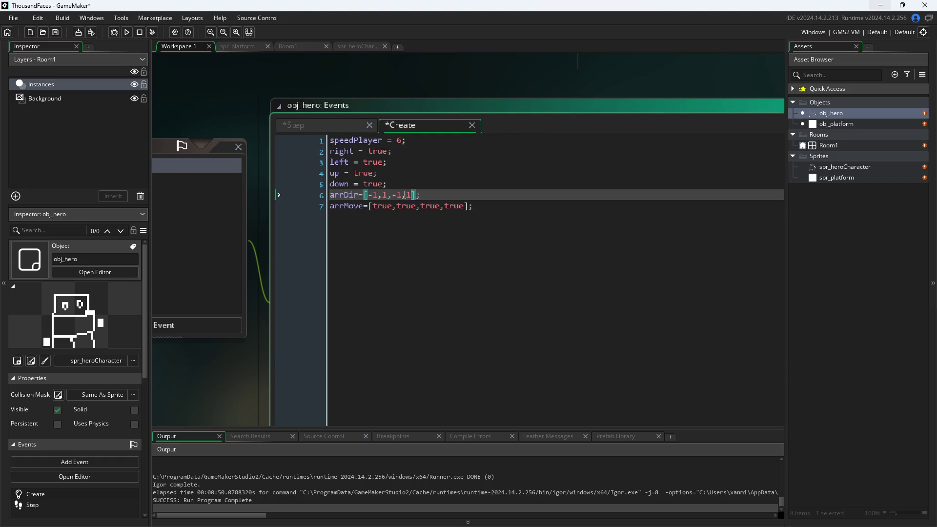
{"action": "left_click", "coordinate": [344, 125]}
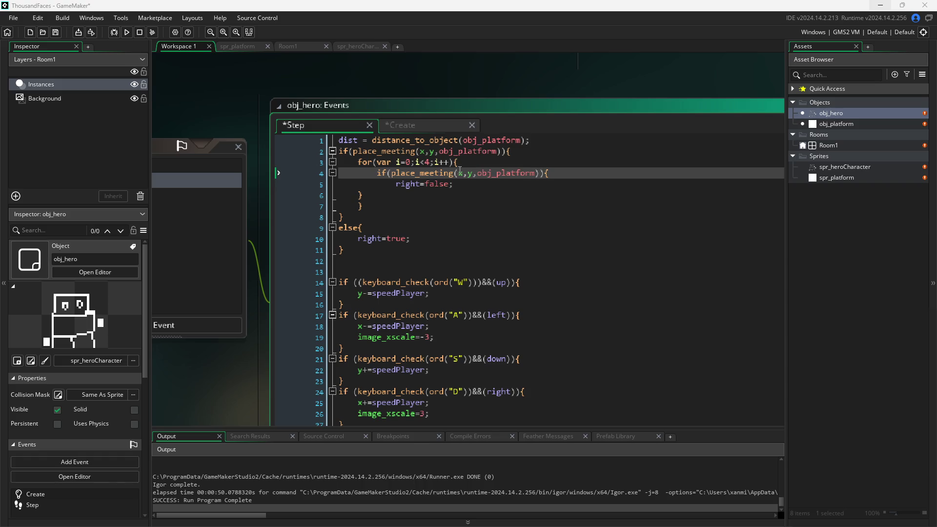
{"action": "mouse_move", "coordinate": [472, 175]}
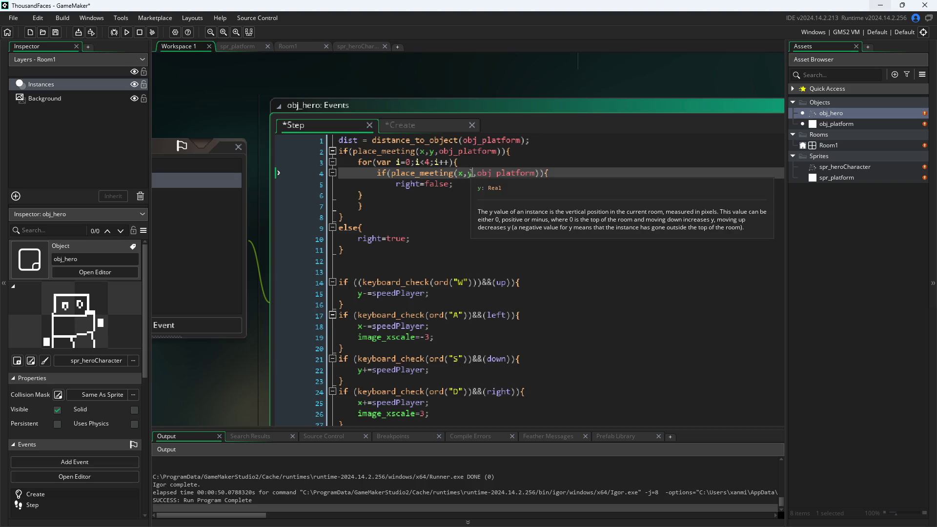
{"action": "left_click", "coordinate": [423, 126]}
{"action": "left_click", "coordinate": [378, 196]}
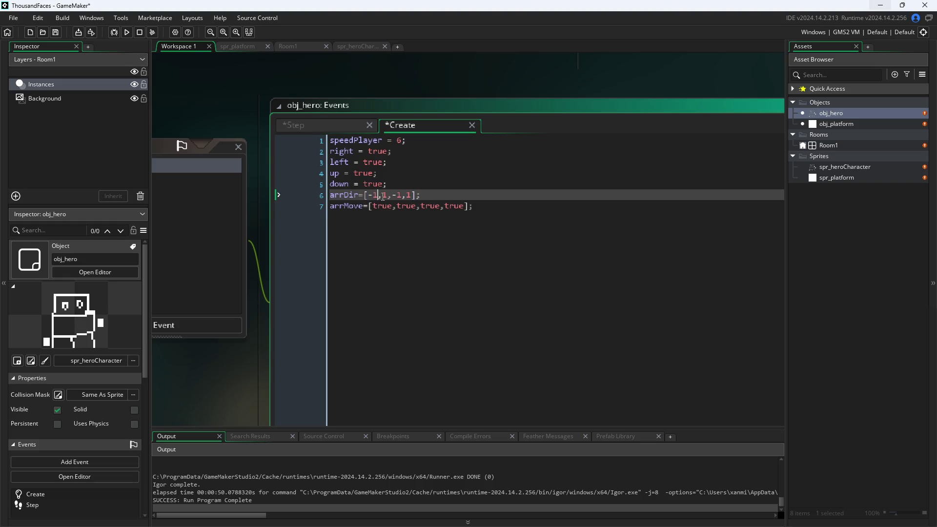
{"action": "left_click", "coordinate": [394, 196]}
{"action": "left_click", "coordinate": [415, 196]}
{"action": "key", "text": "Up"}
{"action": "key", "text": "Down"}
- In the Step event, indent the inner if's closing brace to align under its if
{"action": "left_click", "coordinate": [336, 124]}
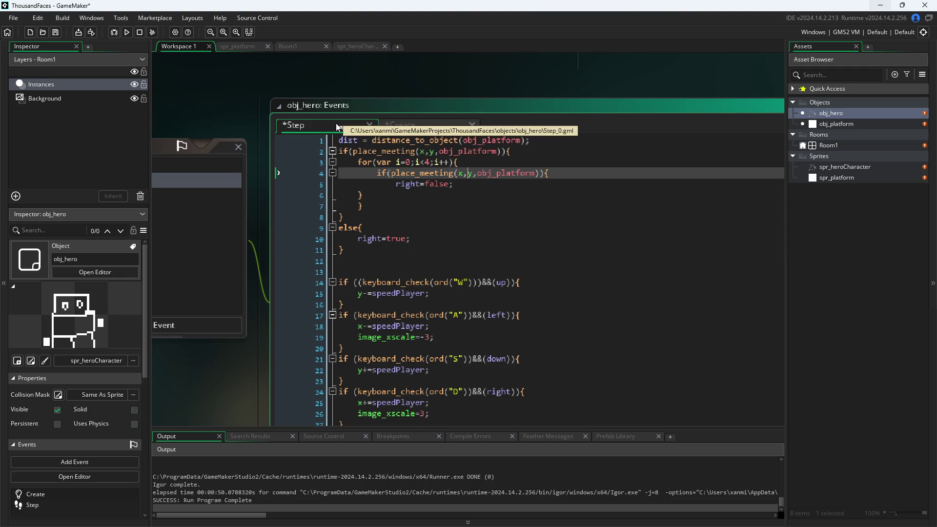
{"action": "left_click", "coordinate": [360, 194]}
{"action": "left_click", "coordinate": [382, 205]}
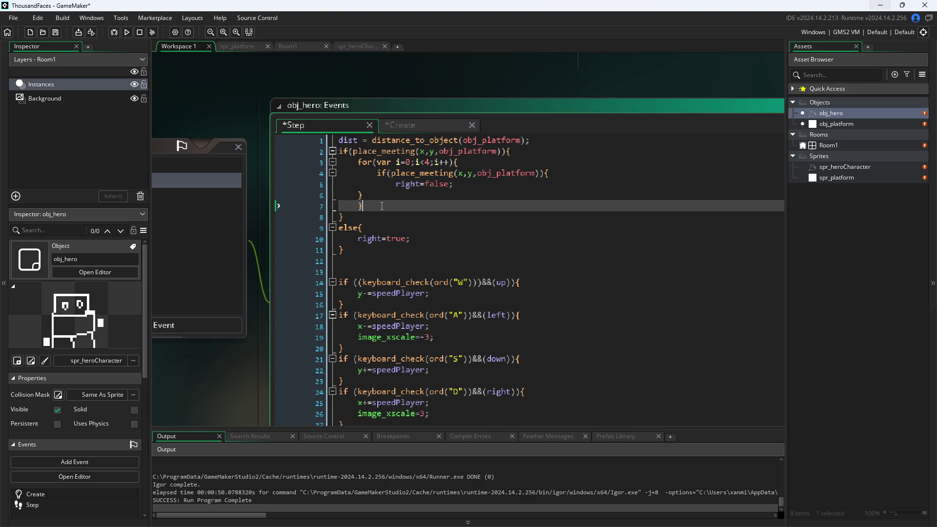
{"action": "key", "text": "Up"}
{"action": "key", "text": "Tab"}
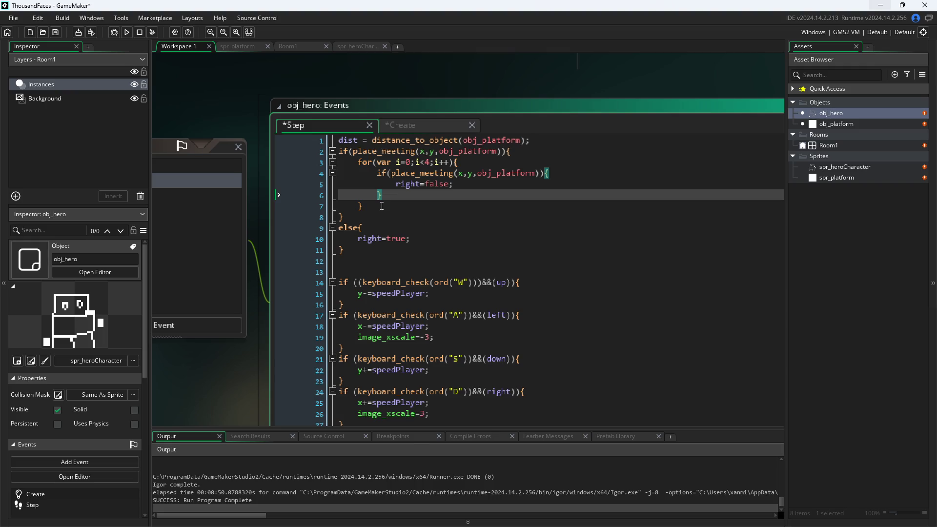
- Review the right=false response, the place_meeting arguments and the loop limit 4
{"action": "left_click", "coordinate": [559, 184]}
{"action": "left_click", "coordinate": [545, 194]}
{"action": "left_click", "coordinate": [546, 186]}
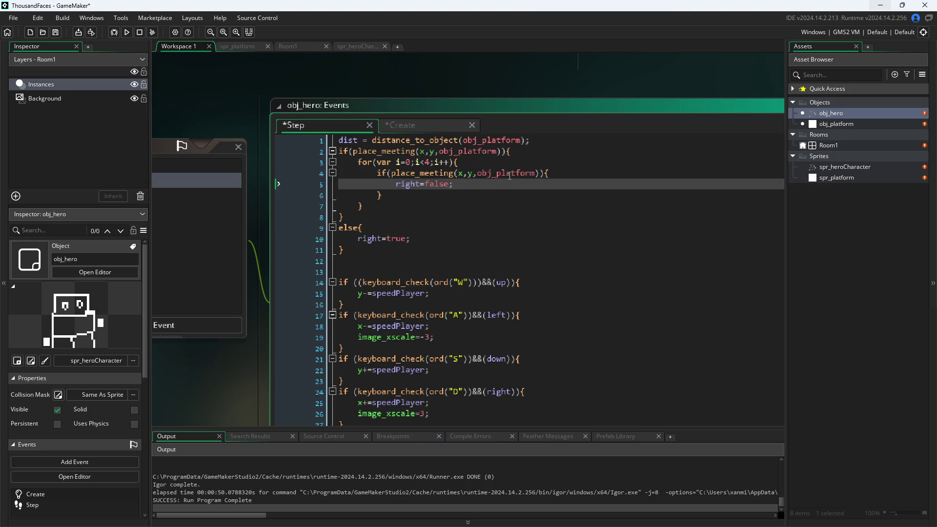
{"action": "left_click", "coordinate": [462, 174]}
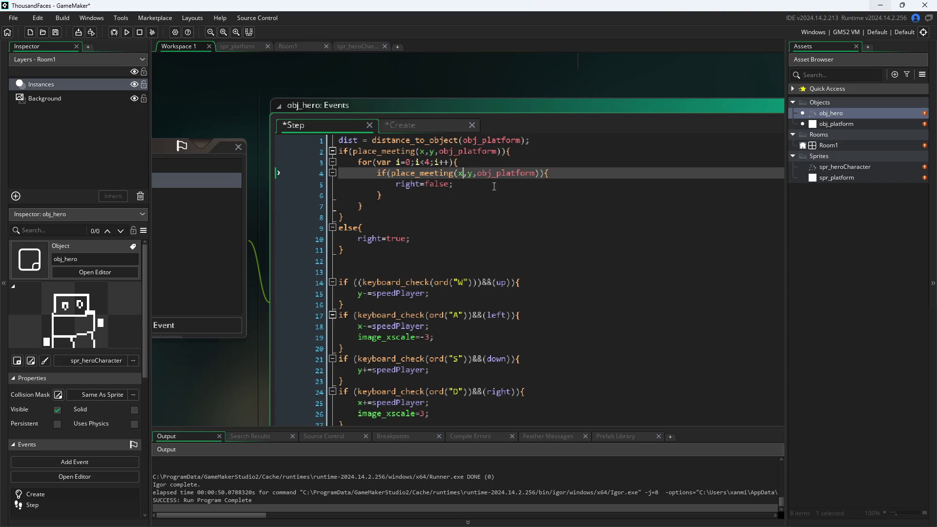
{"action": "left_click", "coordinate": [390, 130]}
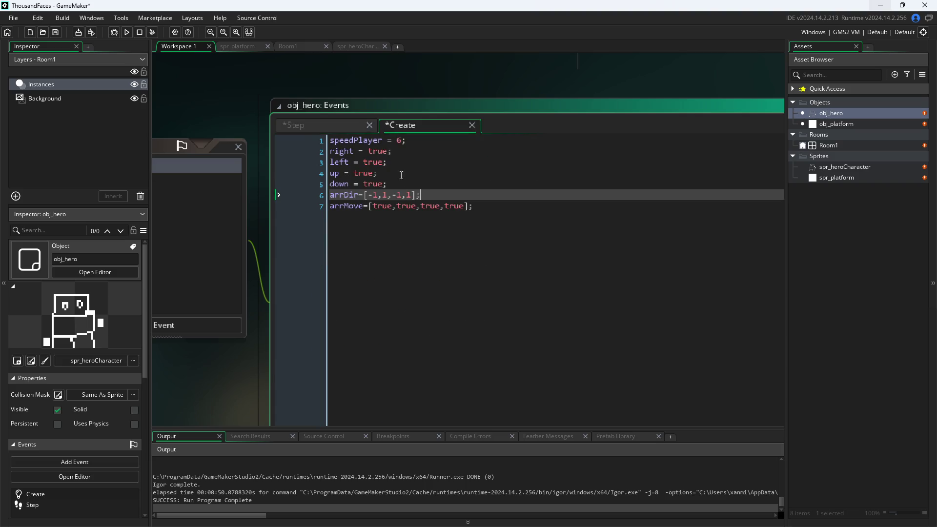
{"action": "left_click", "coordinate": [347, 130]}
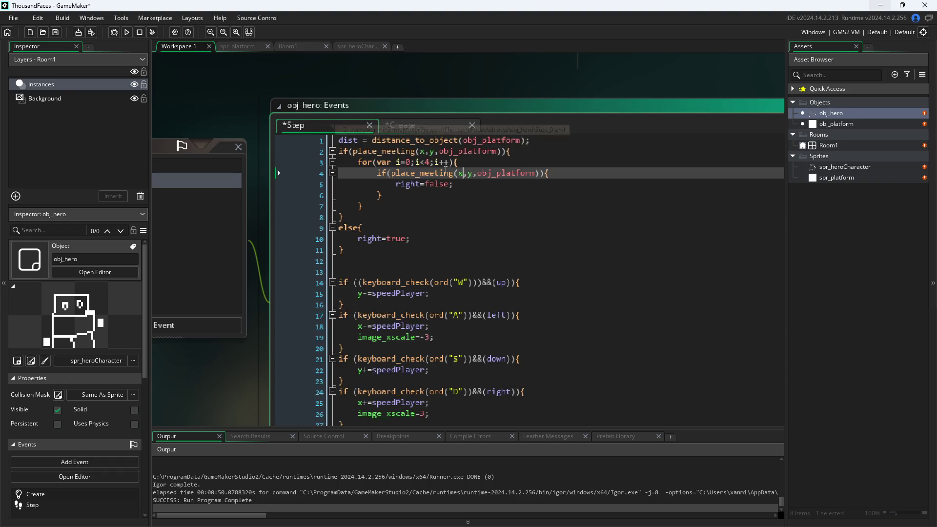
{"action": "left_click", "coordinate": [428, 164]}
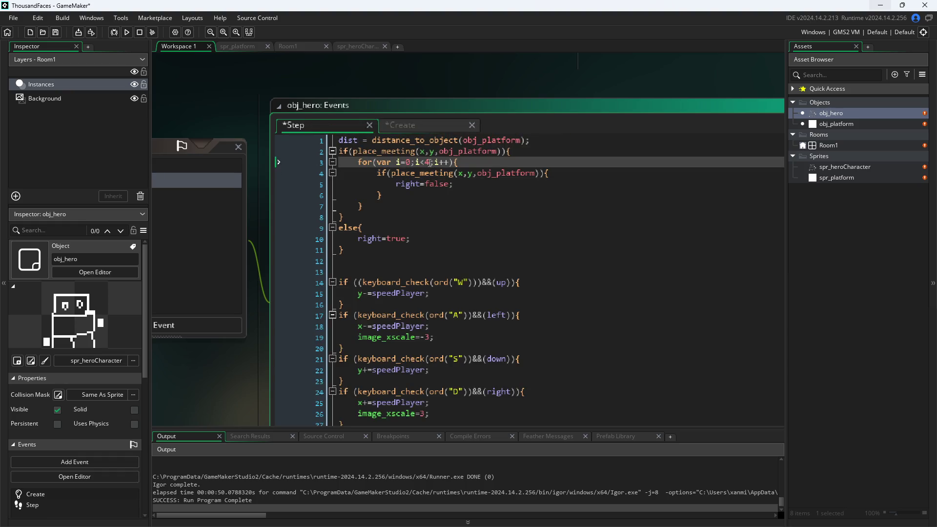
{"action": "left_click", "coordinate": [422, 206]}
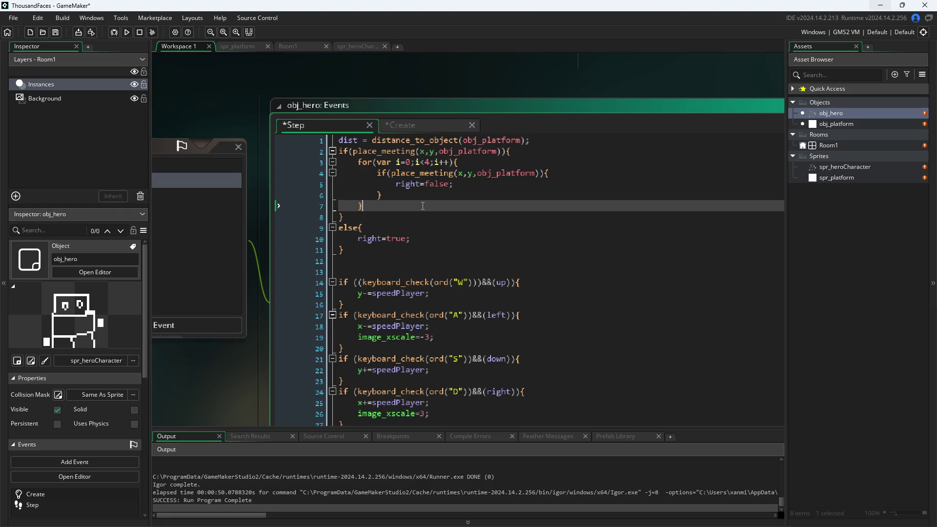
{"action": "left_click", "coordinate": [435, 196]}
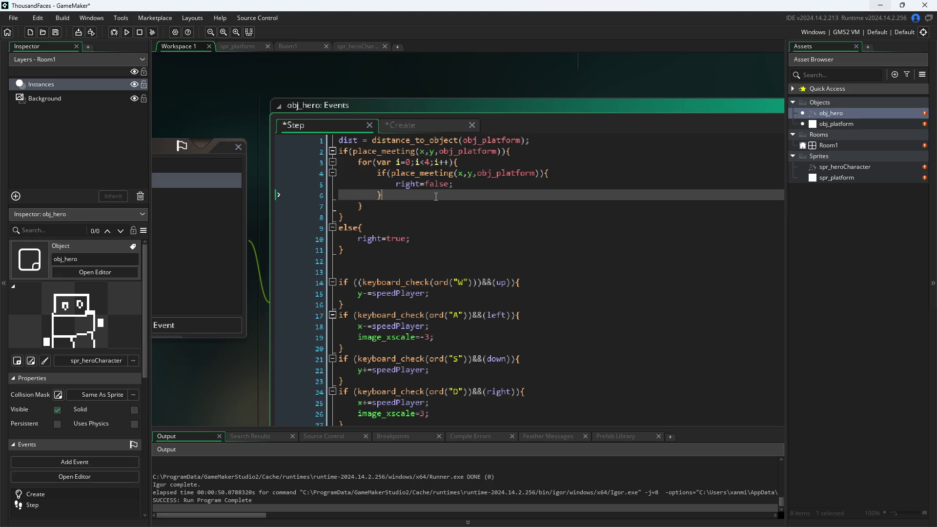
{"action": "left_click", "coordinate": [460, 162]}
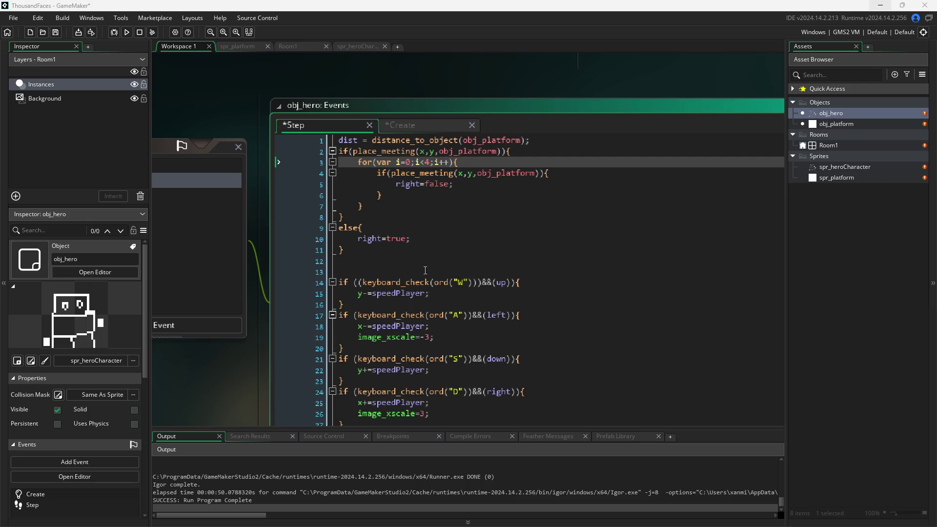
{"action": "left_click", "coordinate": [444, 234]}
{"action": "key", "text": "Up"}
{"action": "key", "text": "Up"}
{"action": "key", "text": "Up"}
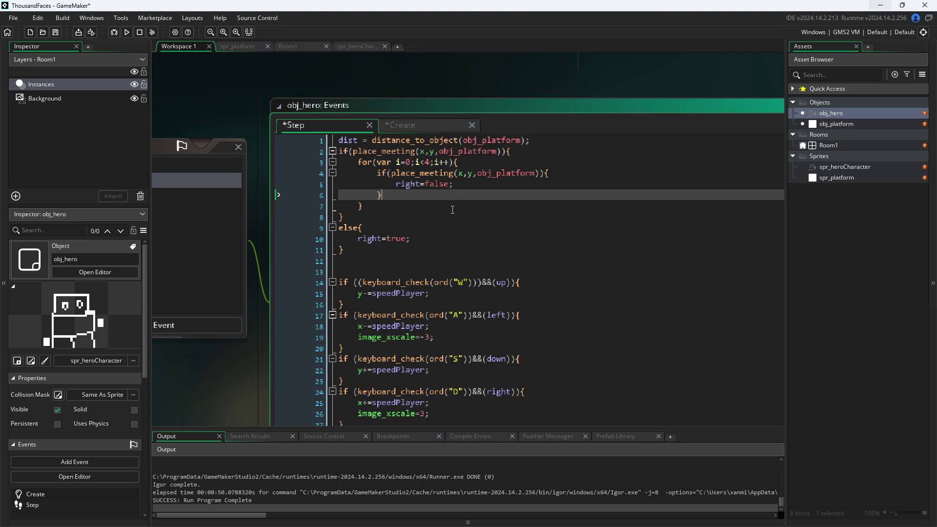
- Change the first loop's limit from i<4 to i<2
{"action": "left_click", "coordinate": [466, 175]}
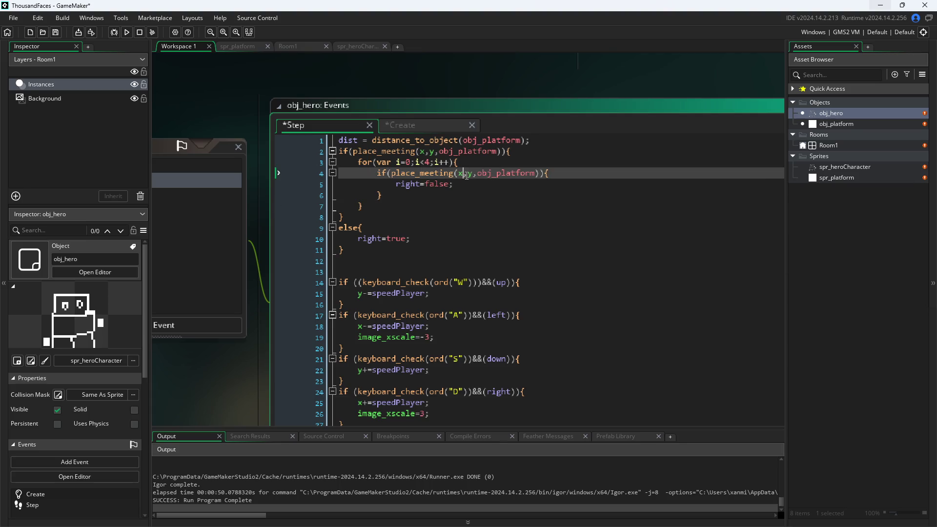
{"action": "key", "text": "Left"}
{"action": "left_click", "coordinate": [429, 162]}
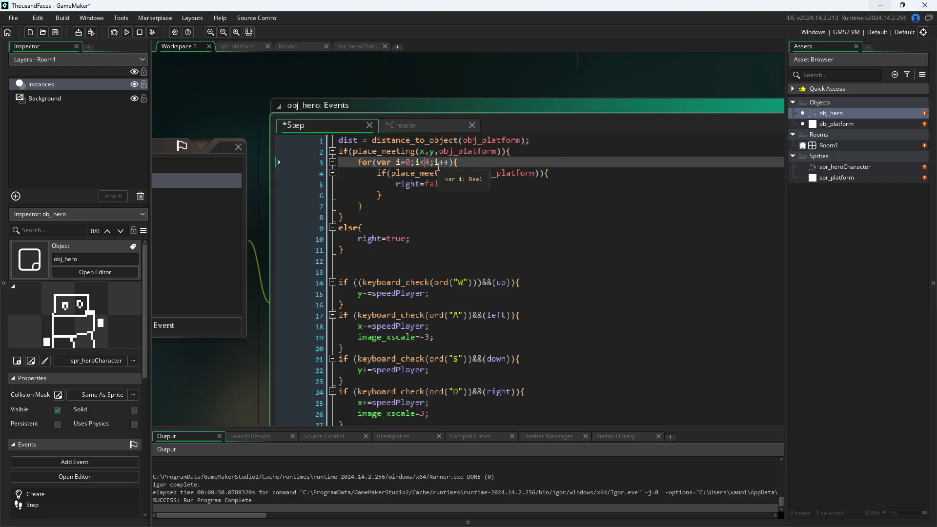
{"action": "key", "text": "BackSpace"}
{"action": "type", "text": "2"}
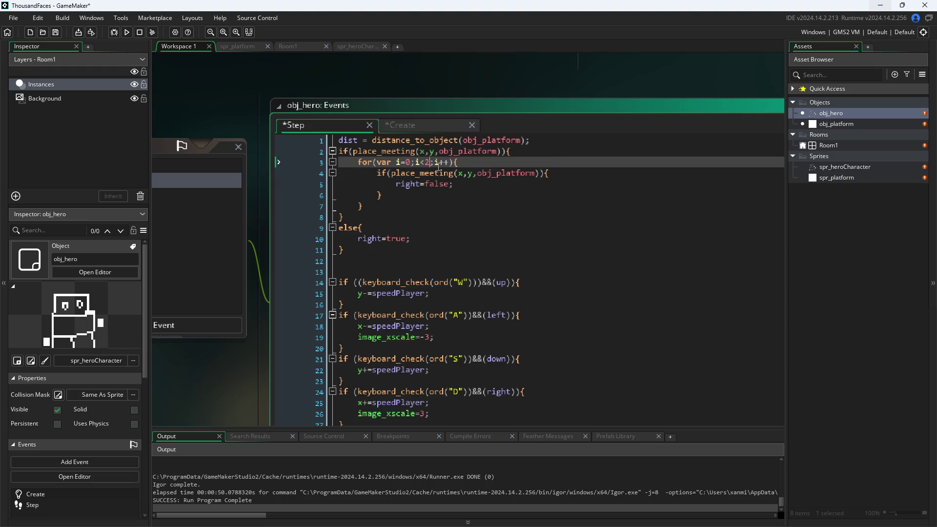
{"action": "key", "text": "Down"}
- Copy the loop block, lines 3–7, paste it below, and dedent the copy one level
{"action": "left_click", "coordinate": [437, 167]}
{"action": "key", "text": "Down"}
{"action": "key", "text": "ctrl+Right"}
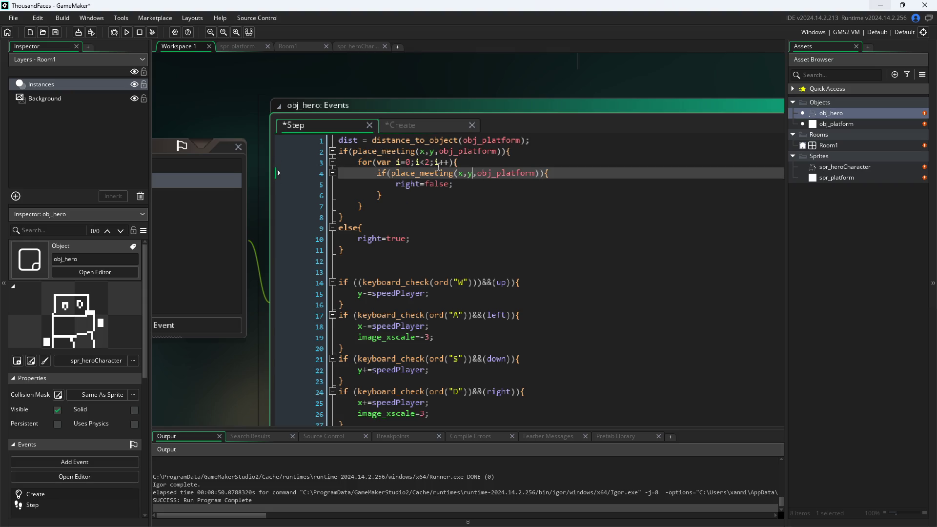
{"action": "key", "text": "Down"}
{"action": "key", "text": "Down"}
{"action": "key", "text": "Down"}
{"action": "key", "text": "Return"}
{"action": "type", "text": "FO"}
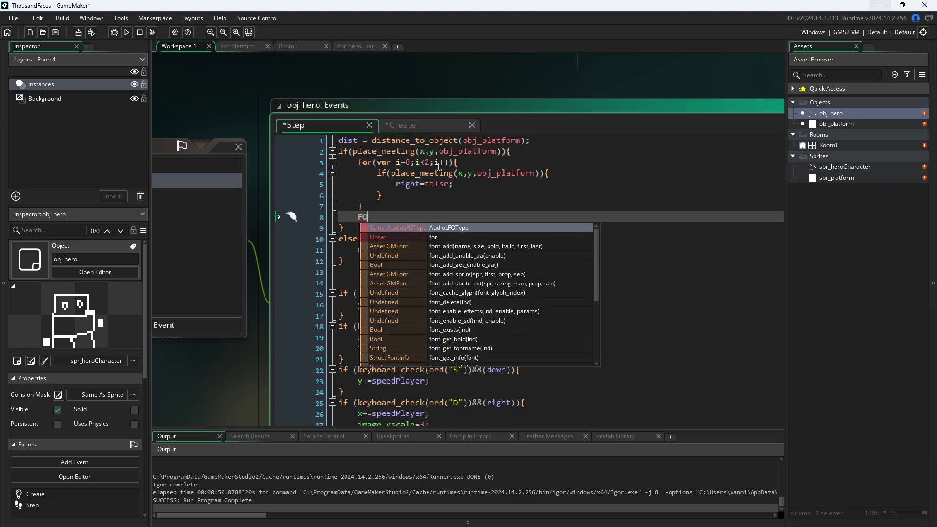
{"action": "type", "text": "R"}
{"action": "key", "text": "BackSpace"}
{"action": "key", "text": "BackSpace"}
{"action": "key", "text": "BackSpace"}
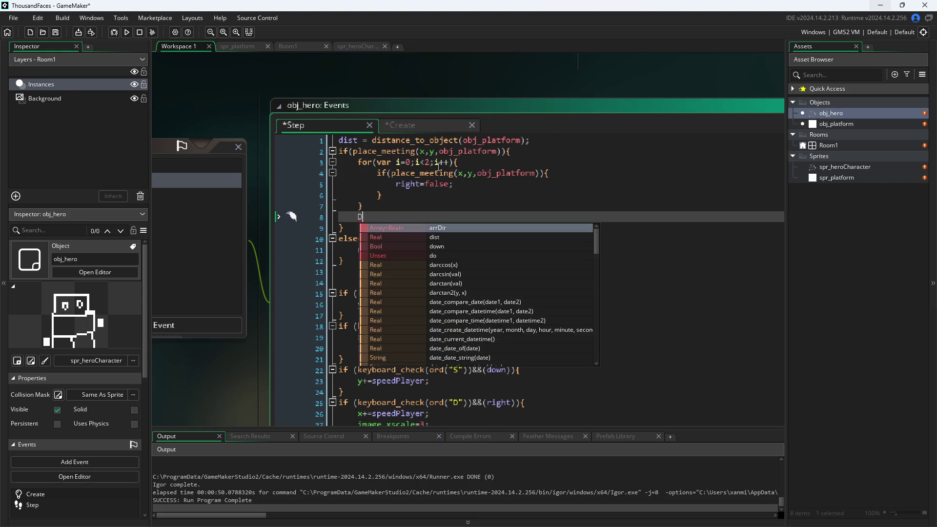
{"action": "mouse_move", "coordinate": [386, 214]}
{"action": "left_mouse_down"}
{"action": "mouse_move", "coordinate": [286, 151]}
{"action": "mouse_move", "coordinate": [284, 159]}
{"action": "left_mouse_up"}
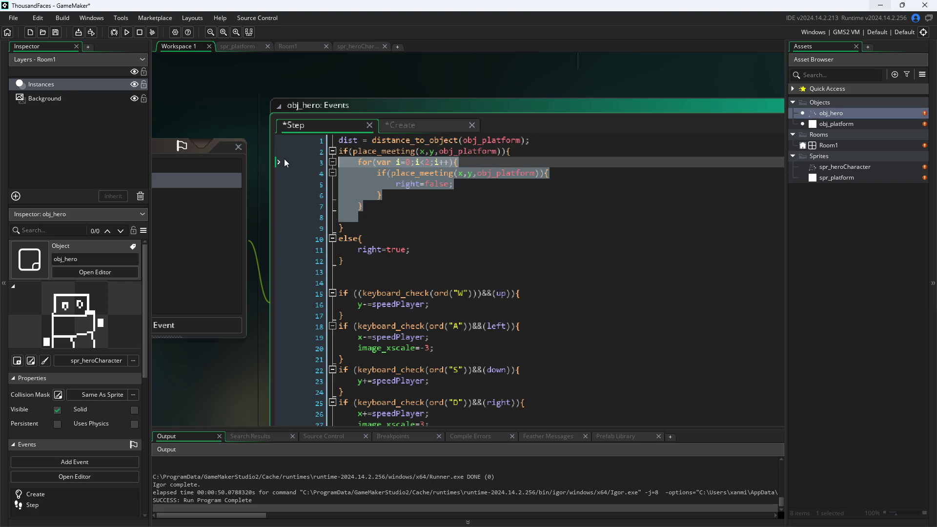
{"action": "key", "text": "ctrl+c"}
{"action": "left_click", "coordinate": [379, 219]}
{"action": "key", "text": "ctrl+v"}
{"action": "left_click", "coordinate": [374, 218]}
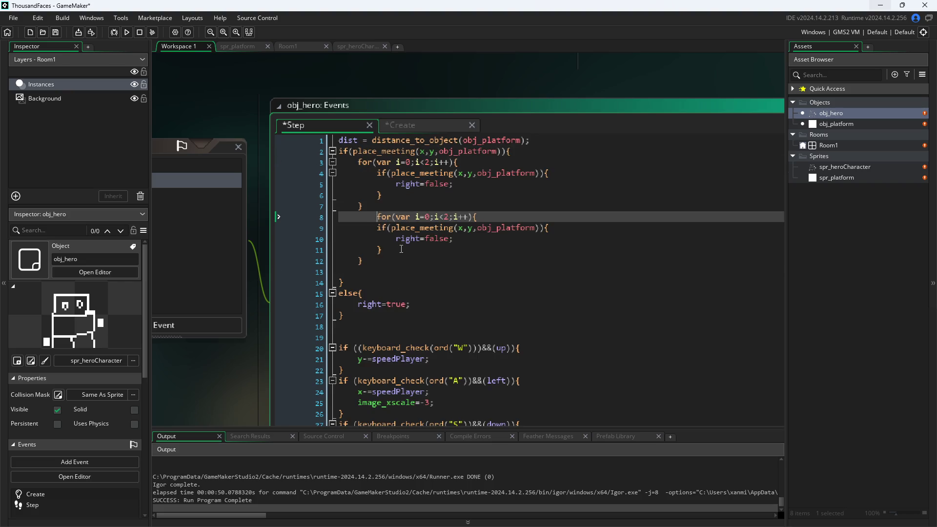
{"action": "key", "text": "shift+Tab"}
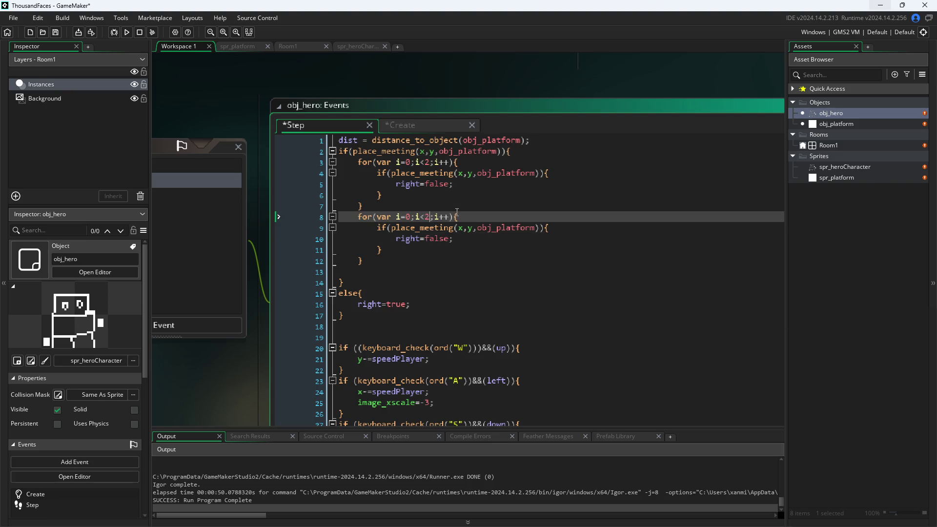
- Compare the copied loop's place_meeting(x,y) check on line 9 with the first loop's
{"action": "double_click", "coordinate": [468, 227]}
{"action": "left_click", "coordinate": [475, 217]}
{"action": "left_click", "coordinate": [474, 231]}
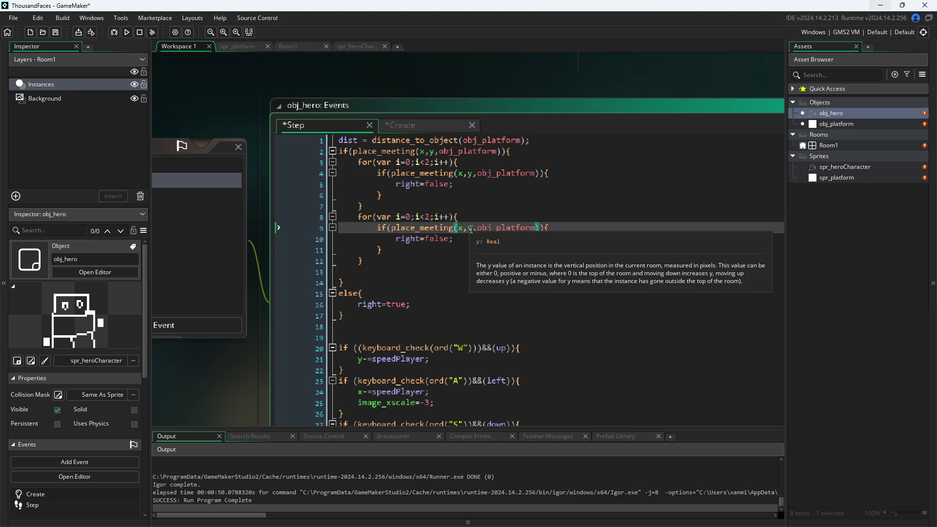
{"action": "left_click", "coordinate": [469, 228]}
{"action": "left_click", "coordinate": [465, 229]}
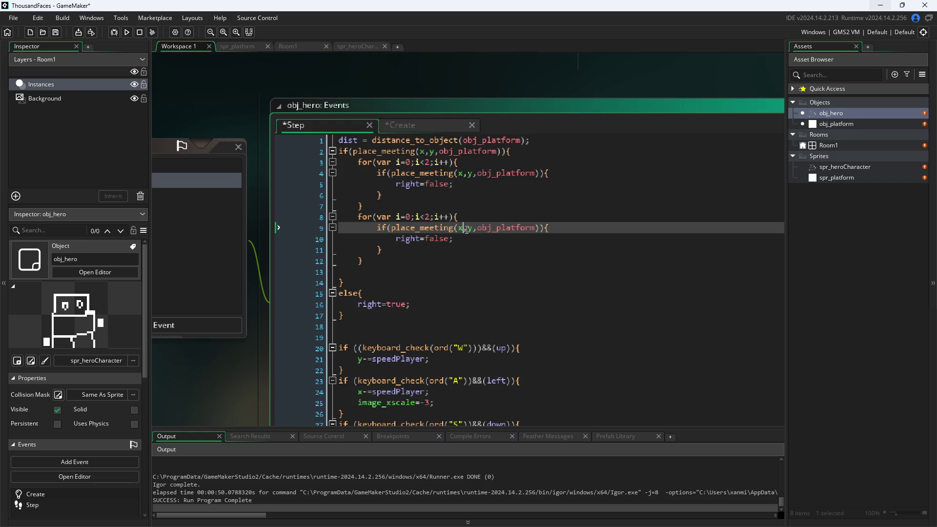
{"action": "left_click", "coordinate": [473, 176]}
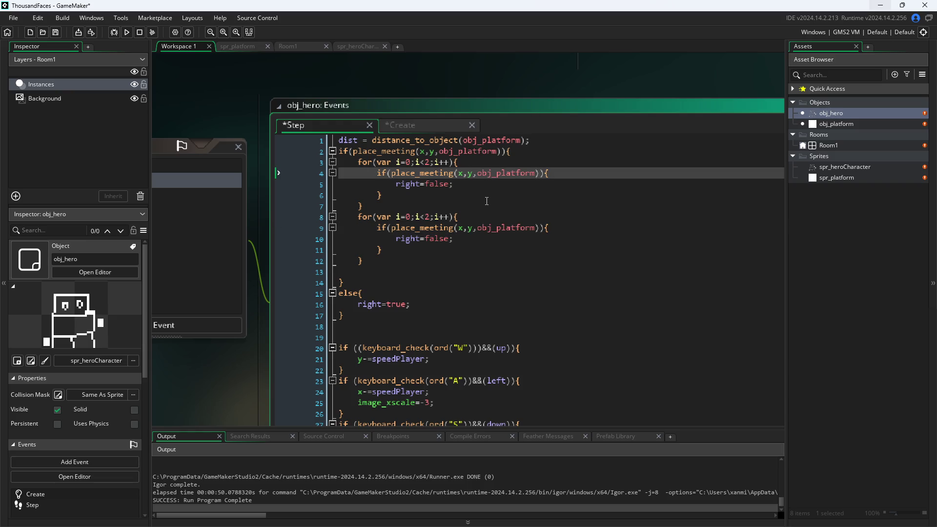